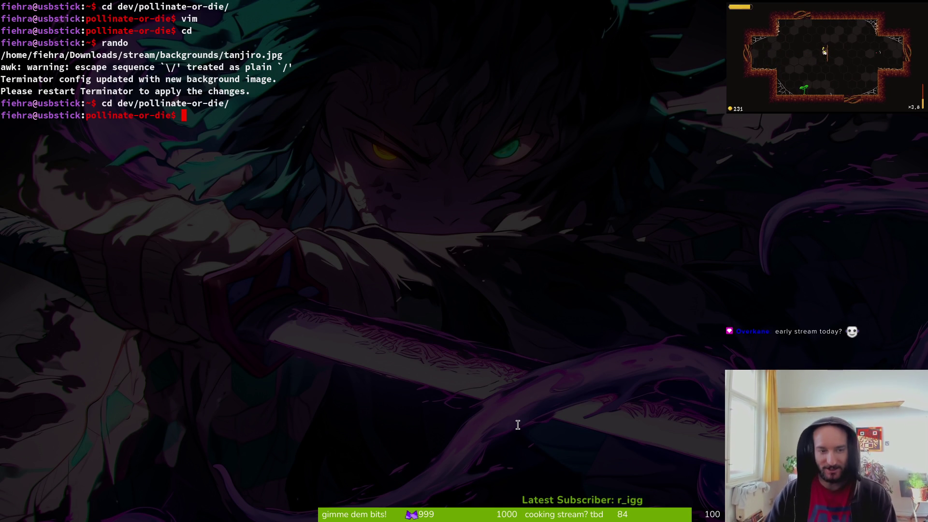
# Launch vim in the pollinate-or-die folder and open project.godot through the file finder.
pyautogui.write('vim')
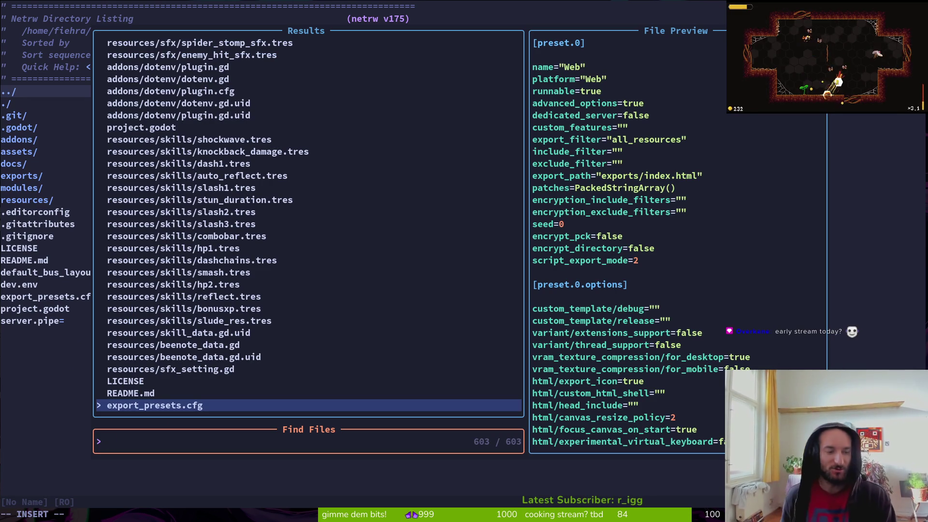
pyautogui.hotkey('alt', 'Tab')
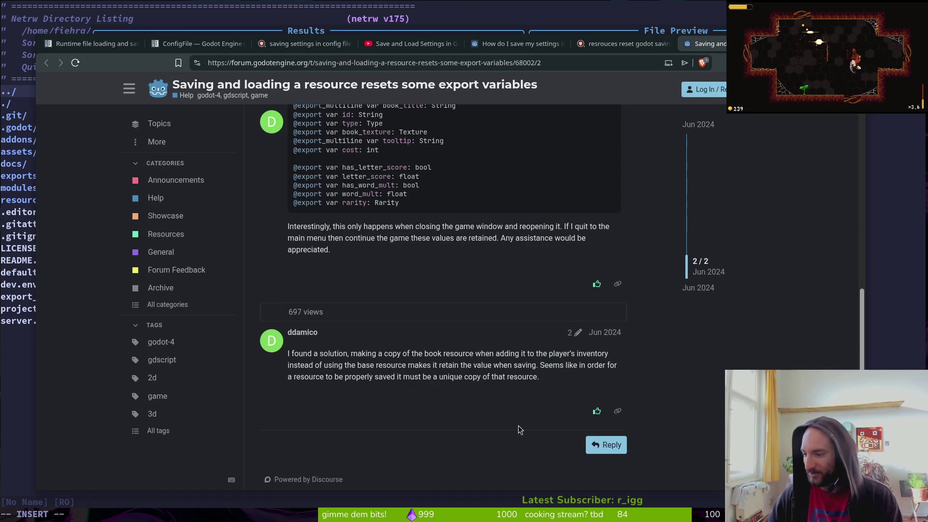
pyautogui.hotkey('alt', 'Tab')
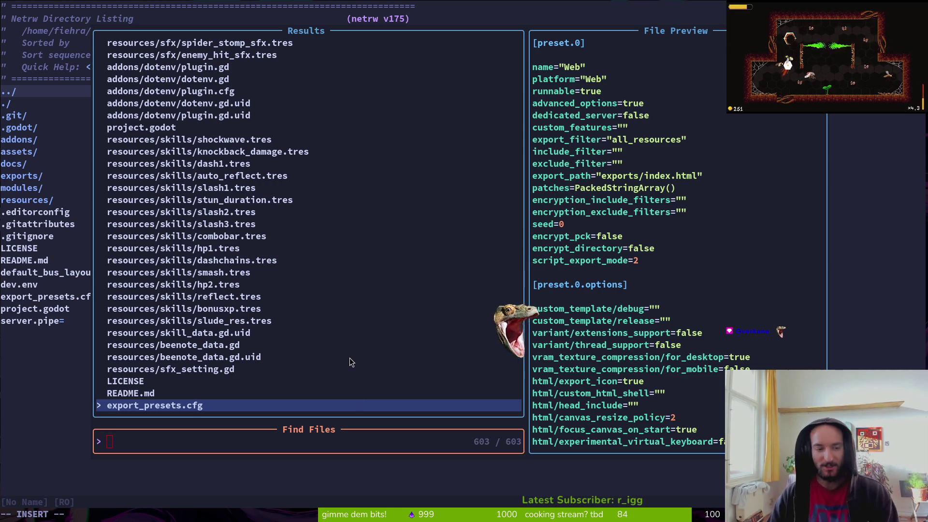
pyautogui.click(83, 241)
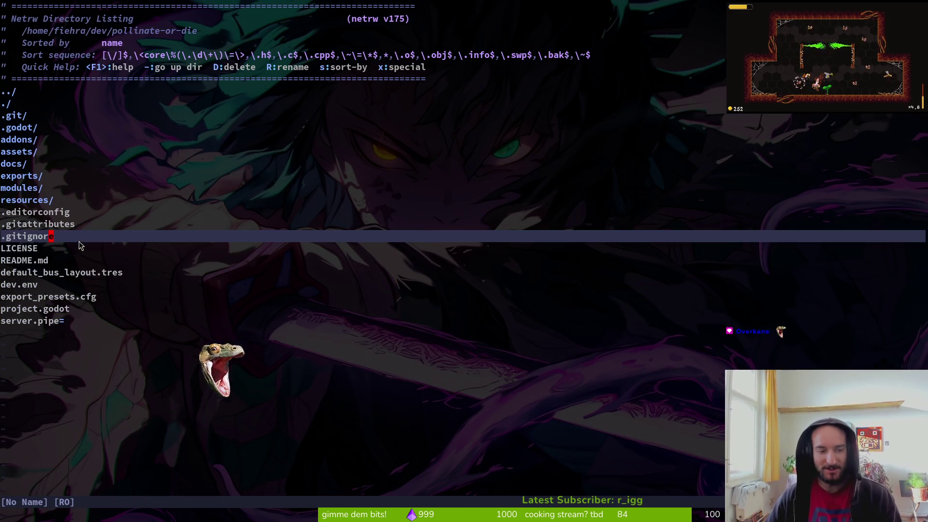
pyautogui.hotkey('ctrl', 's')
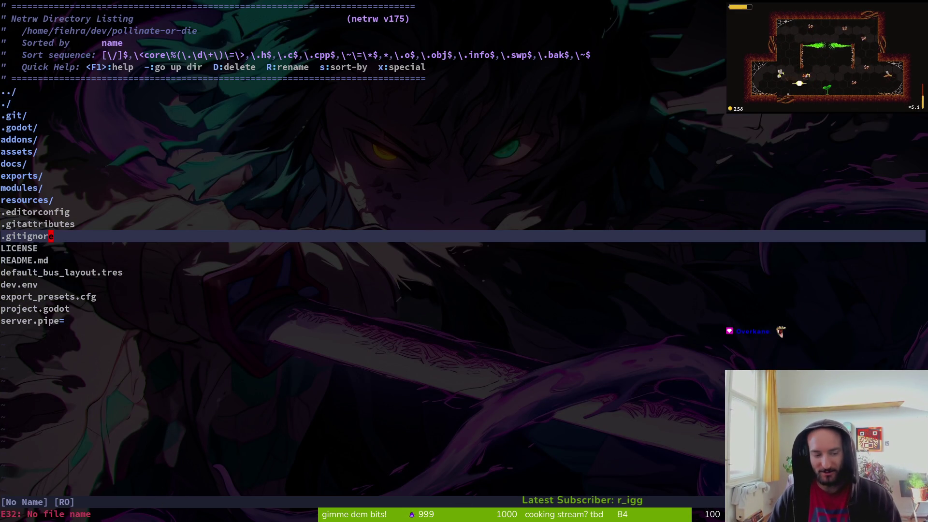
pyautogui.press('space')
pyautogui.press('f')
pyautogui.press('f')
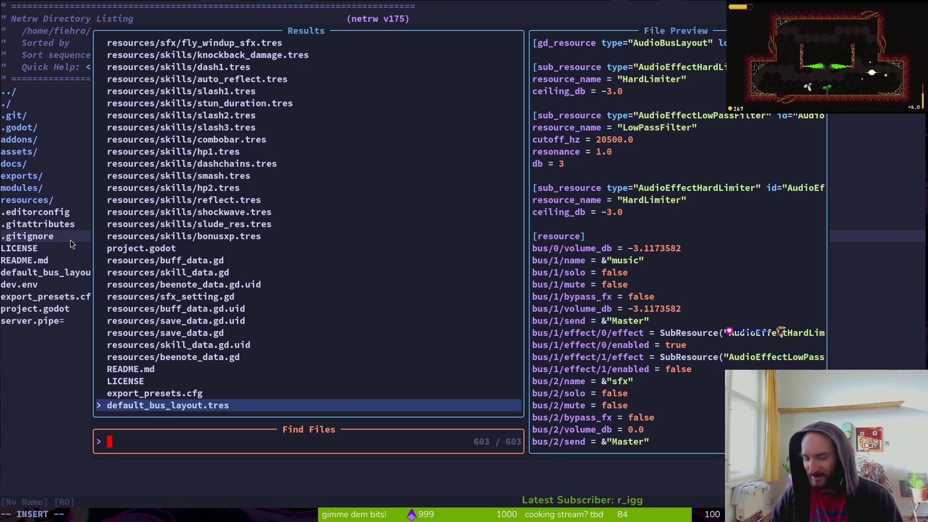
pyautogui.press('Escape')
pyautogui.press('Escape')
pyautogui.click(69, 312)
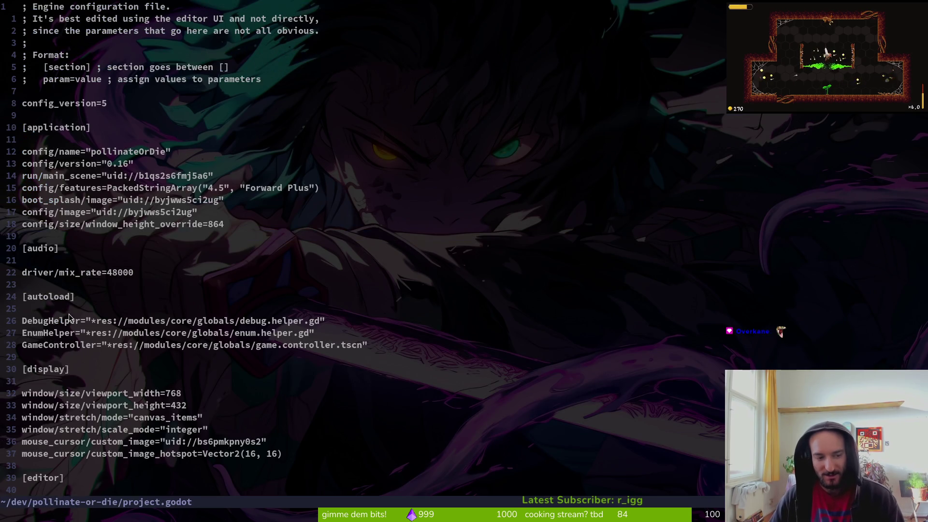
# Open save_data.gd and move the cursor to the SkillData type on line 9.
pyautogui.press('space')
pyautogui.press('f')
pyautogui.press('f')
pyautogui.write('sa')
pyautogui.press('Return')
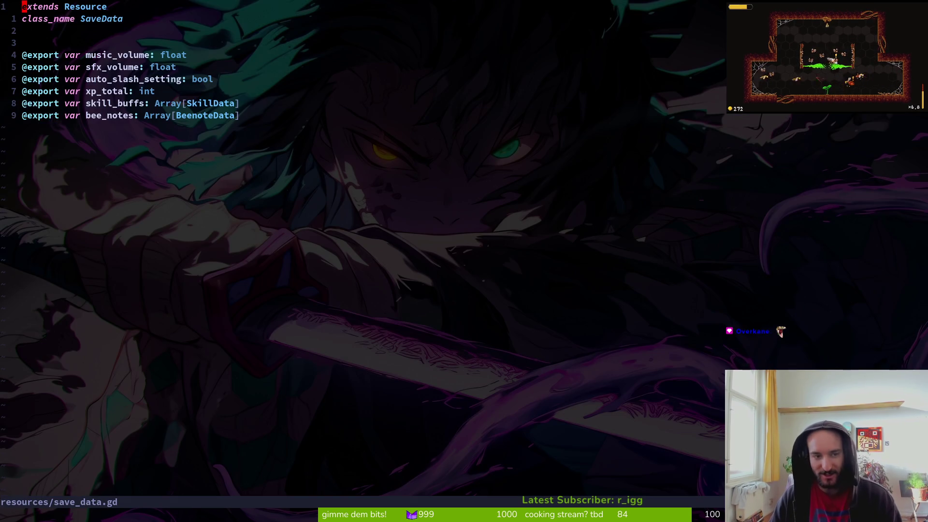
pyautogui.moveTo(39, 3); pyautogui.dragTo(309, 178)
pyautogui.press('Escape')
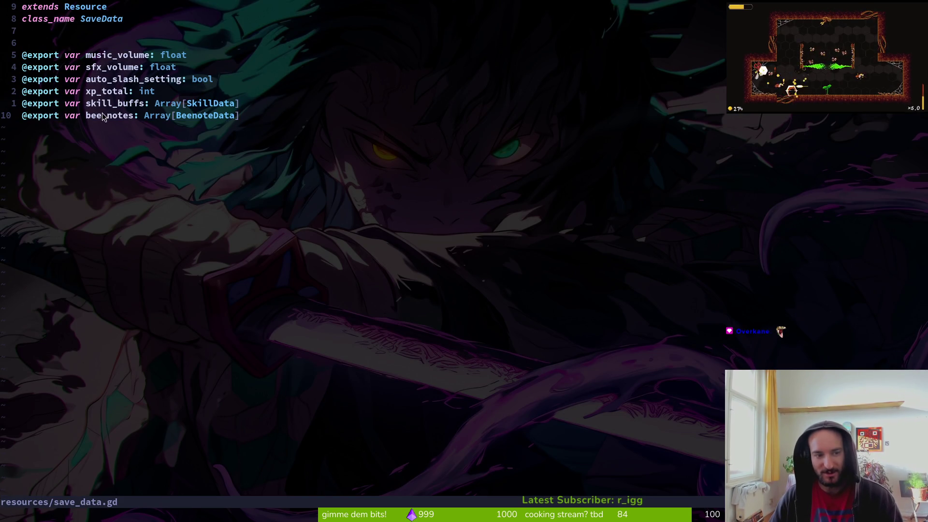
pyautogui.press('b')
pyautogui.press('b')
pyautogui.press('b')
pyautogui.press('e')
pyautogui.press('h')
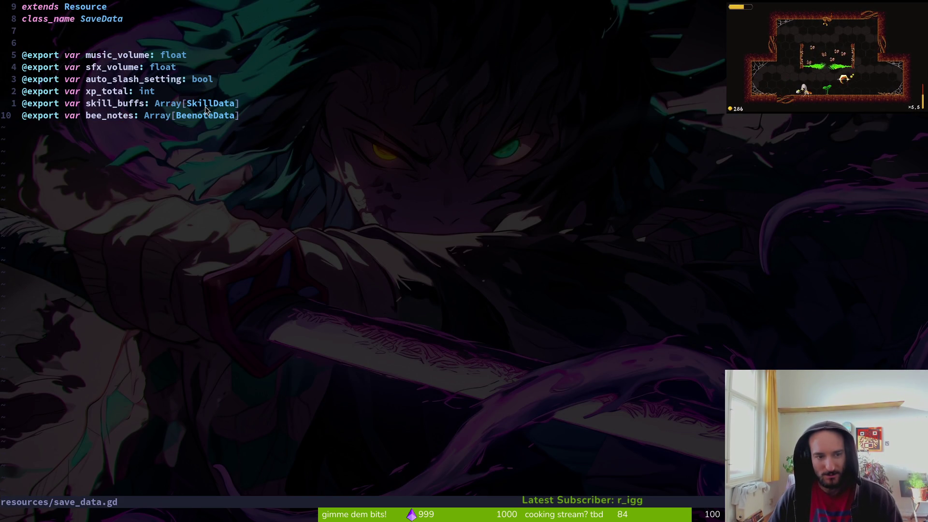
pyautogui.press('k')
pyautogui.press('f')
pyautogui.press('i')
# Look up skill_data.gd, jump back to save_data.gd, and start a new browser tab.
pyautogui.press('space')
pyautogui.press('f')
pyautogui.press('f')
pyautogui.write('skildata')
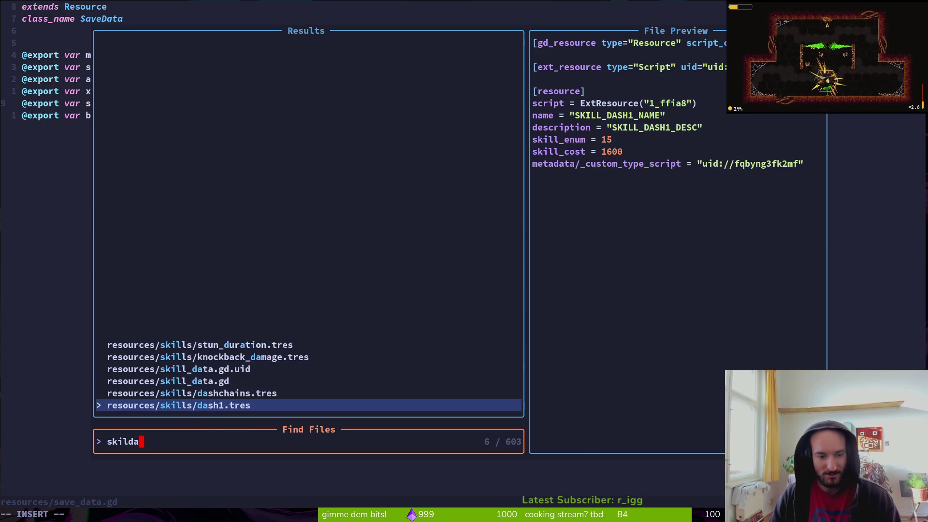
pyautogui.press('Return')
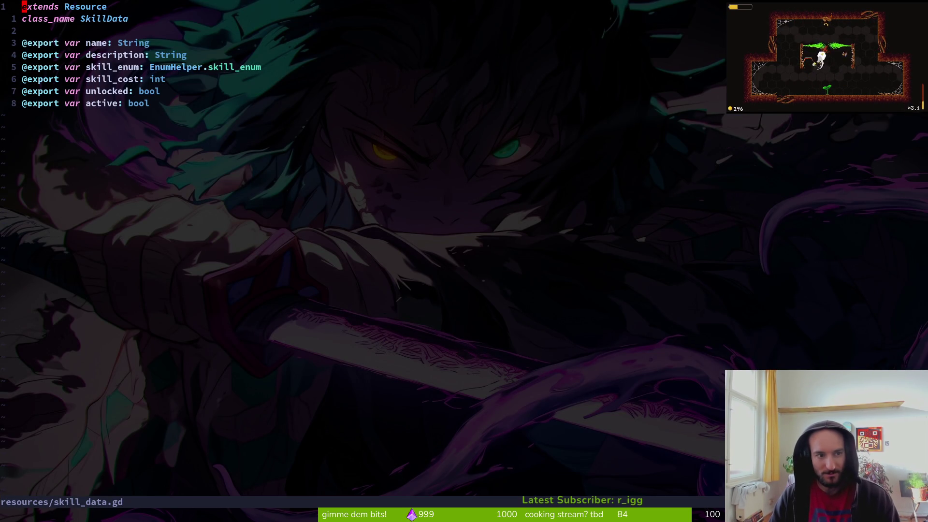
pyautogui.hotkey('ctrl', 'o')
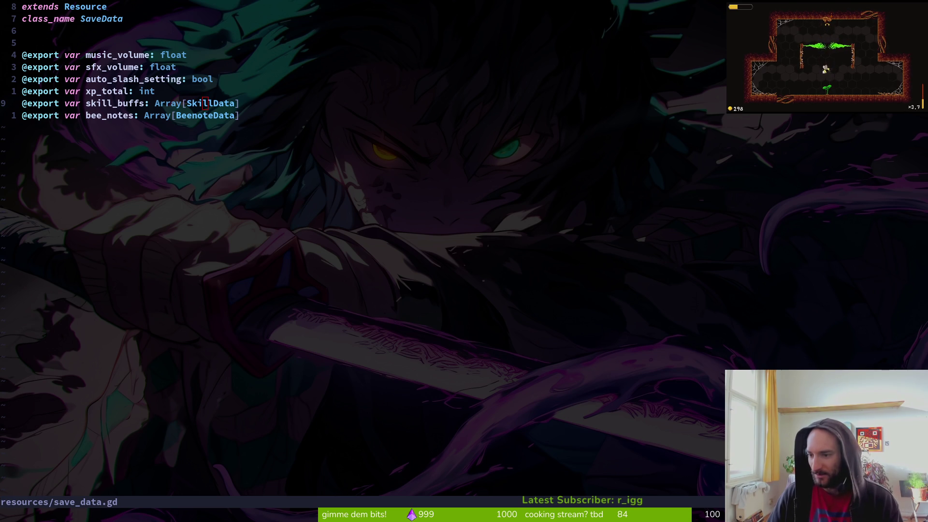
pyautogui.press('super+b')
pyautogui.hotkey('ctrl', 't')
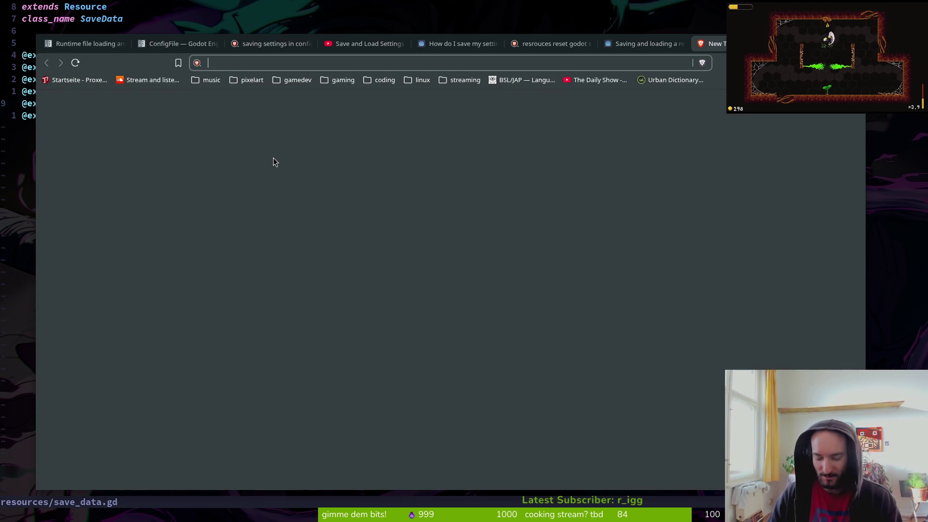
# Search the web for 'i need to save and load nested resources godot' and open the forum thread.
pyautogui.write('i need ')
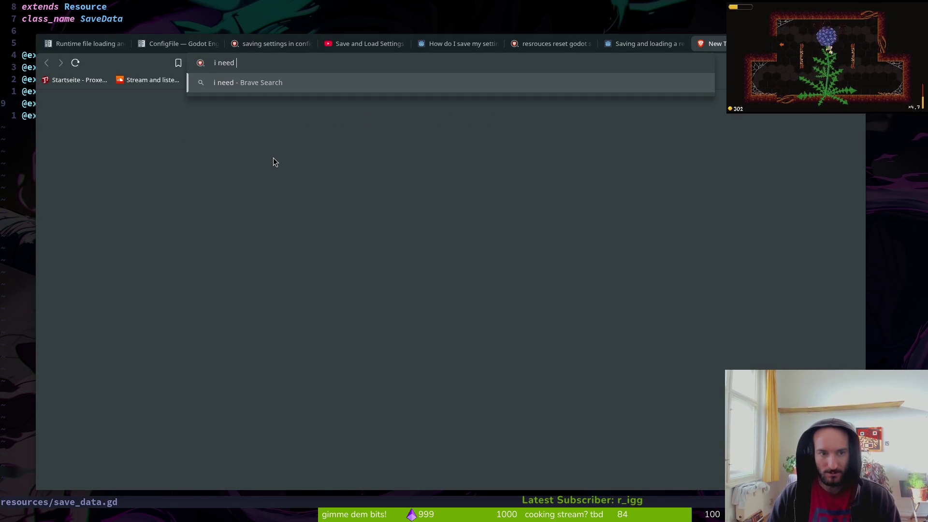
pyautogui.write('to save and load nested resources godot')
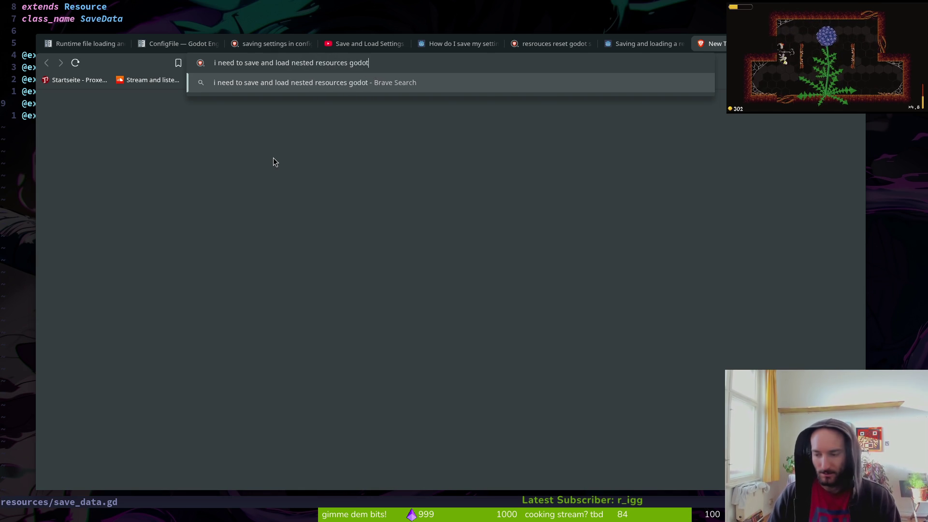
pyautogui.press('Return')
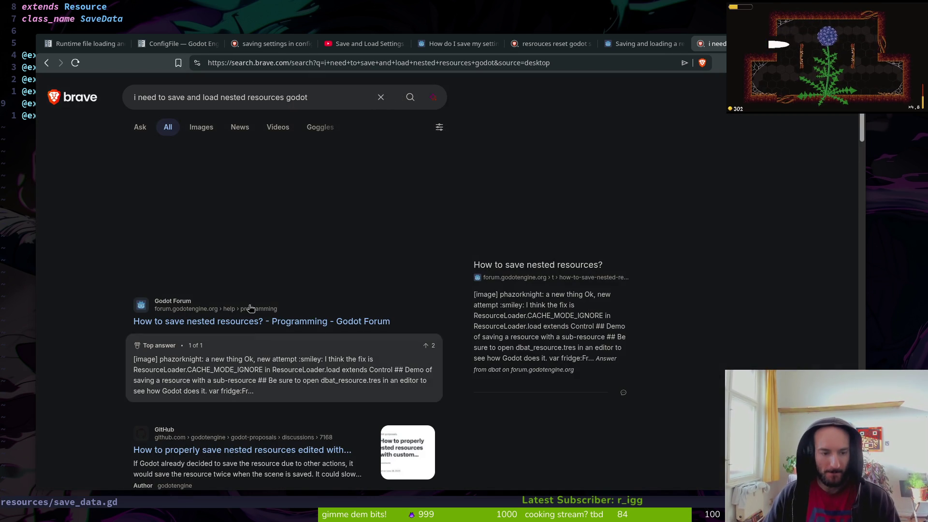
pyautogui.click(223, 316)
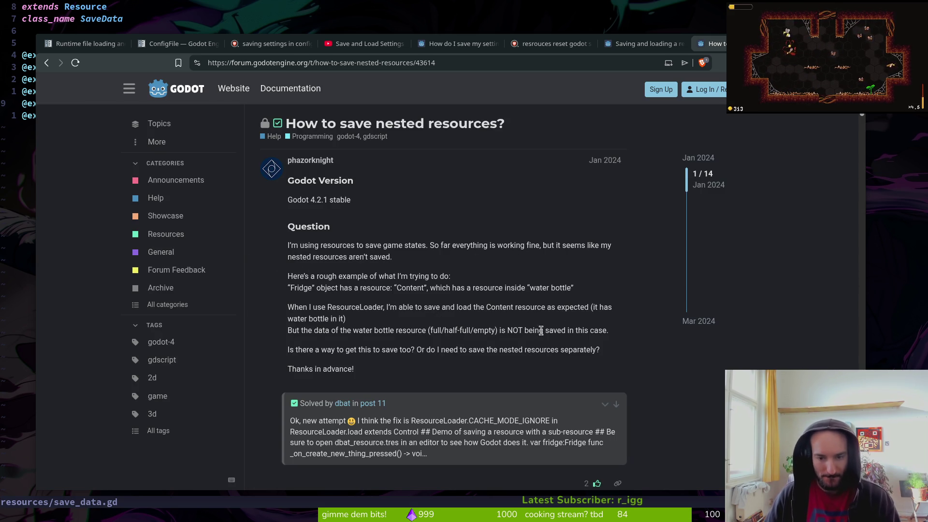
# Scroll to post 4 and open the godot_nested_resource_saver GitHub link in a new tab.
pyautogui.scroll(-5, 372, 345)
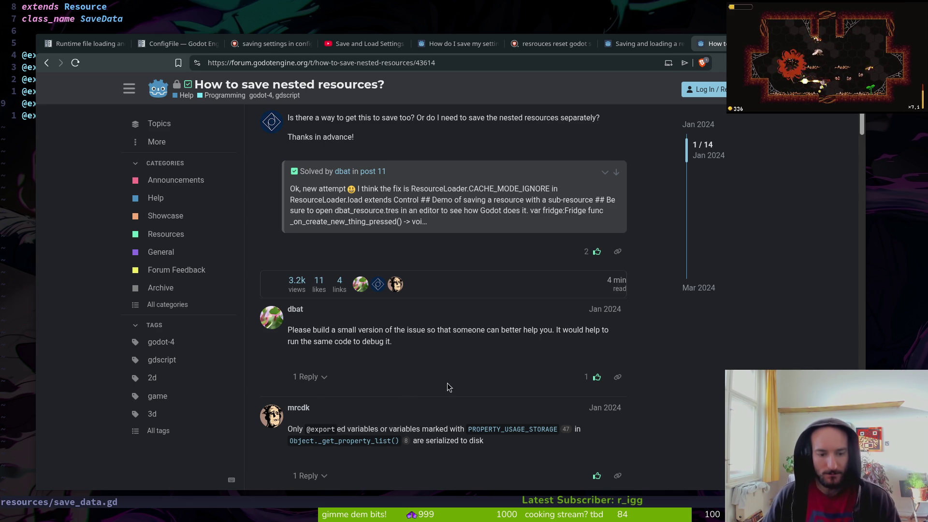
pyautogui.scroll(-2, 443, 378)
pyautogui.scroll(-1, 428, 395)
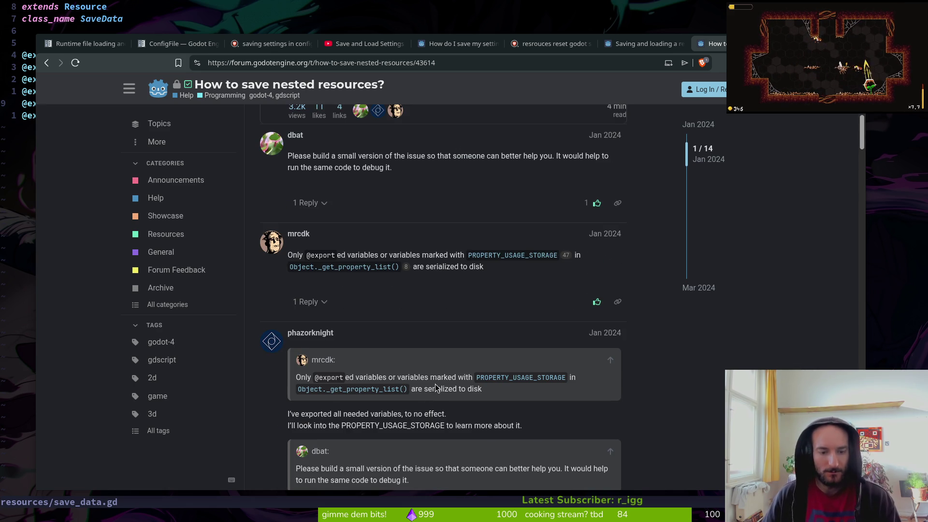
pyautogui.scroll(-2, 444, 389)
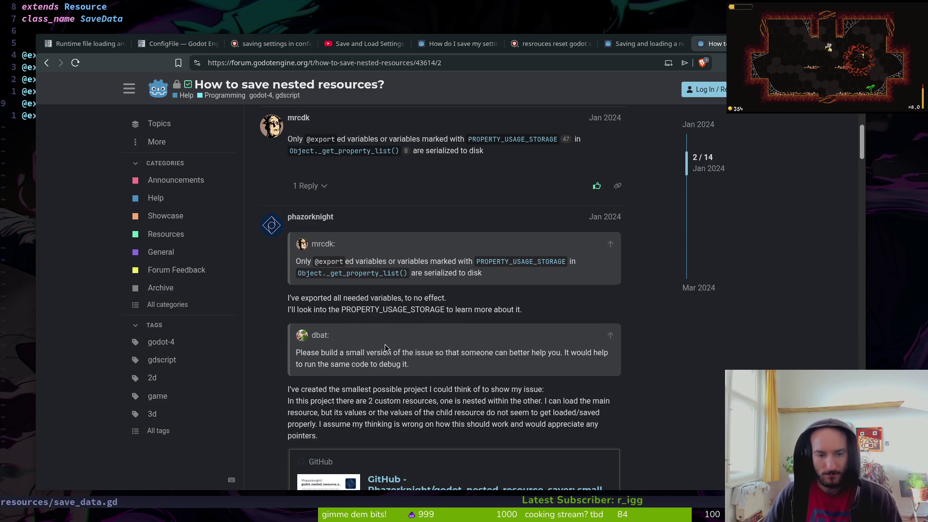
pyautogui.scroll(-2, 370, 399)
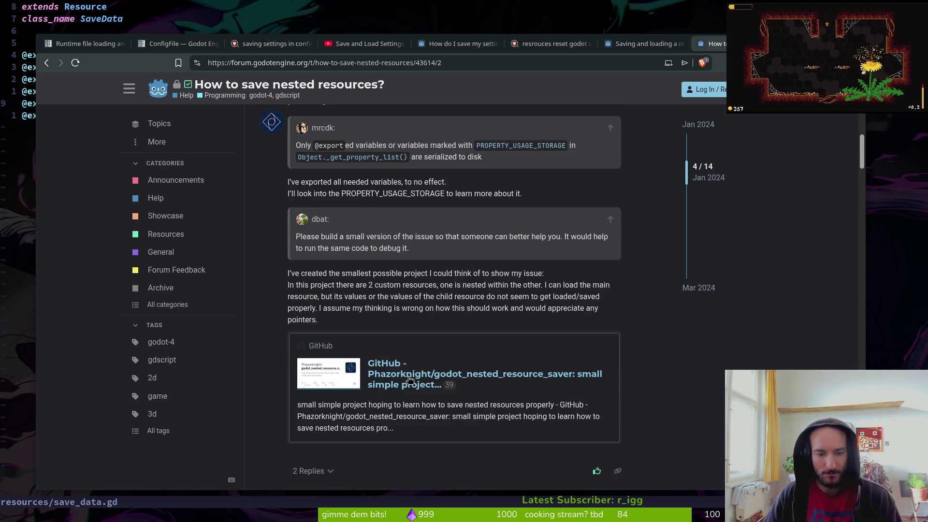
pyautogui.middleClick(417, 379)
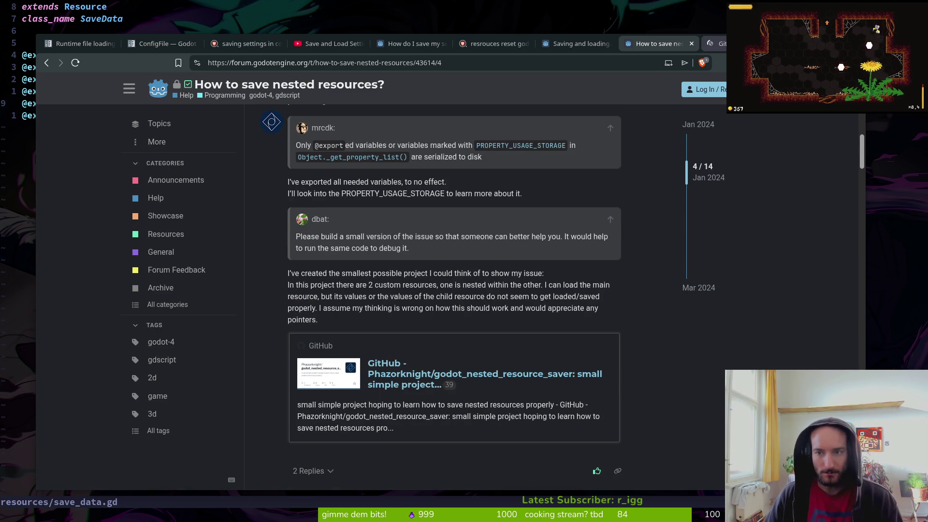
pyautogui.hotkey('ctrl', 'Tab')
# View ChildResource.gd and ParentResource.gd in CustomResources, then open Saving_Nested_Resources_Test.gd.
pyautogui.scroll(-4, 55, 302)
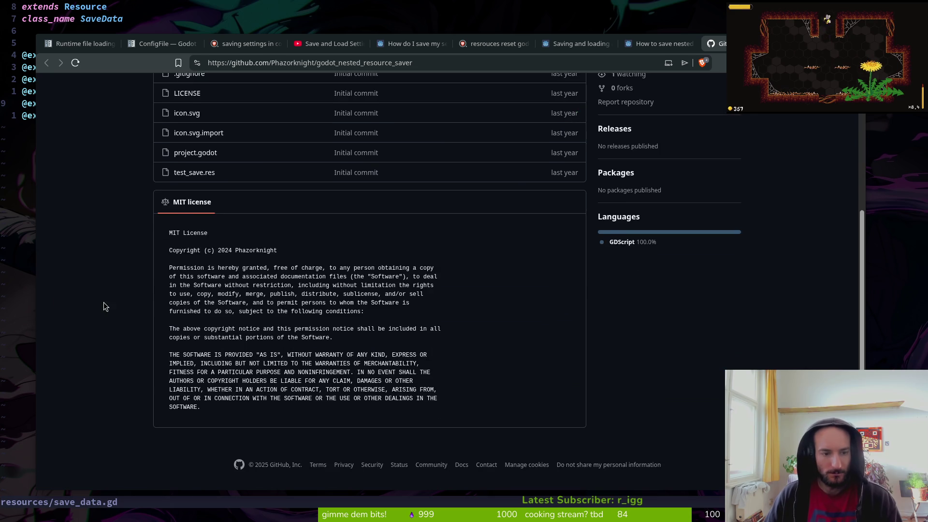
pyautogui.scroll(4, 98, 307)
pyautogui.click(211, 233)
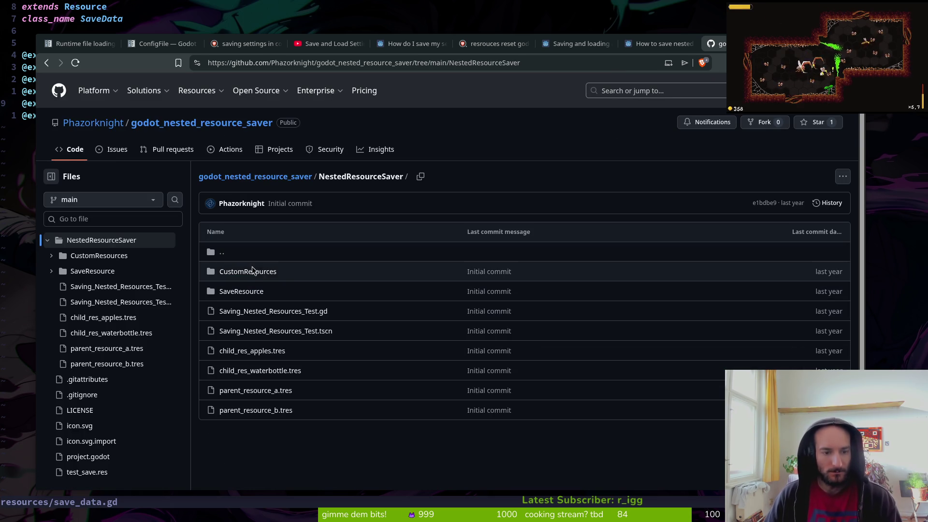
pyautogui.click(251, 271)
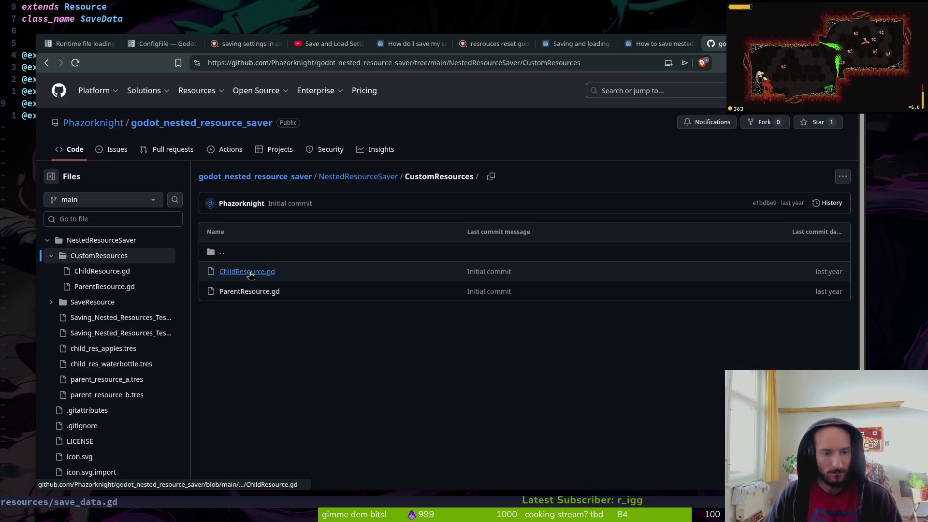
pyautogui.click(250, 273)
pyautogui.hotkey('alt', 'Left')
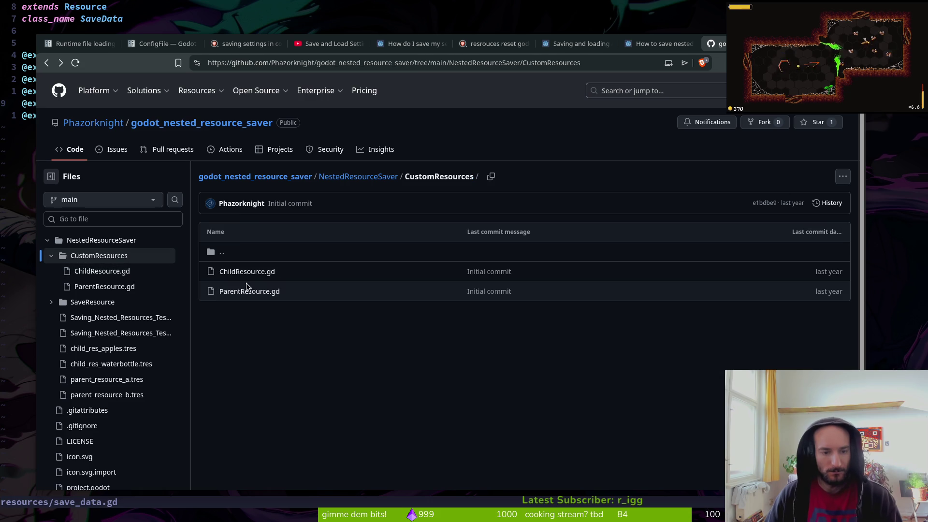
pyautogui.click(237, 292)
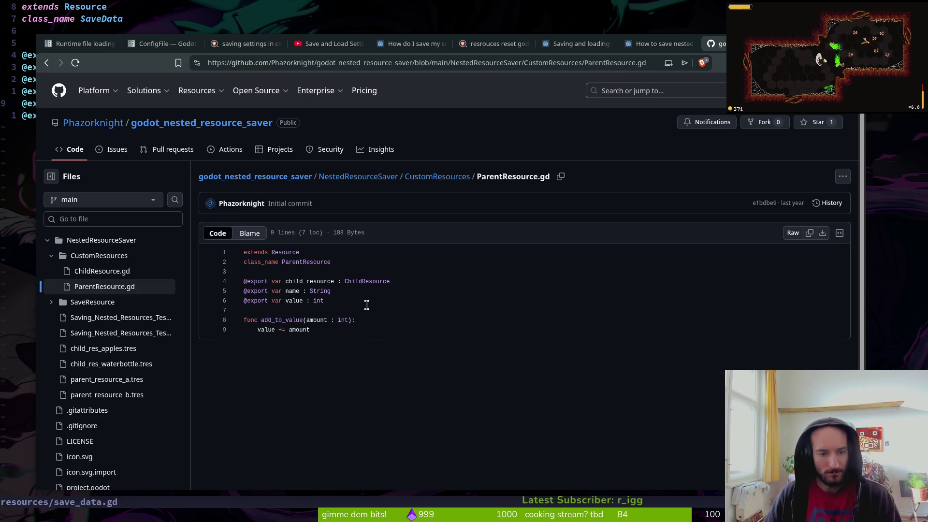
pyautogui.hotkey('alt', 'Left')
pyautogui.hotkey('alt', 'Left')
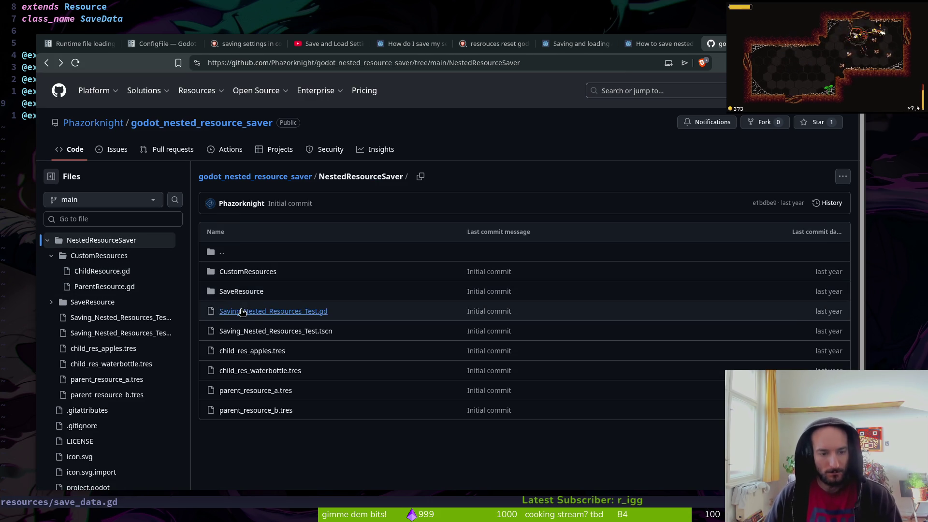
pyautogui.click(278, 311)
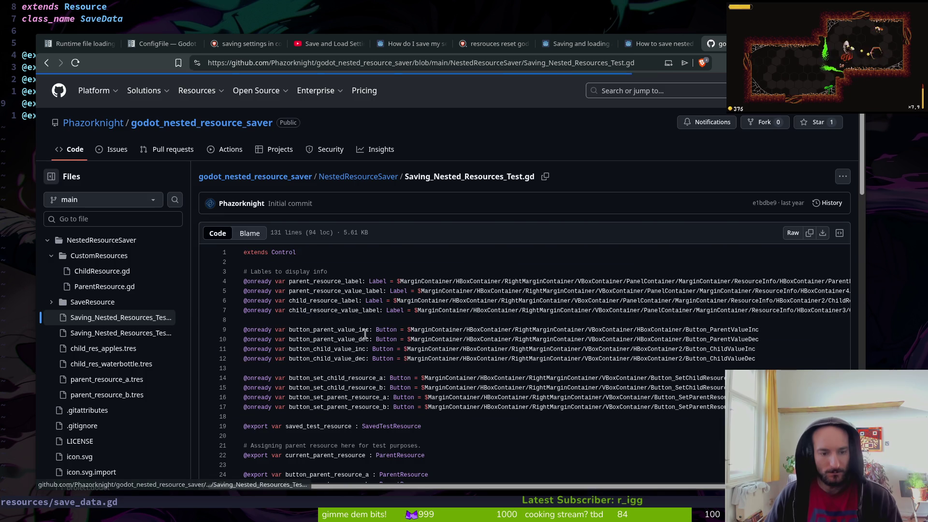
# Check references to saved_test_resource and where SavedTestResource is declared in the test script.
pyautogui.scroll(-3, 423, 302)
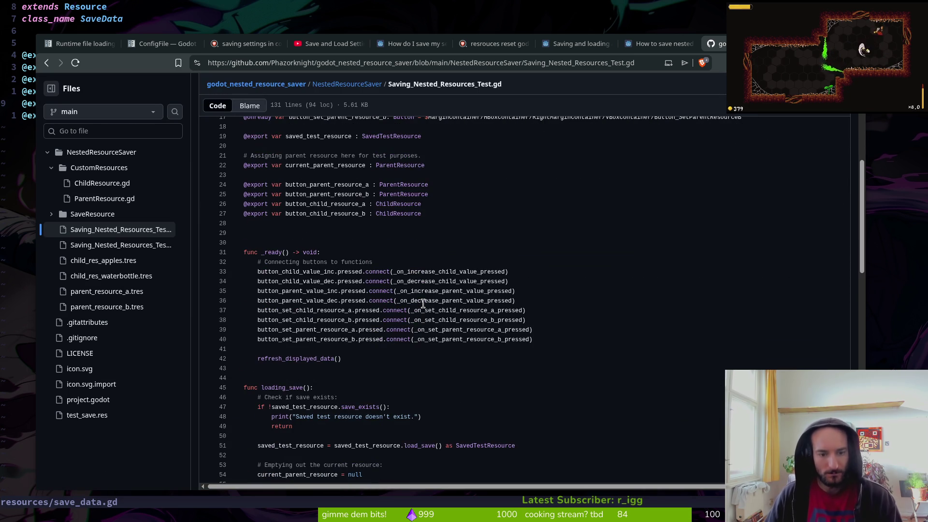
pyautogui.scroll(-5, 360, 292)
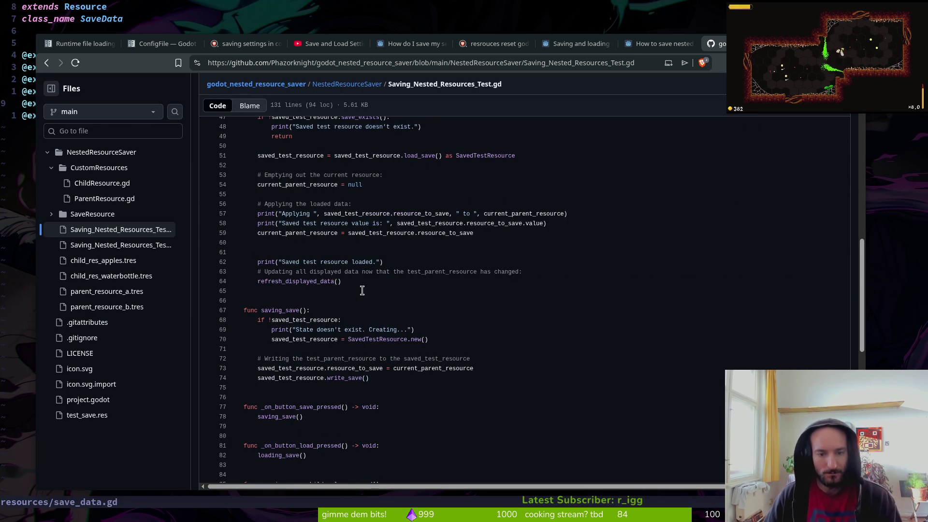
pyautogui.scroll(5, 391, 299)
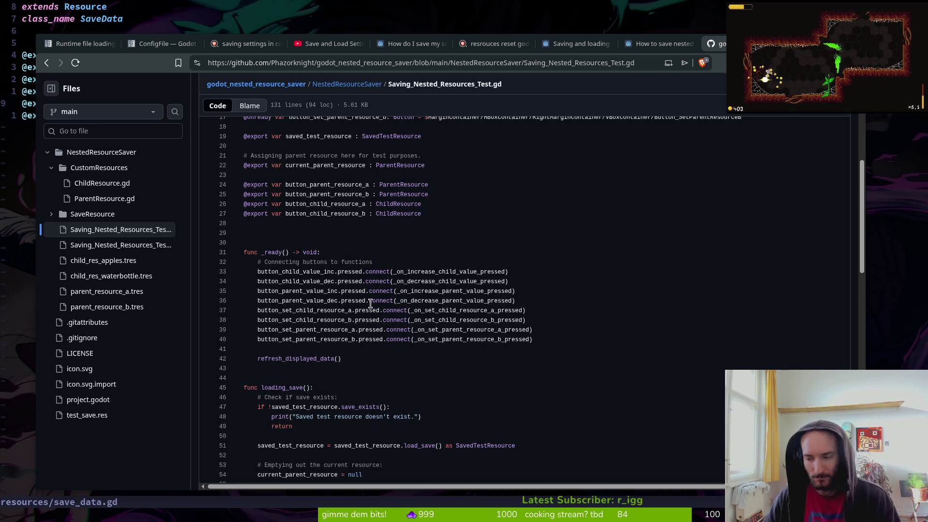
pyautogui.scroll(-3, 392, 363)
pyautogui.scroll(-4, 410, 377)
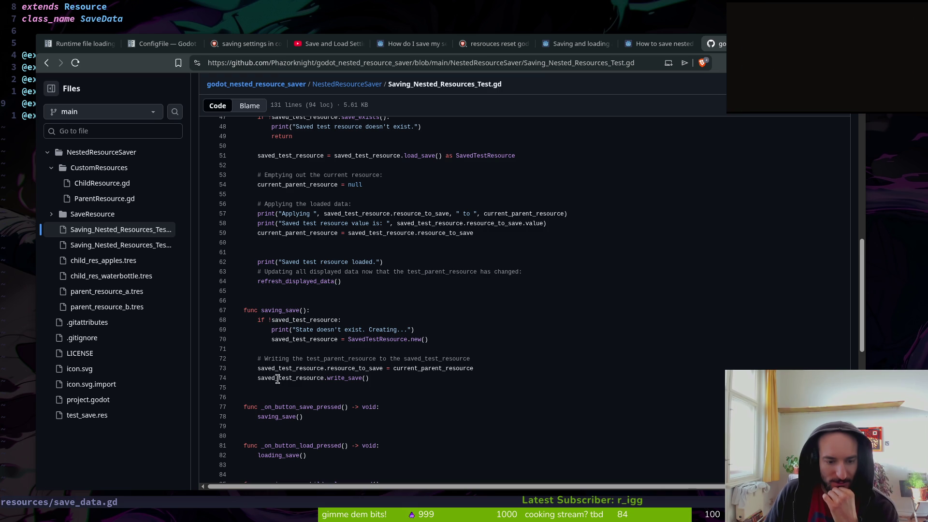
pyautogui.click(295, 379)
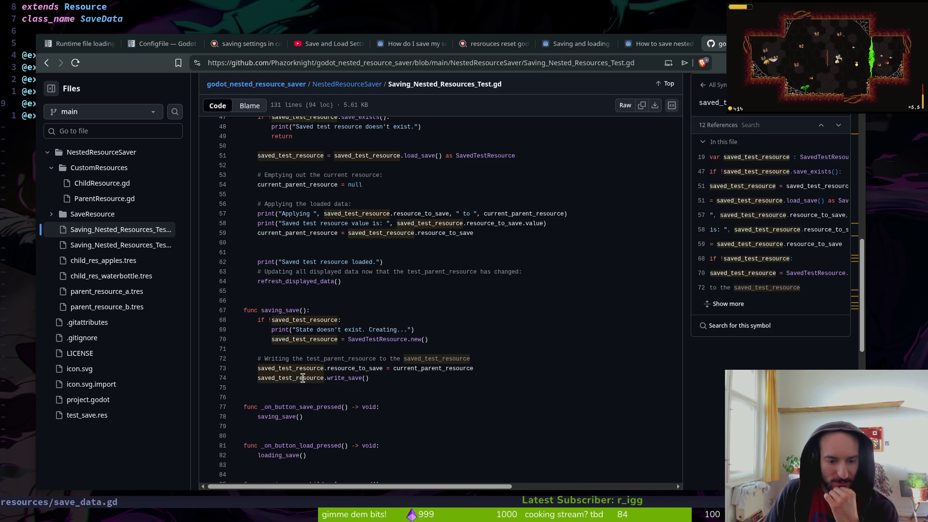
pyautogui.doubleClick(388, 340)
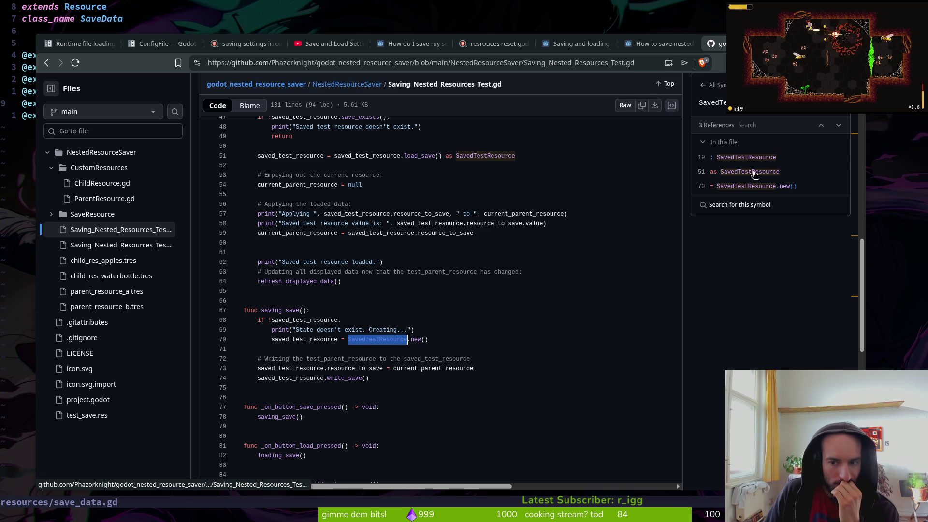
pyautogui.click(744, 161)
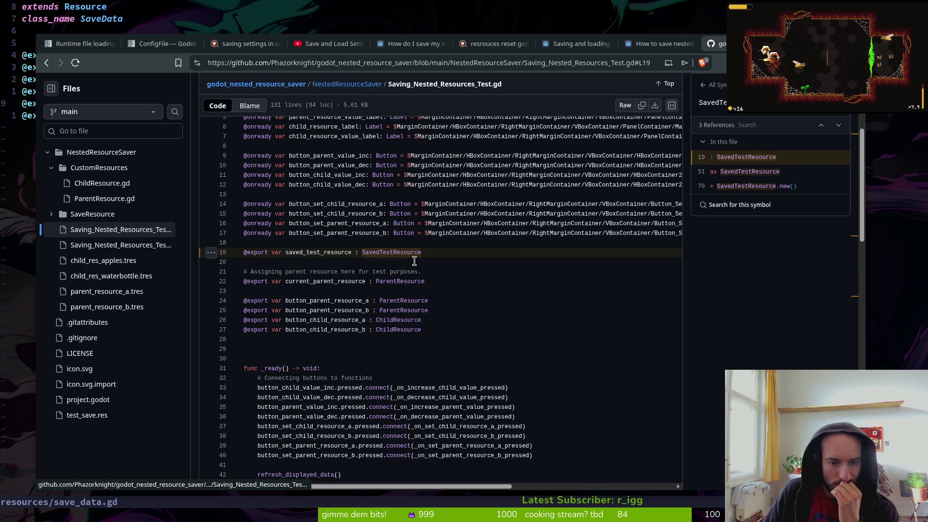
pyautogui.click(340, 244)
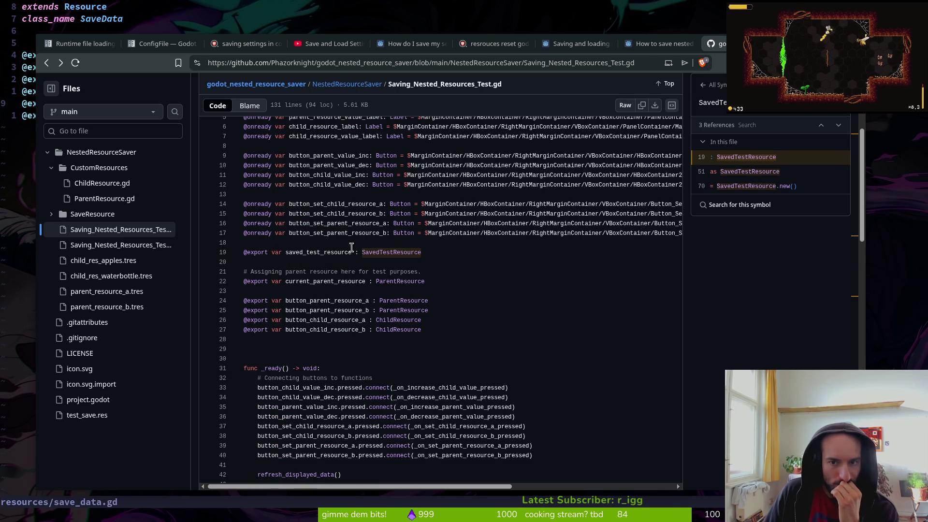
# Navigate up to NestedResourceSaver and into the SaveResource folder for SaveResource.gd.
pyautogui.click(404, 301)
pyautogui.click(102, 152)
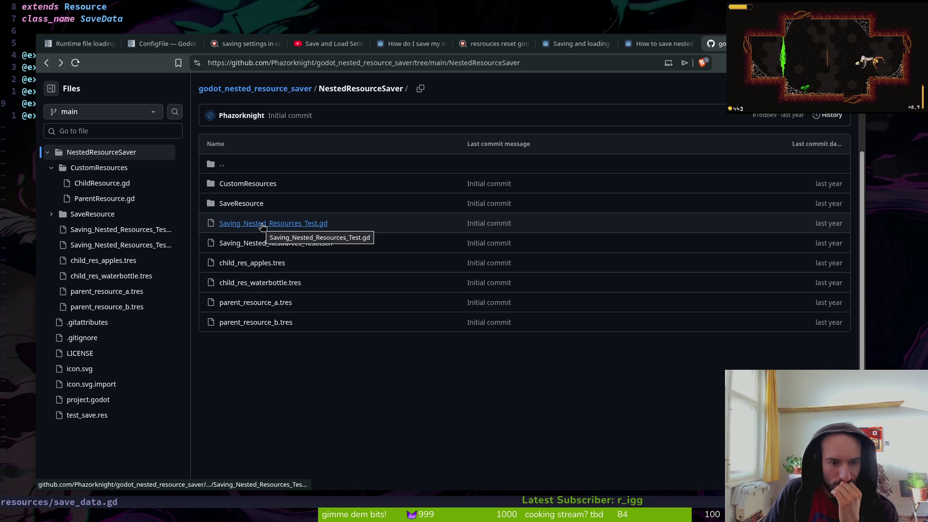
pyautogui.click(243, 203)
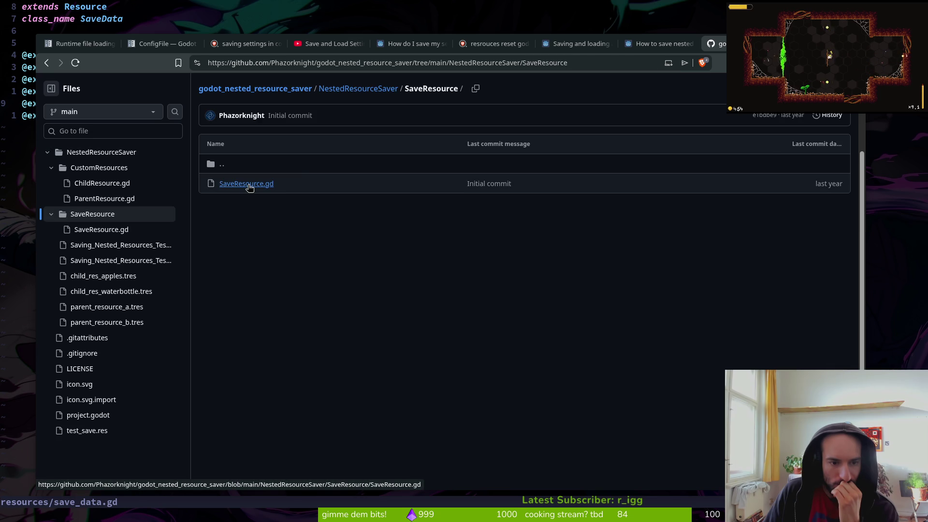
pyautogui.click(245, 184)
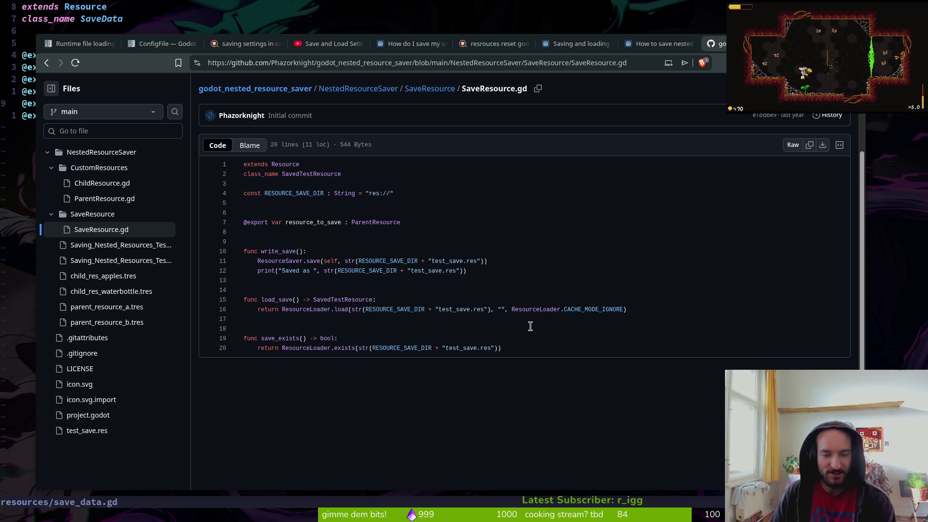
# Review SaveResource.gd's save, load and exists functions and its ParentResource and resource_to_save references.
pyautogui.moveTo(515, 346)
pyautogui.mouseDown()
pyautogui.moveTo(222, 270)
pyautogui.moveTo(244, 235)
pyautogui.mouseUp()
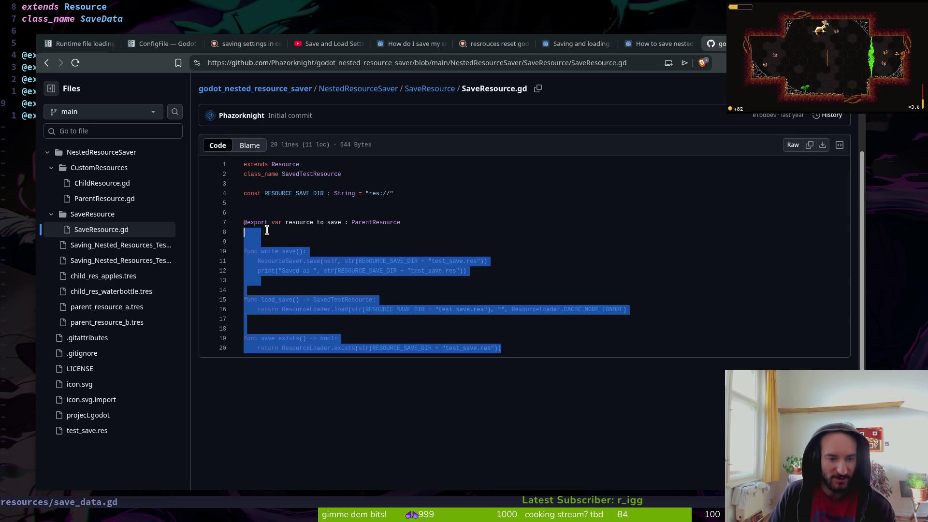
pyautogui.click(270, 213)
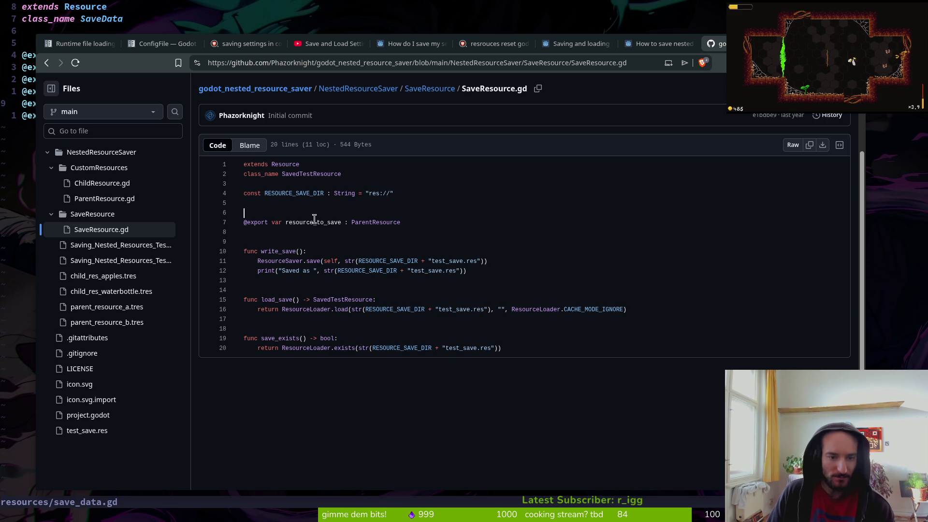
pyautogui.click(370, 222)
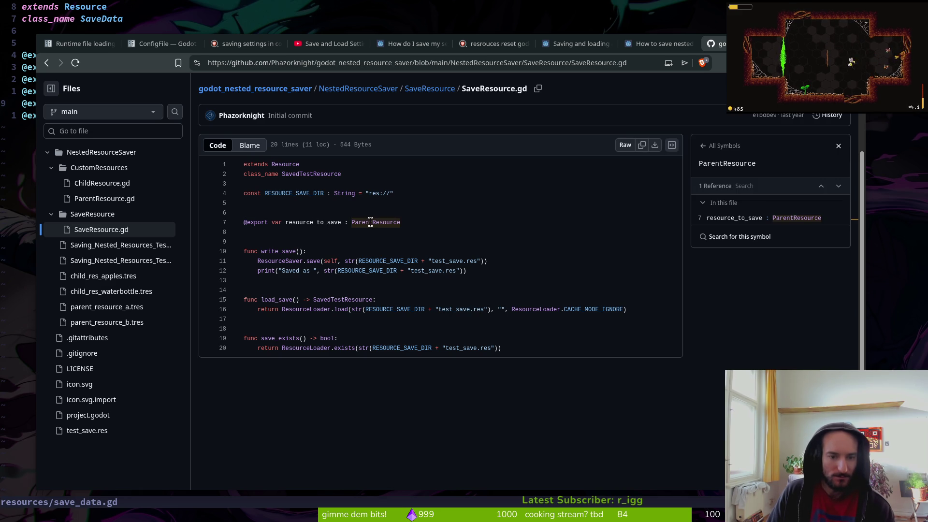
pyautogui.click(379, 239)
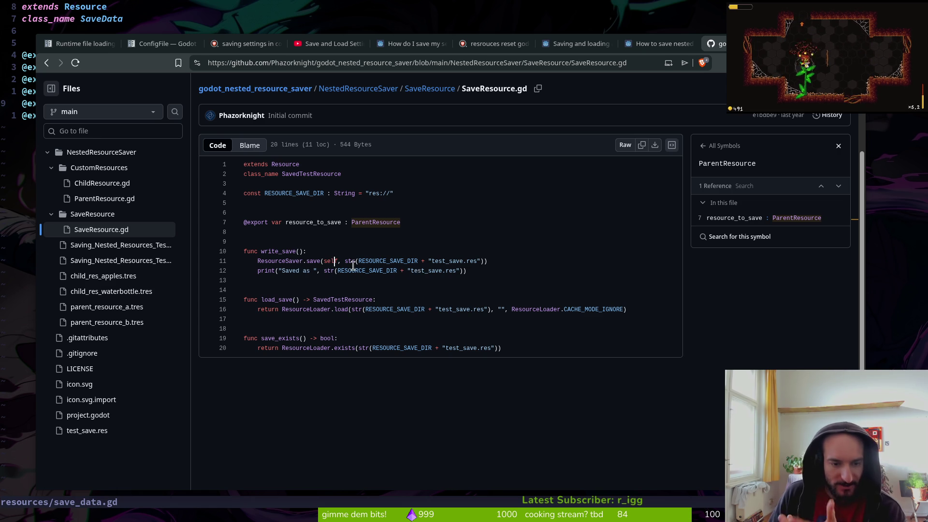
pyautogui.click(300, 224)
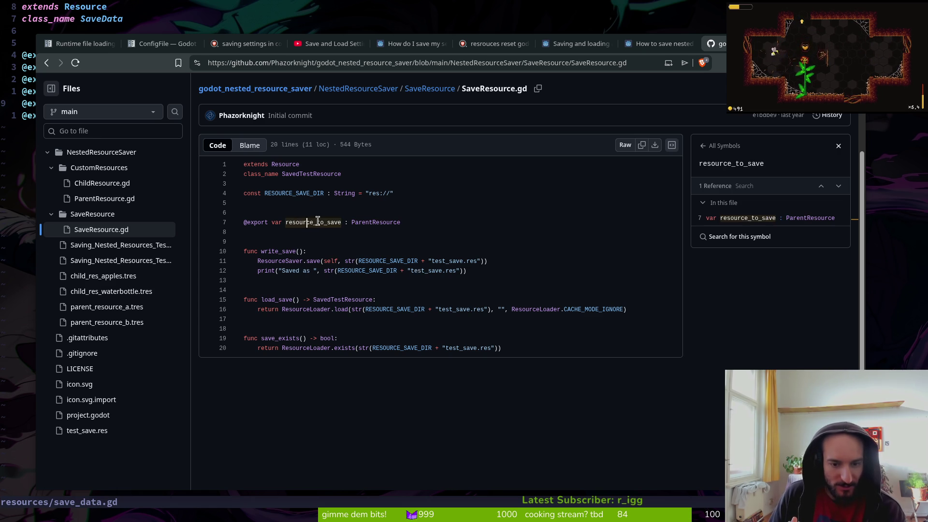
pyautogui.doubleClick(302, 222)
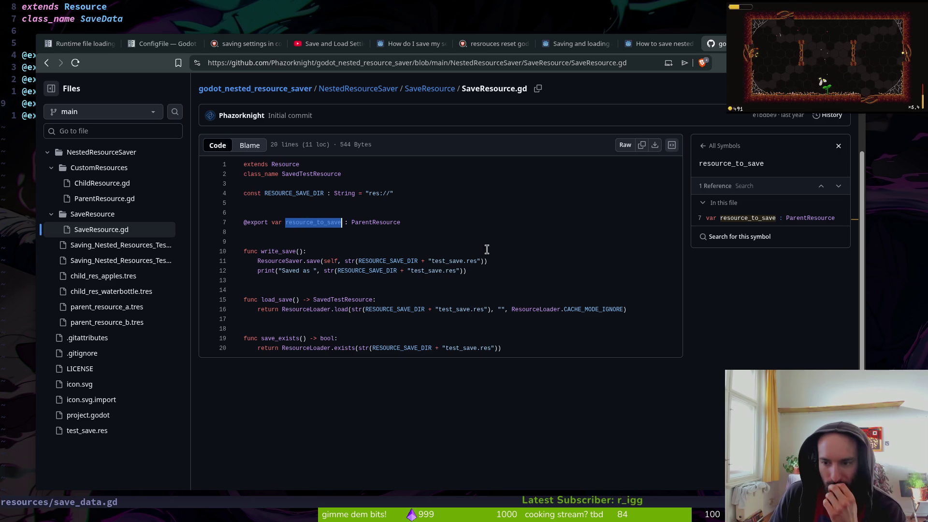
# Glance at Saving_Nested_Resources_Test.gd, back out to the repository root, and switch to the forum thread.
pyautogui.hotkey('alt', 'Left')
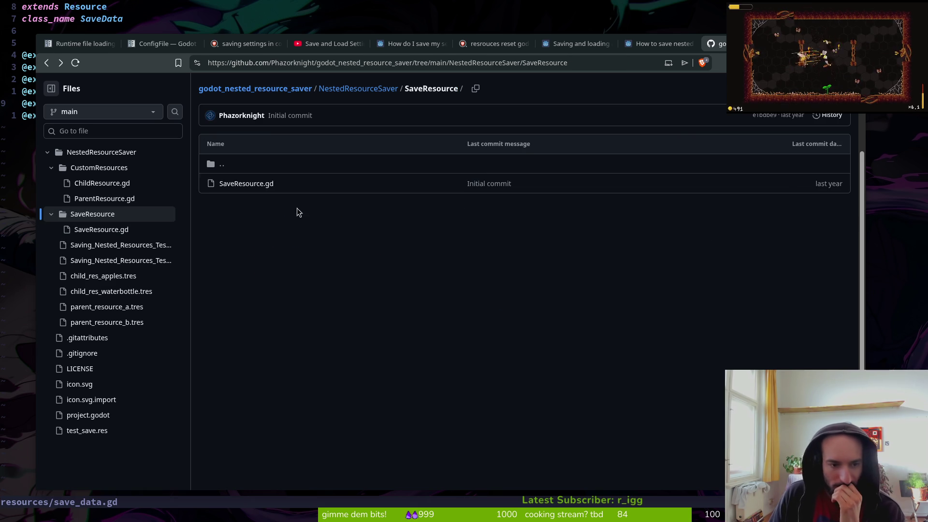
pyautogui.hotkey('alt', 'Left')
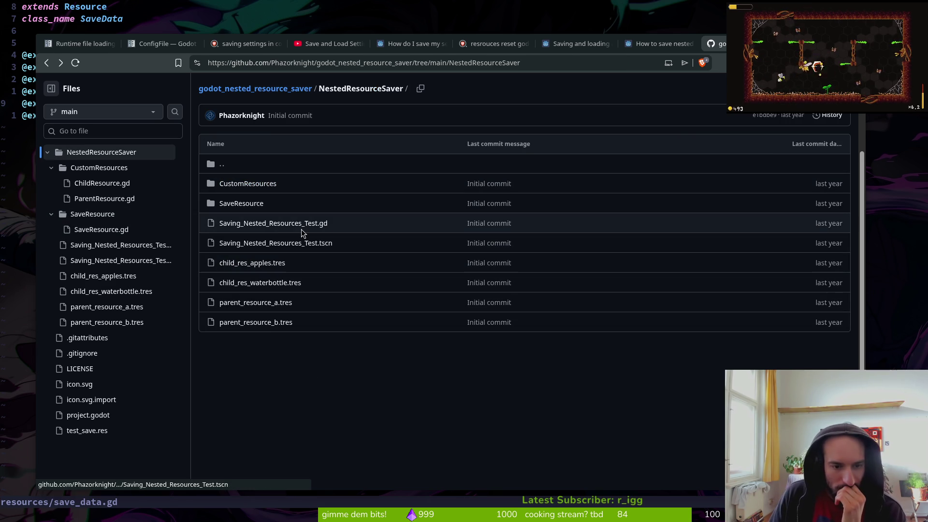
pyautogui.click(302, 224)
pyautogui.scroll(-8, 483, 289)
pyautogui.hotkey('alt', 'Left')
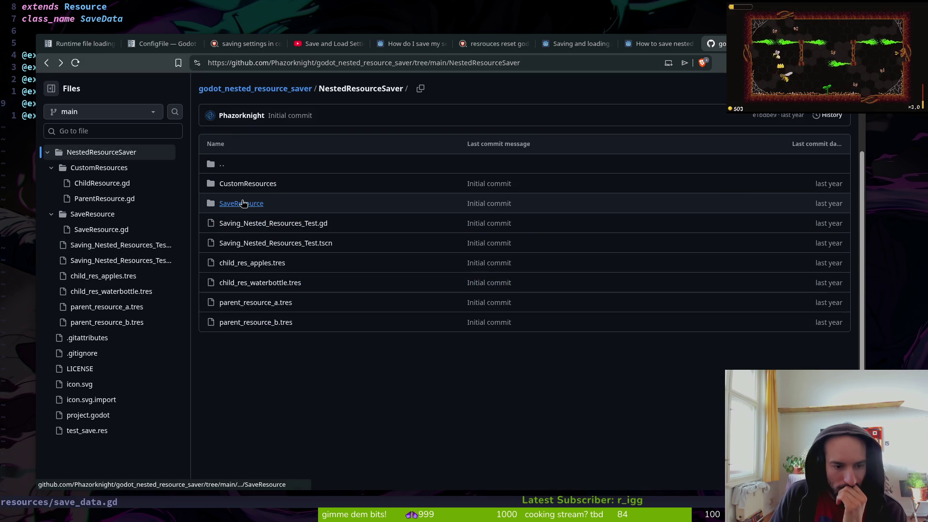
pyautogui.hotkey('alt', 'Left')
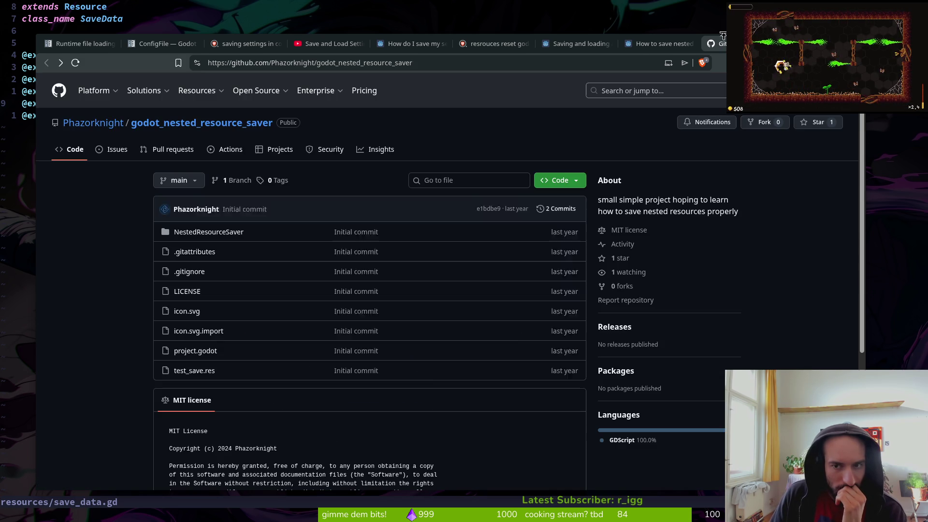
pyautogui.click(674, 49)
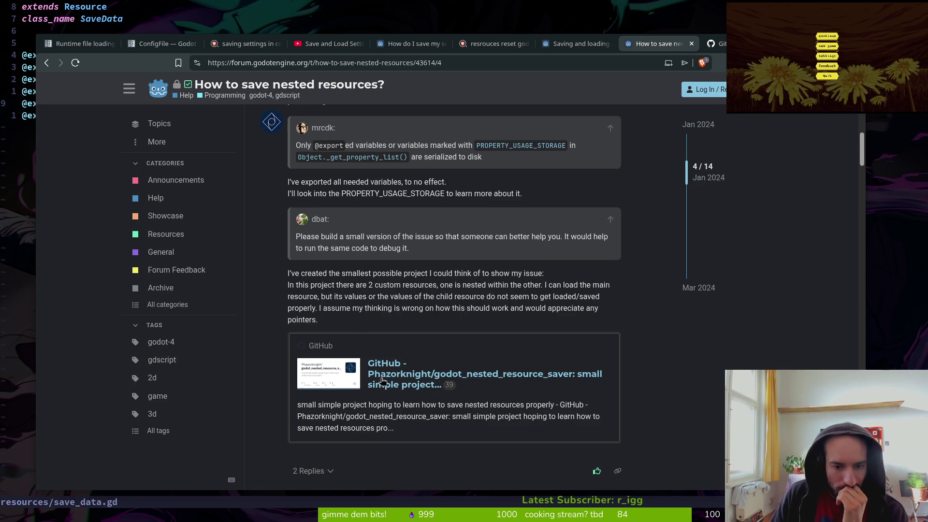
# Scroll down the replies and open GitHub issue #59669 on CACHE_MODE_IGNORE in a background tab.
pyautogui.scroll(-3, 270, 350)
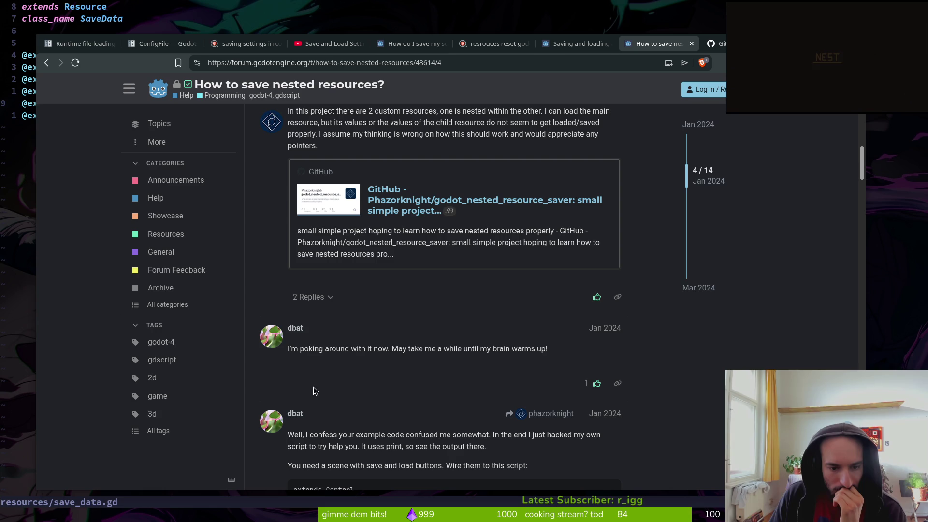
pyautogui.scroll(-1, 349, 365)
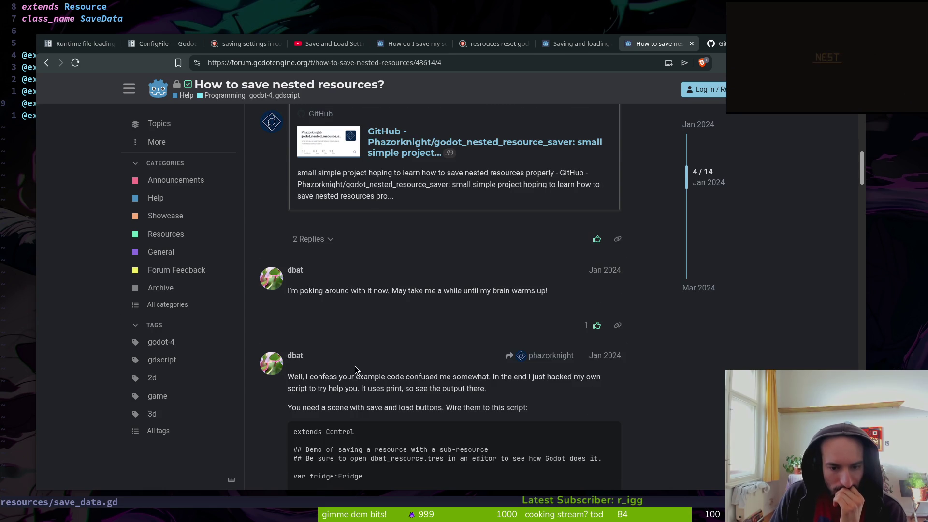
pyautogui.scroll(-1, 280, 410)
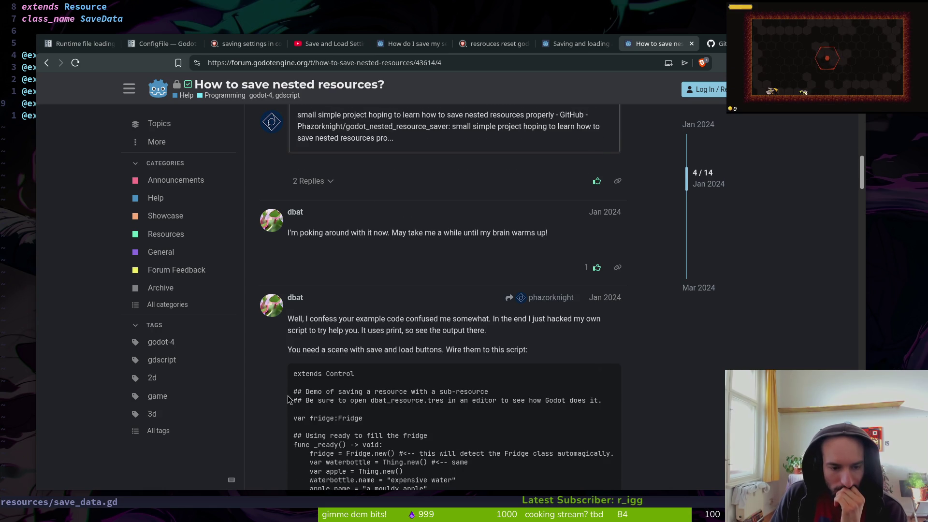
pyautogui.scroll(-1, 287, 399)
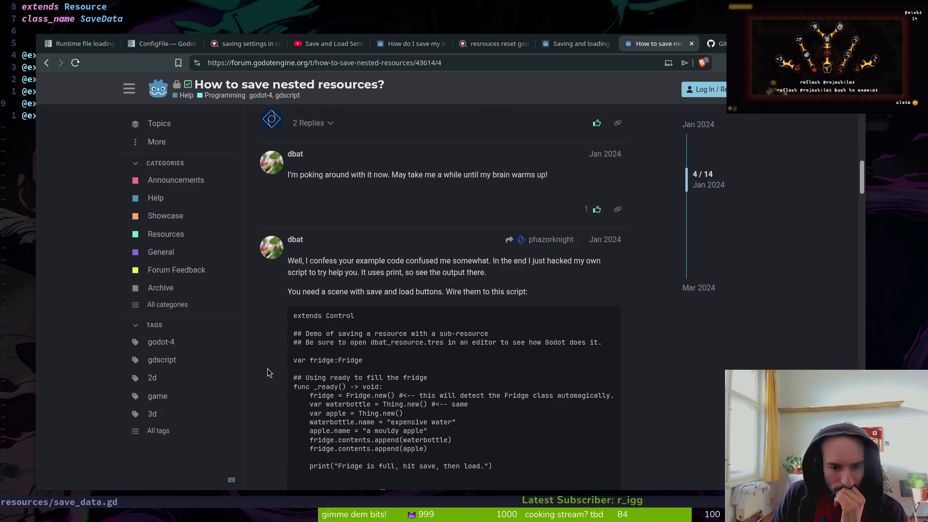
pyautogui.scroll(-1, 269, 364)
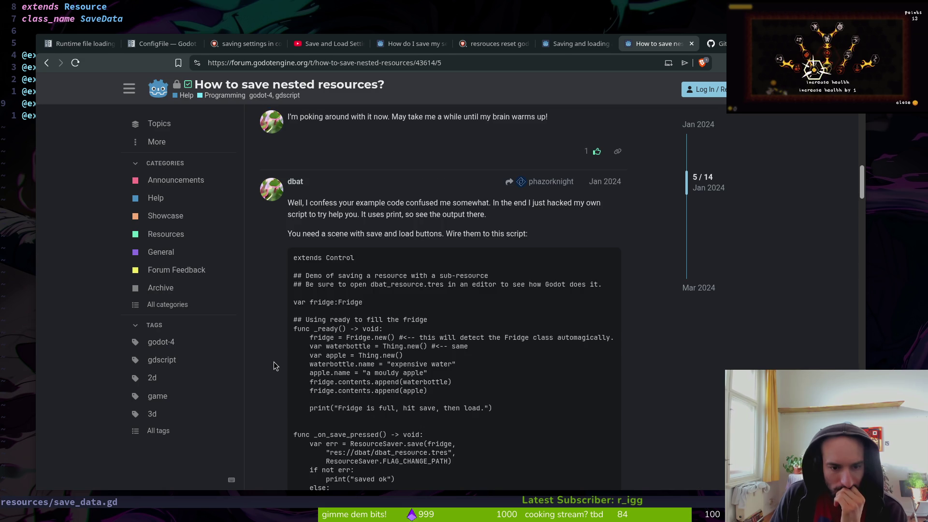
pyautogui.scroll(-3, 419, 305)
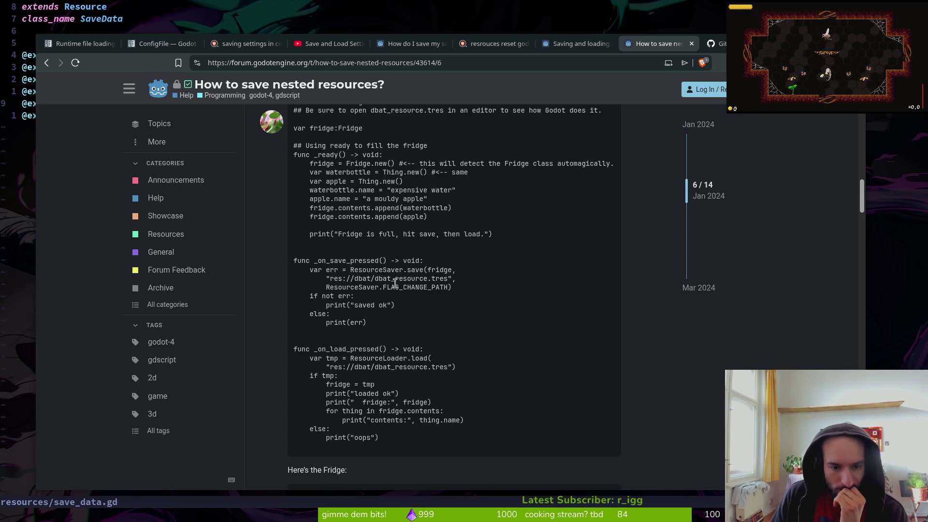
pyautogui.scroll(-3, 290, 376)
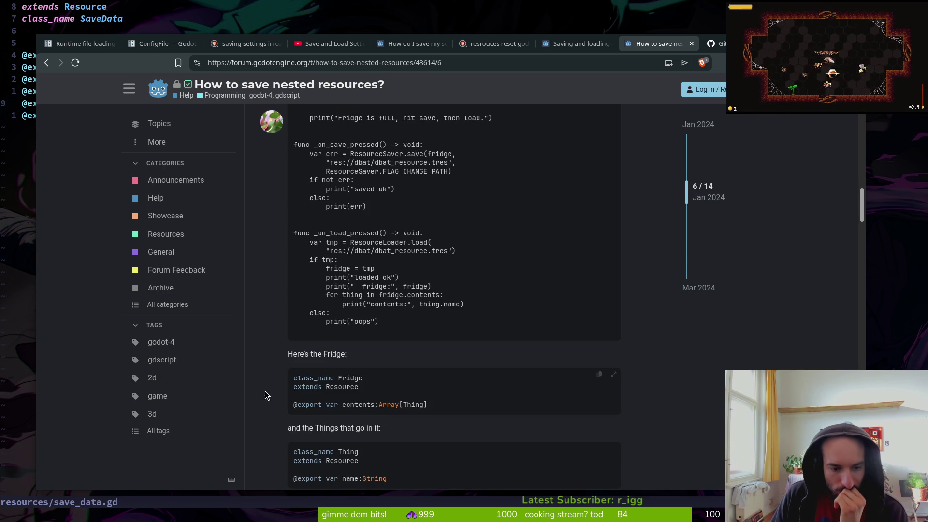
pyautogui.scroll(-3, 276, 382)
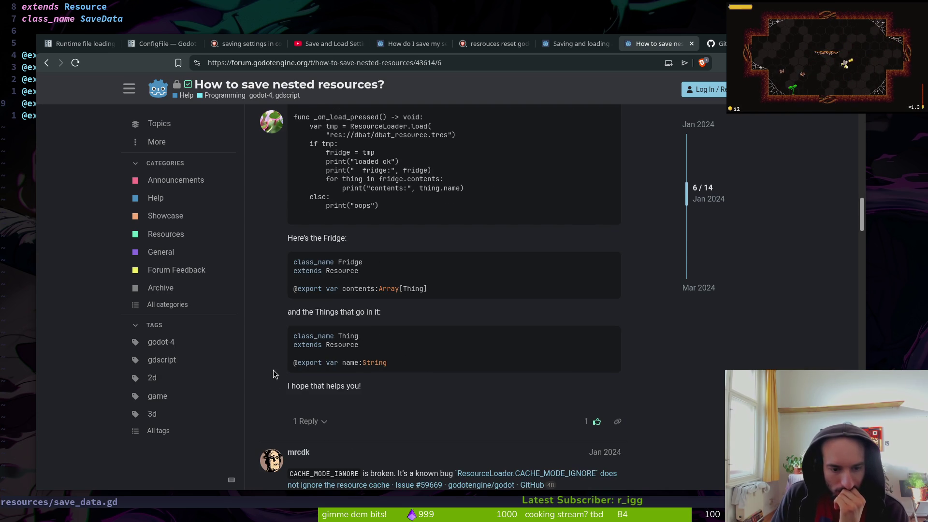
pyautogui.scroll(-3, 275, 374)
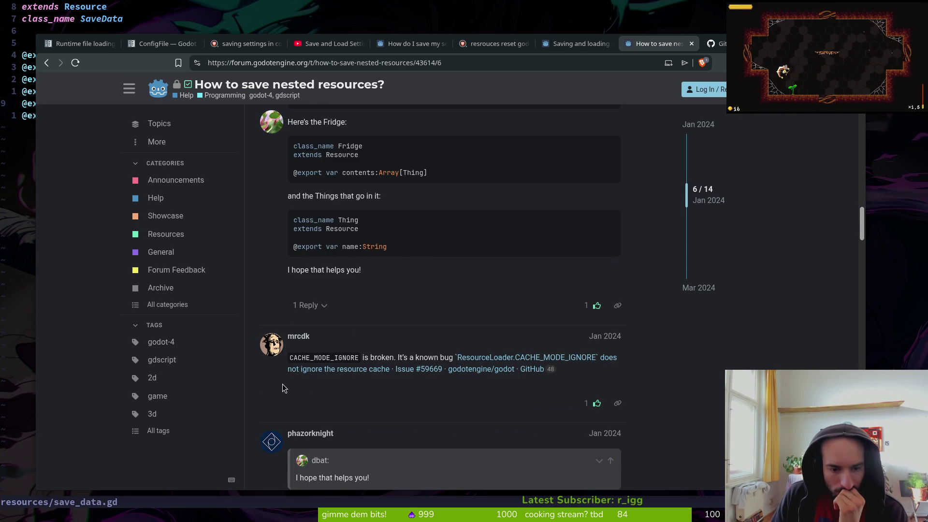
pyautogui.middleClick(578, 363)
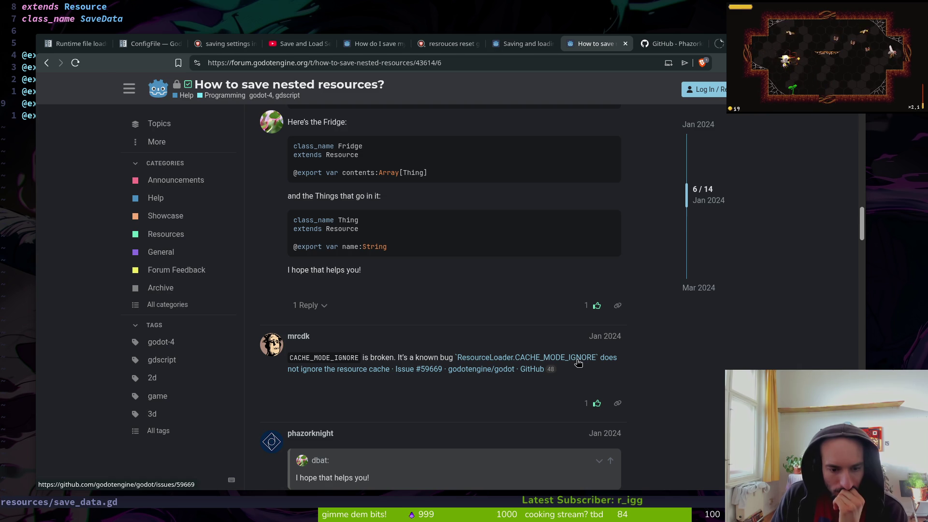
pyautogui.scroll(-3, 452, 411)
pyautogui.click(717, 43)
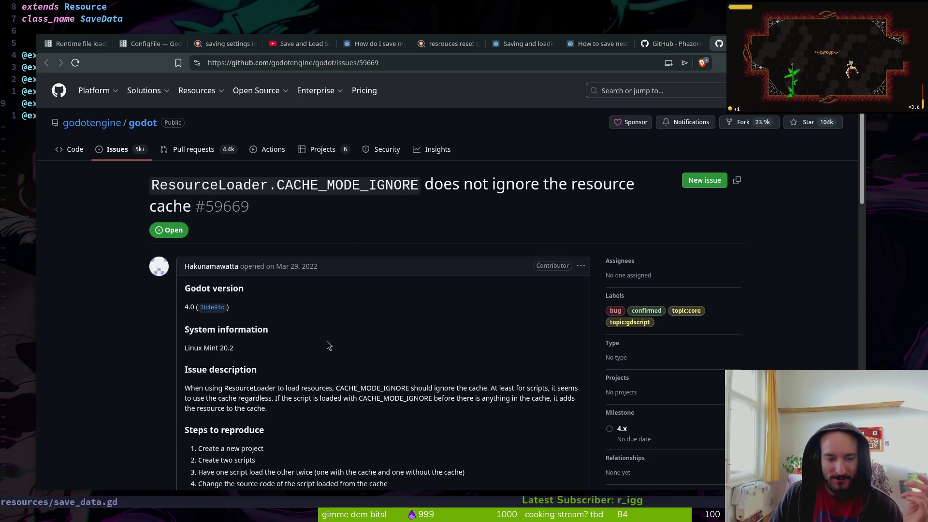
pyautogui.scroll(-2, 319, 347)
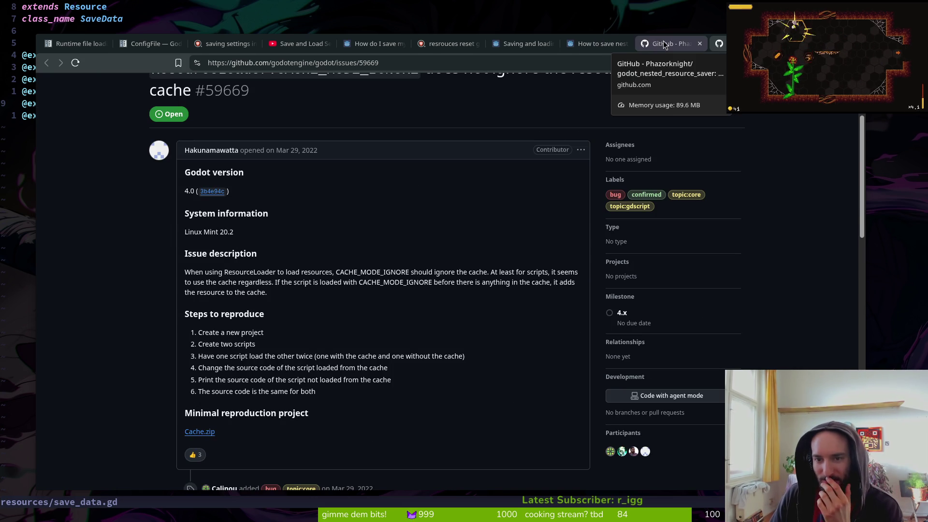
pyautogui.click(599, 43)
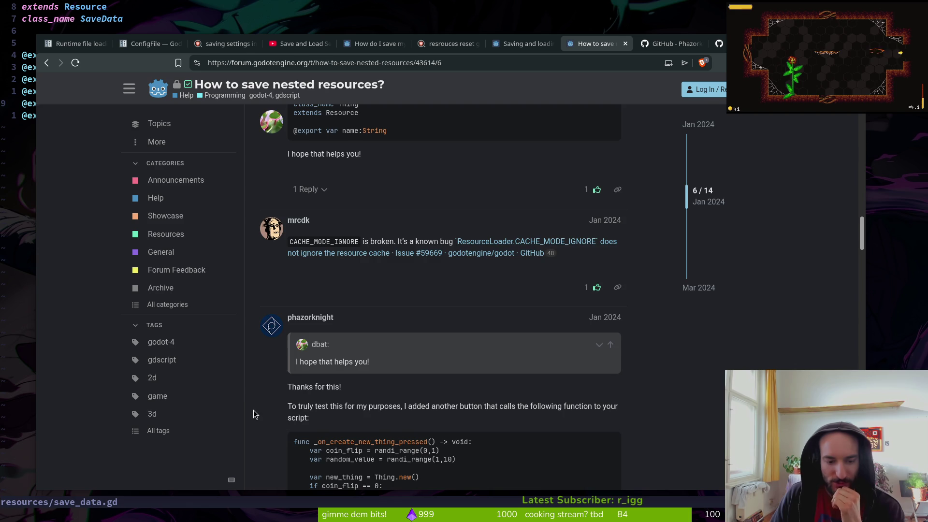
# Scroll down to dbat's full Fridge and Thing save/load demo and its 4.2.1 stable output.
pyautogui.scroll(-2, 257, 385)
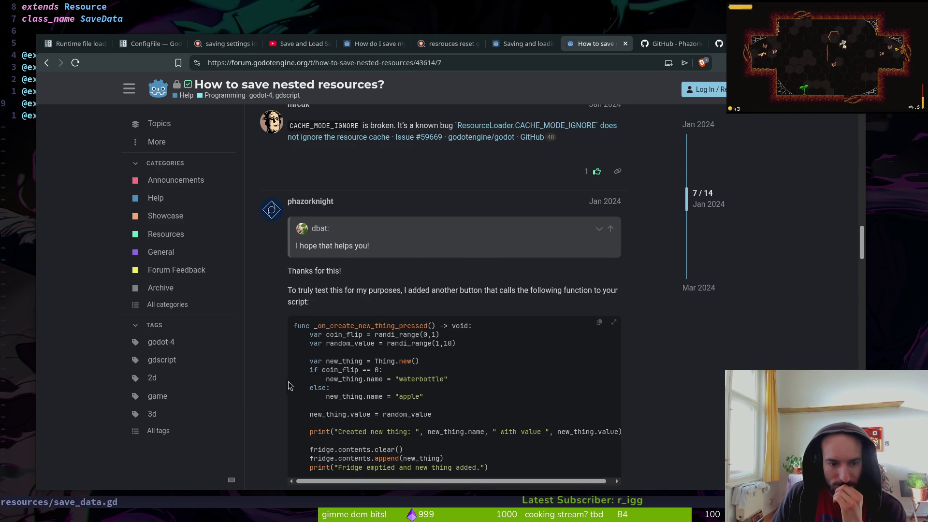
pyautogui.scroll(-1, 264, 367)
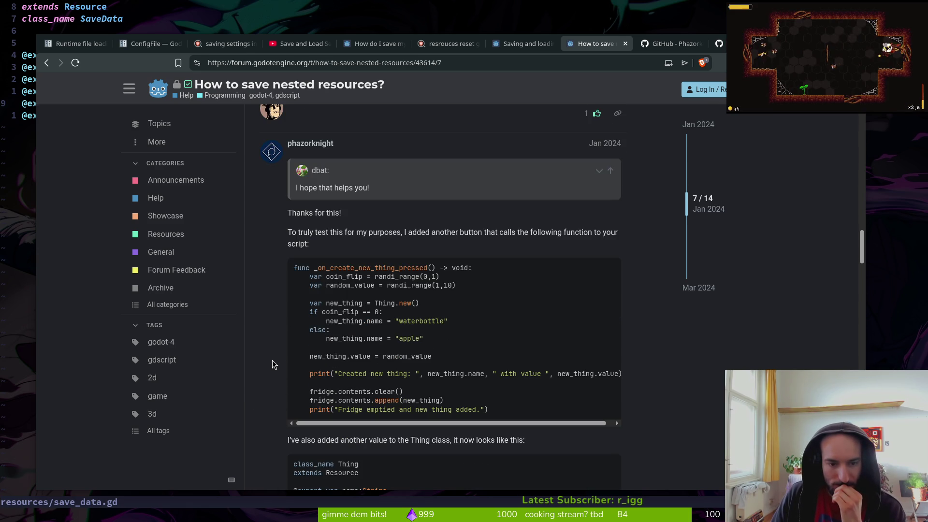
pyautogui.scroll(-2, 283, 378)
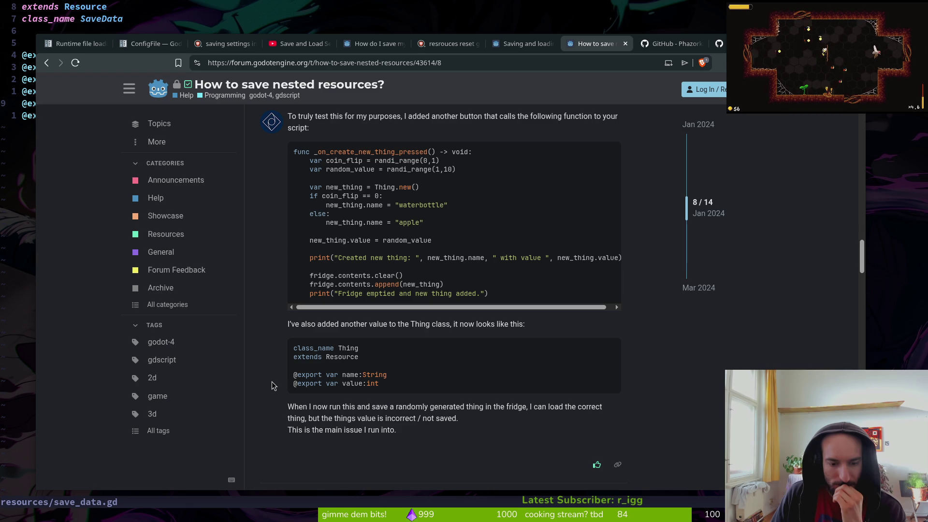
pyautogui.scroll(-3, 273, 382)
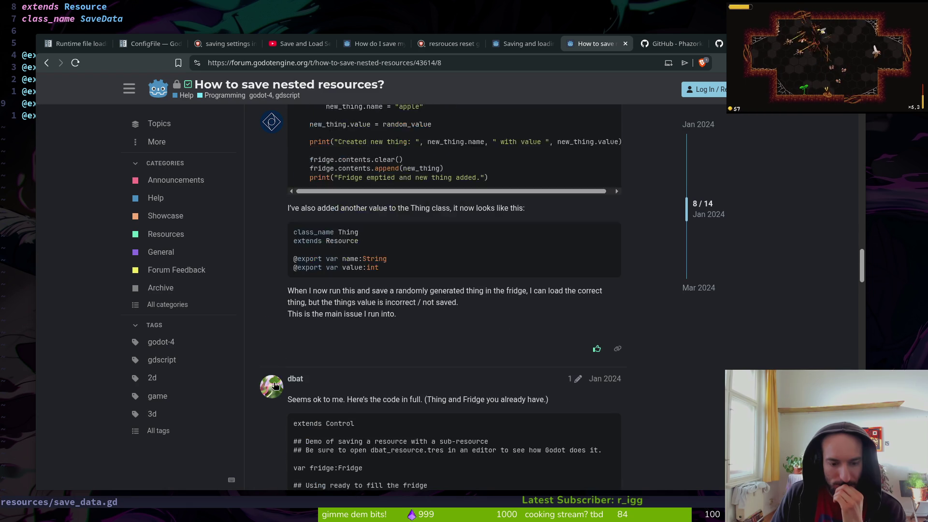
pyautogui.scroll(6, 277, 381)
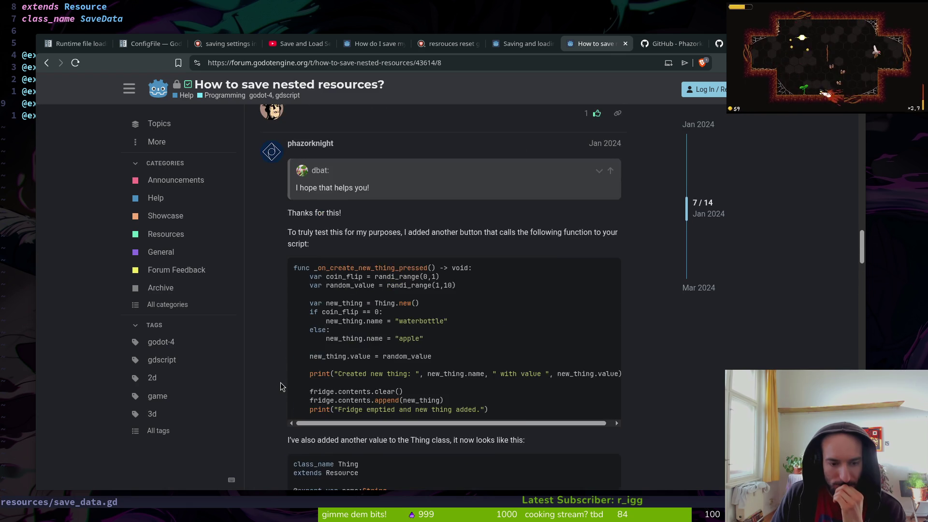
pyautogui.scroll(-4, 279, 382)
pyautogui.scroll(-2, 279, 387)
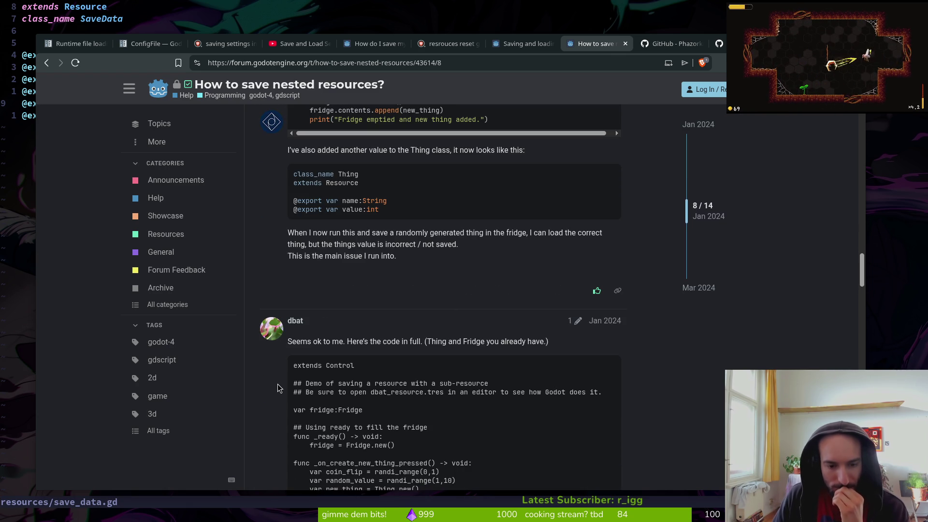
pyautogui.scroll(-2, 282, 380)
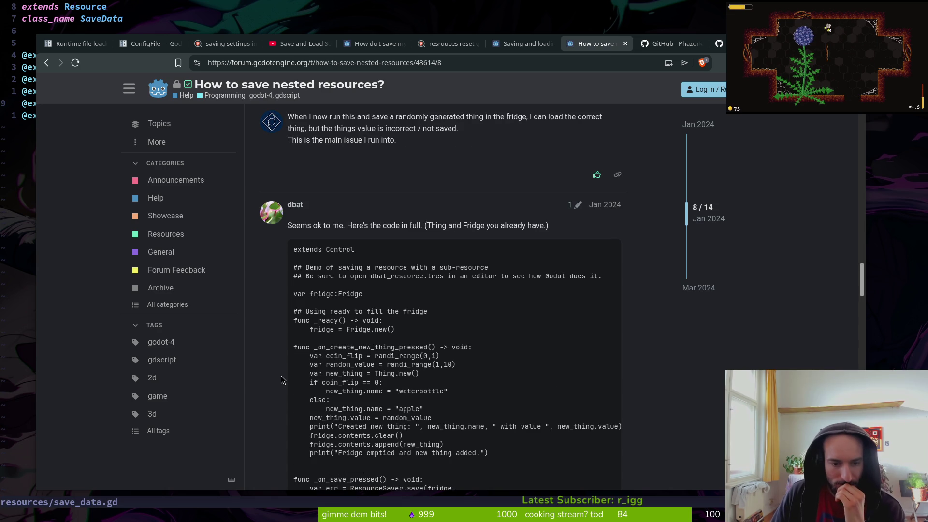
pyautogui.scroll(-1, 277, 377)
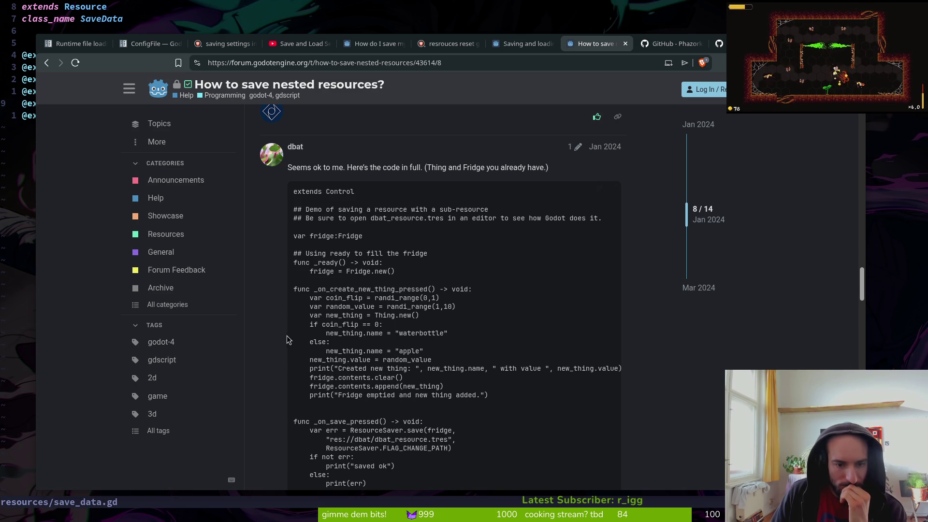
pyautogui.scroll(-1, 289, 346)
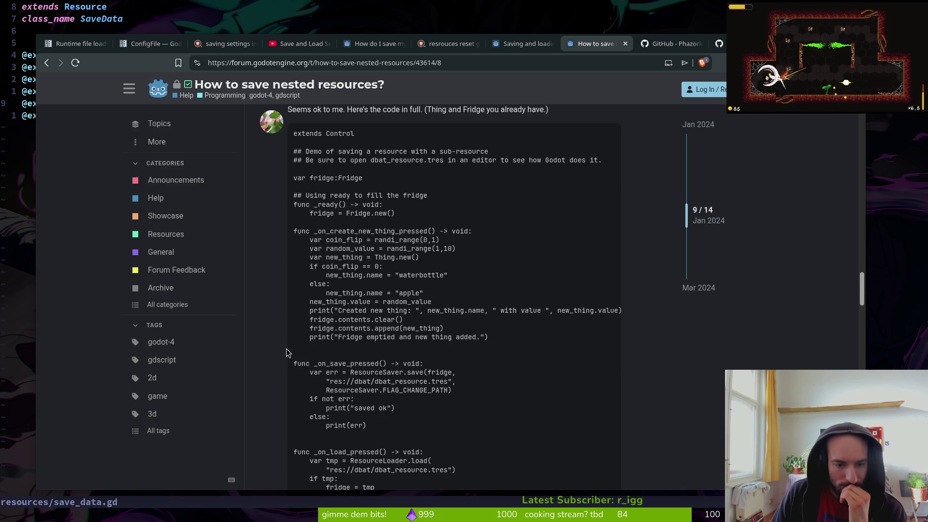
pyautogui.scroll(-2, 286, 347)
pyautogui.scroll(-3, 285, 353)
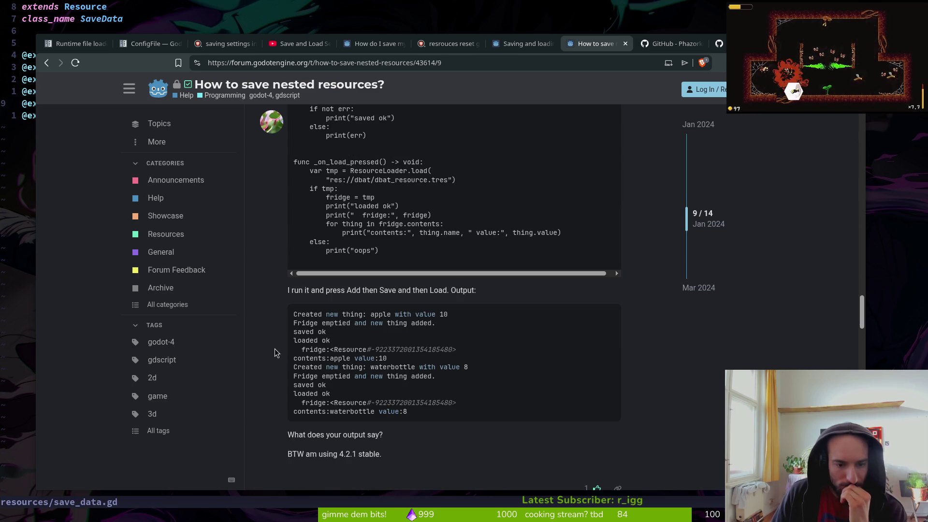
# Inspect the fridge resource id in the demo output and continue down the thread.
pyautogui.scroll(-1, 273, 351)
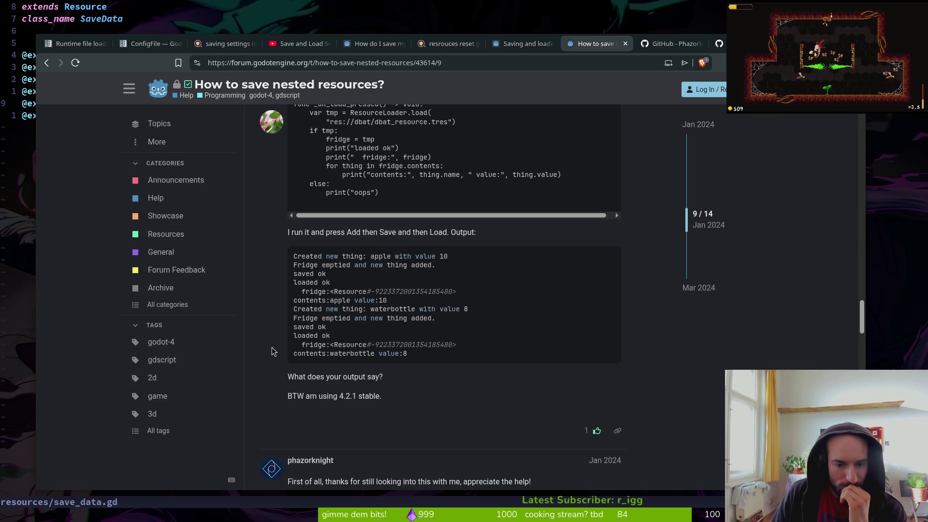
pyautogui.moveTo(440, 345)
pyautogui.mouseDown()
pyautogui.moveTo(379, 344)
pyautogui.moveTo(338, 319)
pyautogui.mouseUp()
pyautogui.click(246, 364)
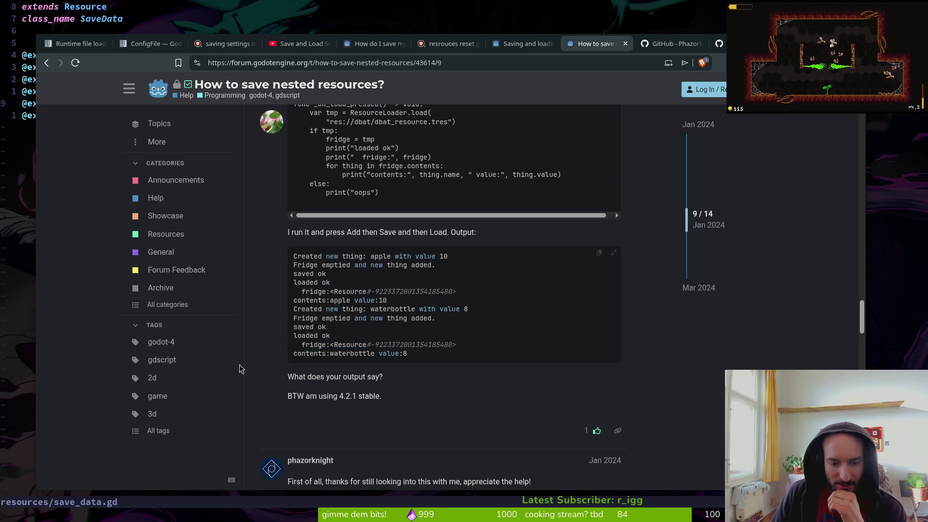
pyautogui.scroll(-3, 248, 358)
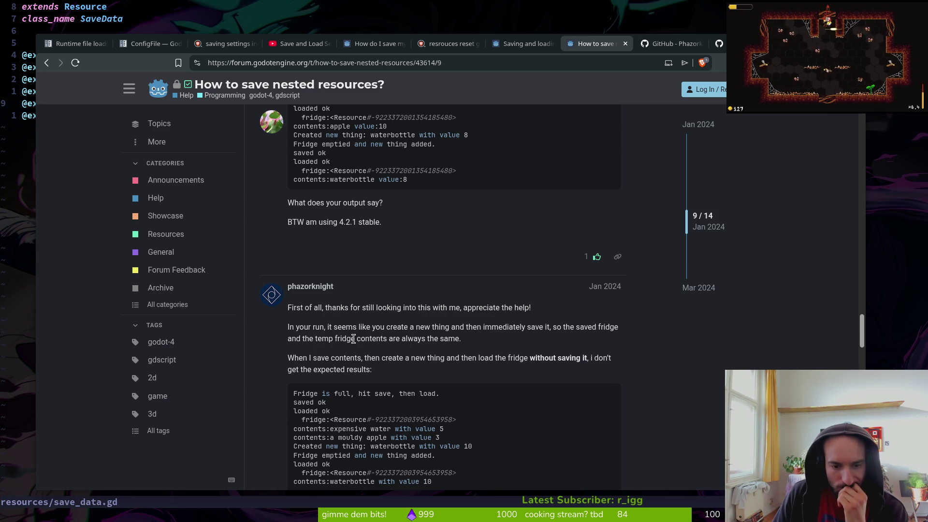
pyautogui.scroll(-3, 270, 343)
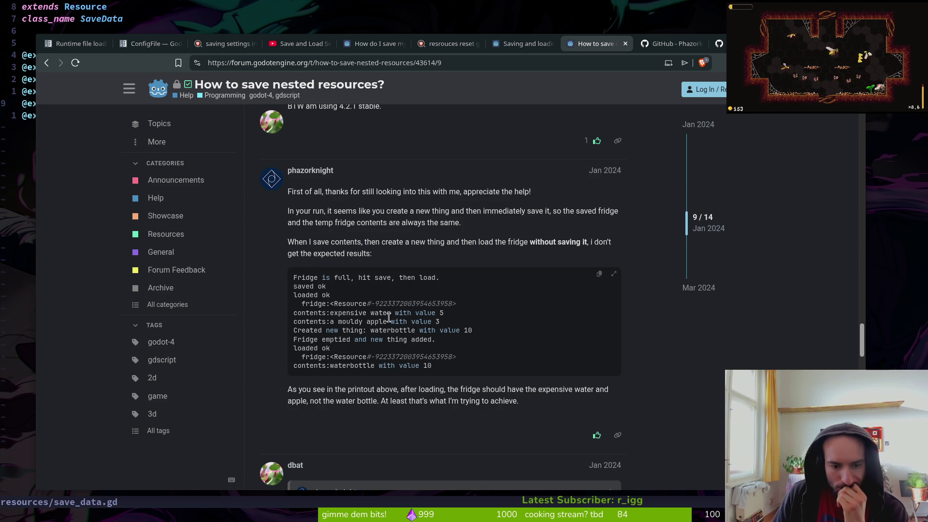
pyautogui.scroll(-5, 363, 325)
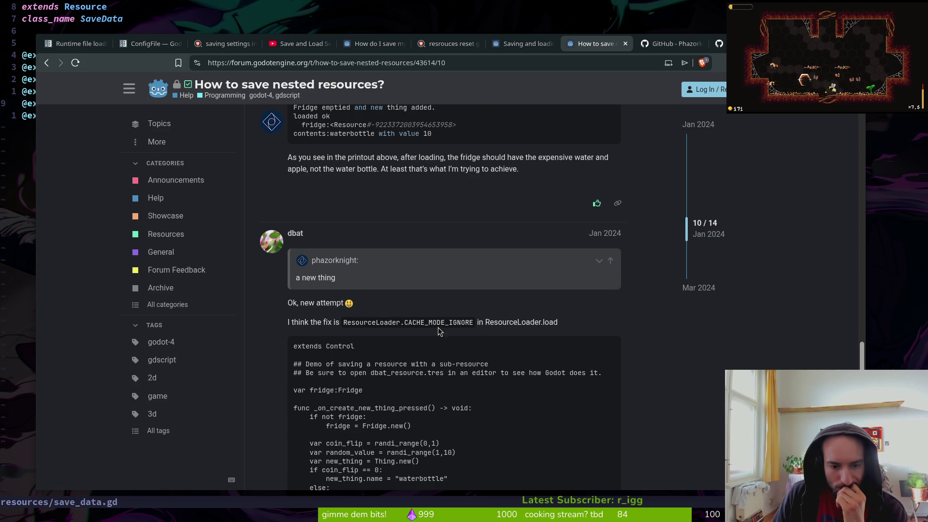
pyautogui.scroll(-1, 422, 349)
# Highlight CACHE_MODE_IGNORE in the suggested fix, read to the closing post, and return to Neovim.
pyautogui.doubleClick(418, 264)
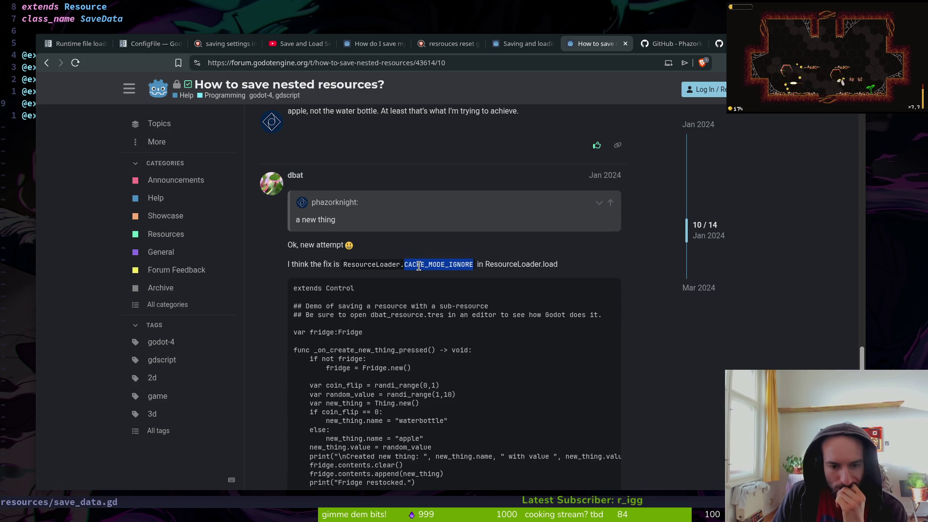
pyautogui.scroll(-1, 414, 287)
pyautogui.scroll(-4, 472, 341)
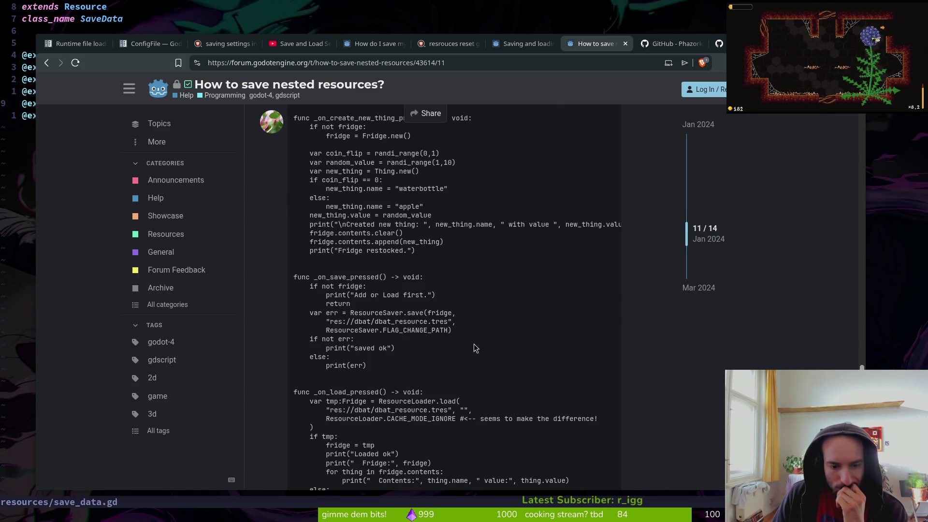
pyautogui.scroll(-3, 472, 340)
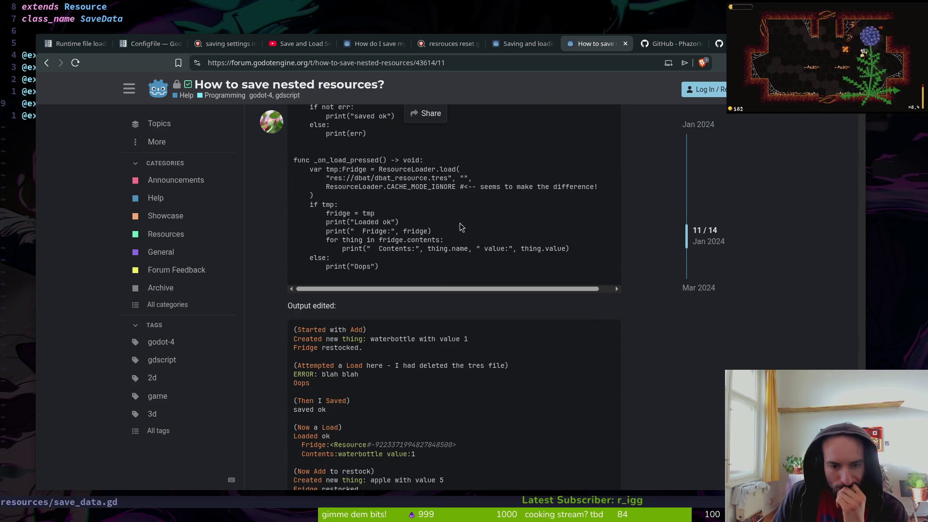
pyautogui.doubleClick(427, 186)
pyautogui.click(248, 344)
pyautogui.scroll(-3, 268, 332)
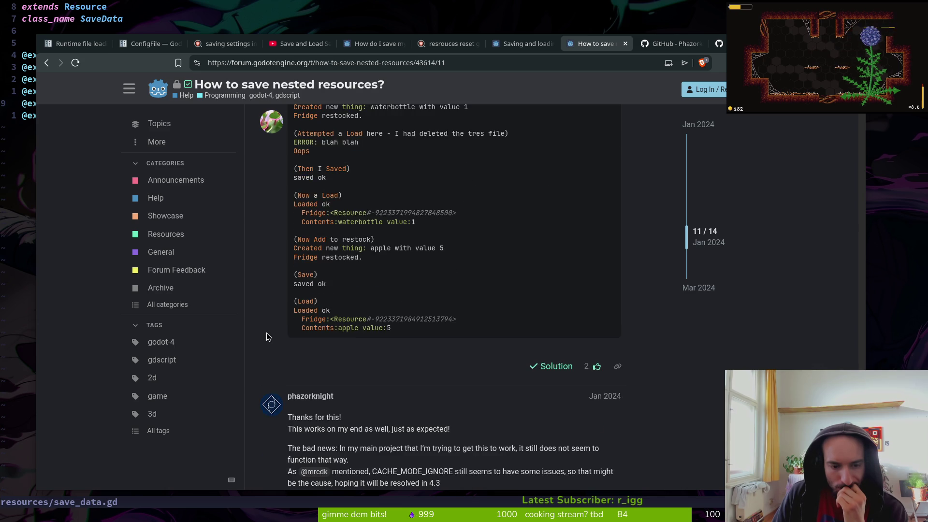
pyautogui.scroll(-4, 267, 332)
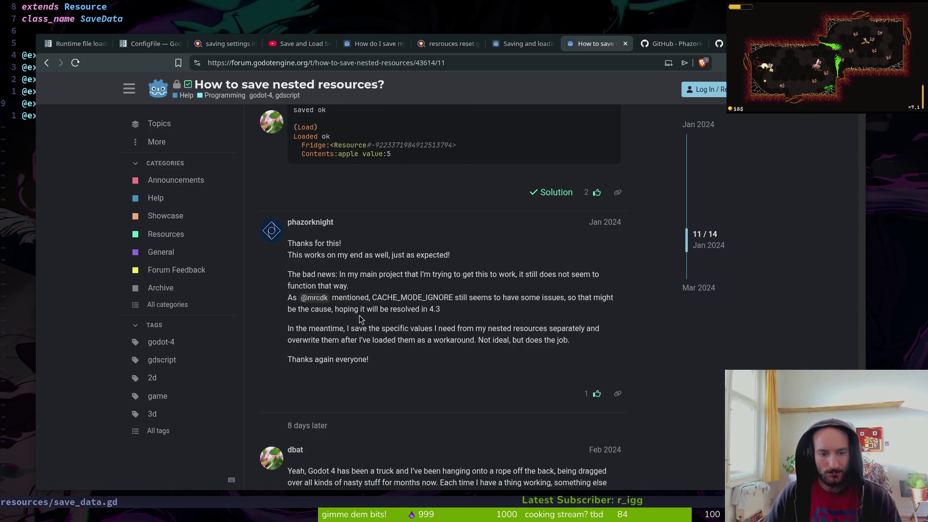
pyautogui.scroll(-3, 448, 339)
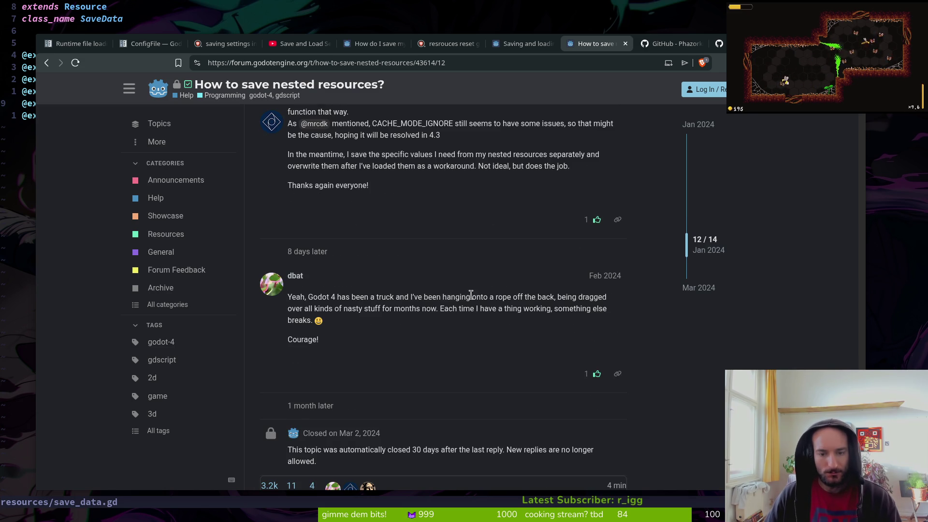
pyautogui.scroll(-3, 462, 295)
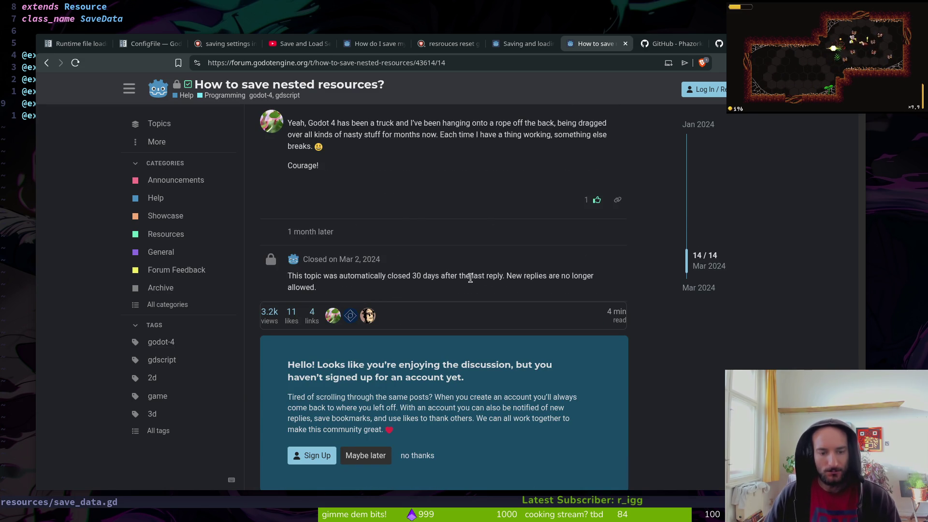
pyautogui.scroll(5, 468, 278)
pyautogui.hotkey('alt', 'Tab')
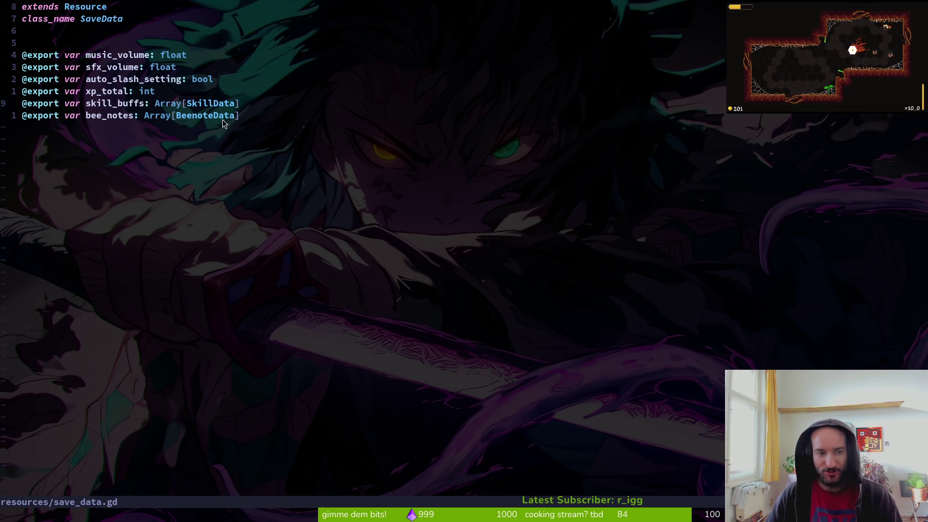
# Open save.manager.gd, check the .duplicate(true) call on the load line, and save with :w.
pyautogui.press('space')
pyautogui.press('f')
pyautogui.press('f')
pyautogui.write('savem')
pyautogui.press('Return')
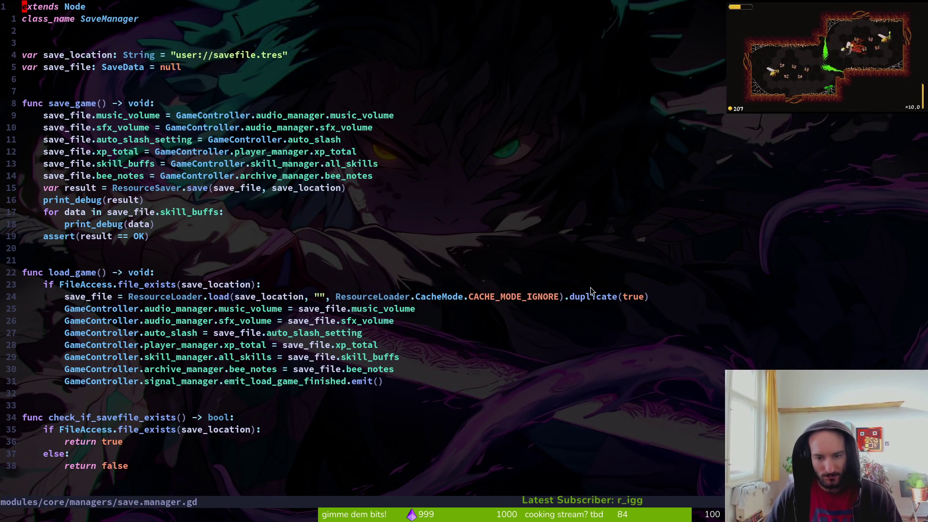
pyautogui.click(449, 297)
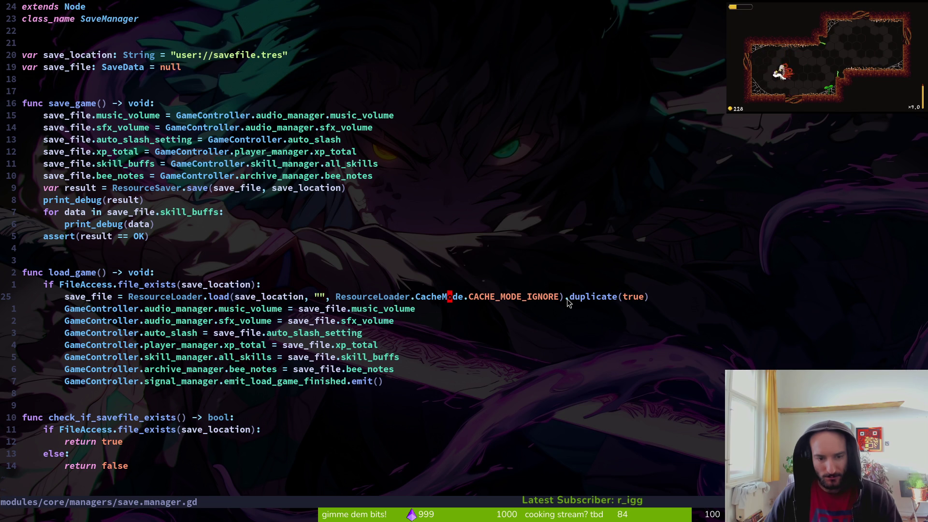
pyautogui.moveTo(567, 299); pyautogui.dragTo(650, 298)
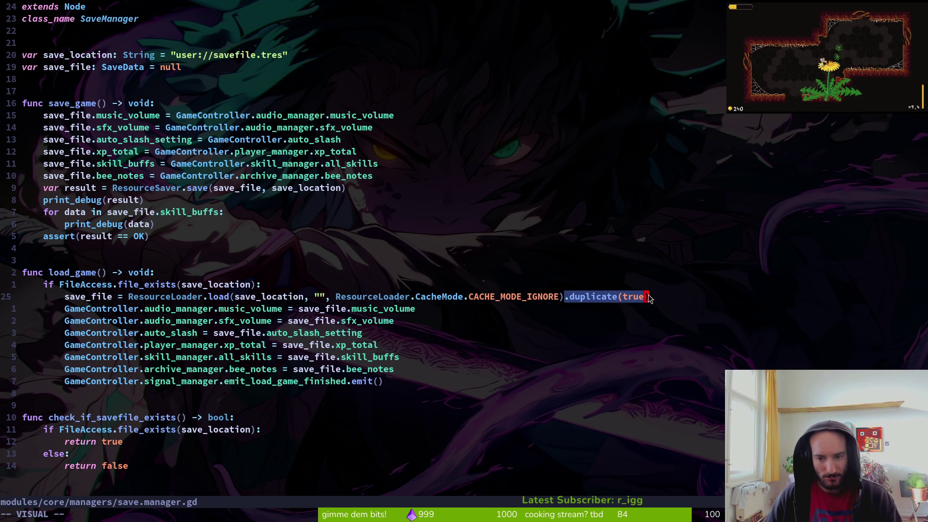
pyautogui.press('Escape')
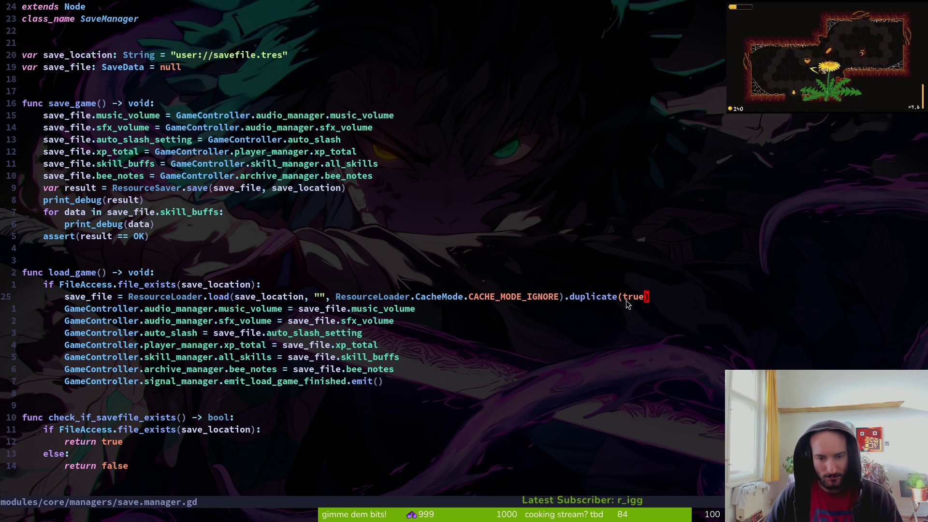
pyautogui.write(':w')
pyautogui.press('Return')
pyautogui.hotkey('alt', 'Tab')
pyautogui.hotkey('alt', 'Tab')
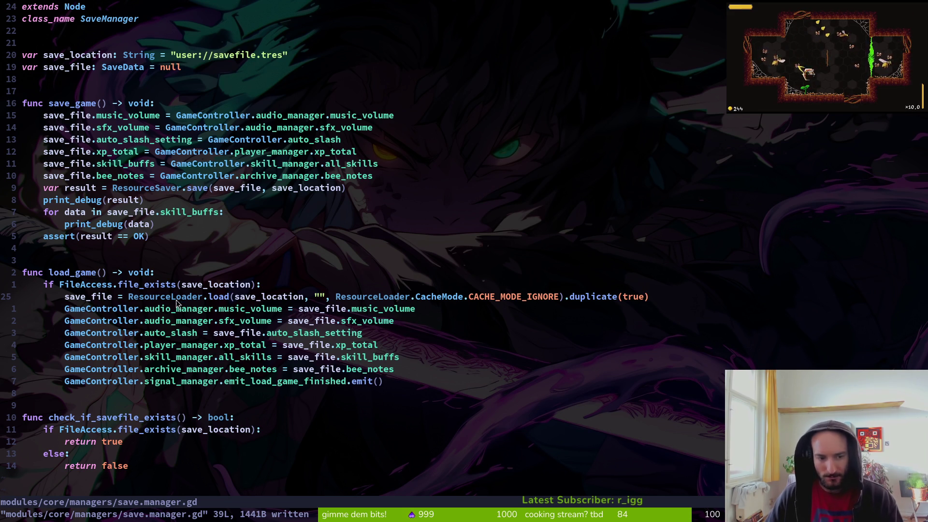
# Place the cursor on load_game and bring up the project file finder.
pyautogui.click(74, 273)
pyautogui.hotkey('alt', 'Tab')
pyautogui.hotkey('alt', 'Tab')
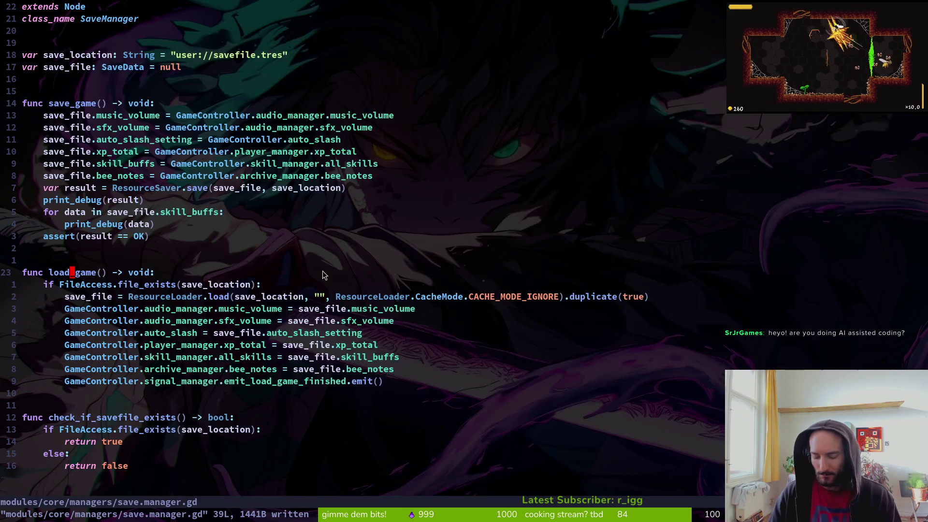
pyautogui.press('space')
pyautogui.press('f')
pyautogui.press('f')
pyautogui.press('Escape')
pyautogui.hotkey('ctrl', 's')
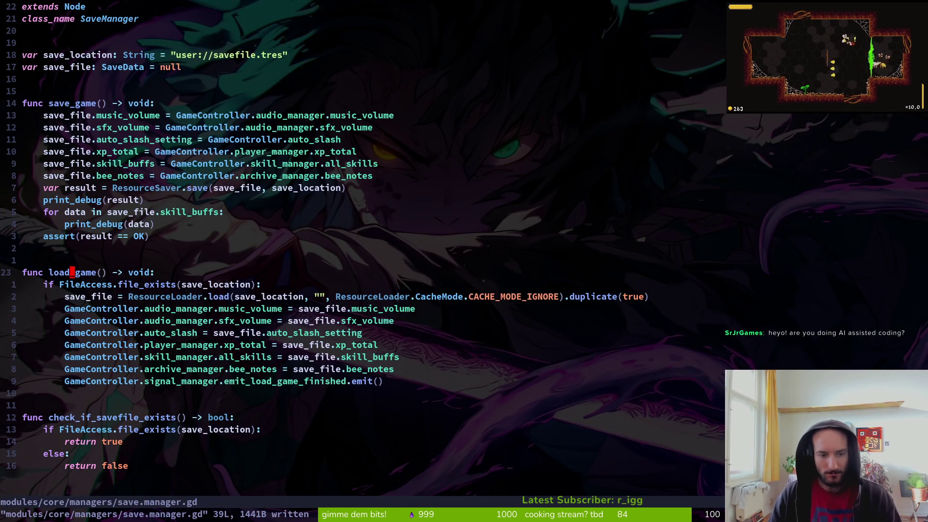
pyautogui.press('space')
pyautogui.press('f')
pyautogui.press('f')
pyautogui.press('Escape')
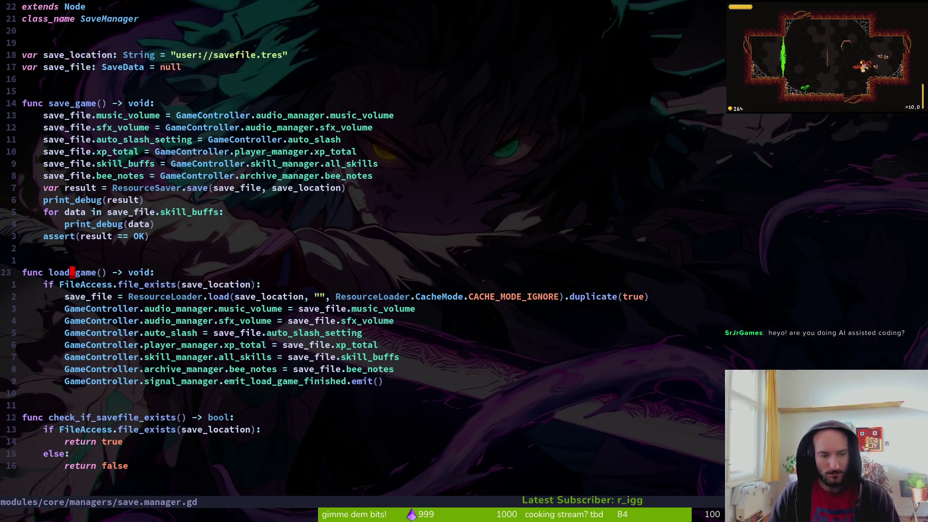
pyautogui.press('space')
# Open skill_icon.gd with the project file finder.
pyautogui.press('f')
pyautogui.press('f')
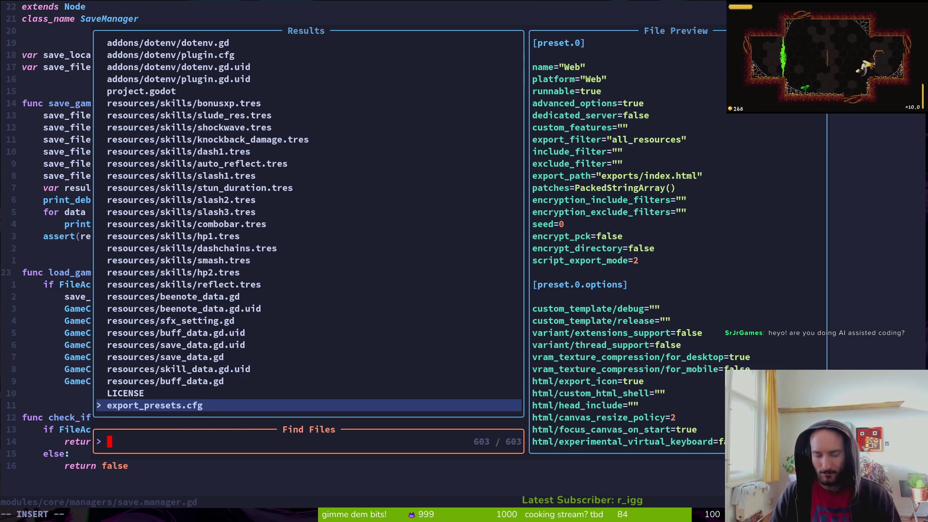
pyautogui.press('Escape')
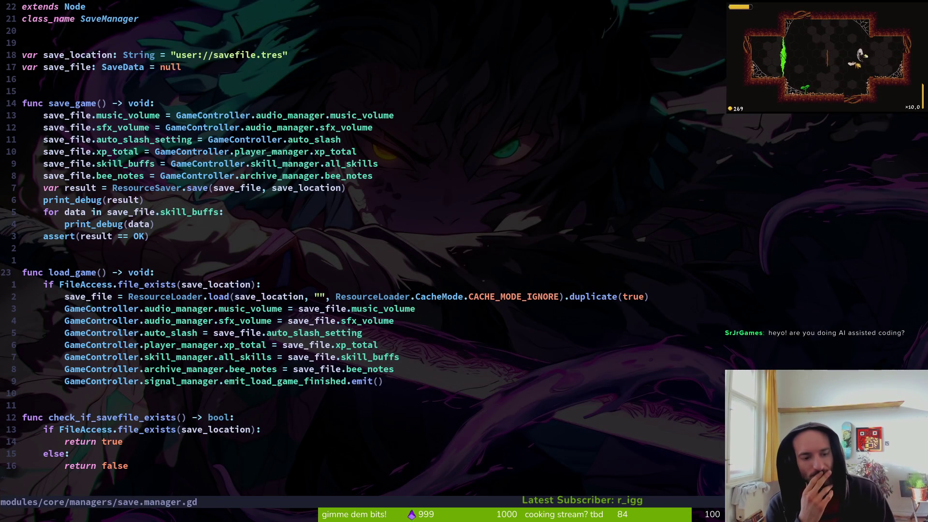
pyautogui.press('space')
pyautogui.press('f')
pyautogui.press('f')
pyautogui.write('skilicon')
pyautogui.press('Return')
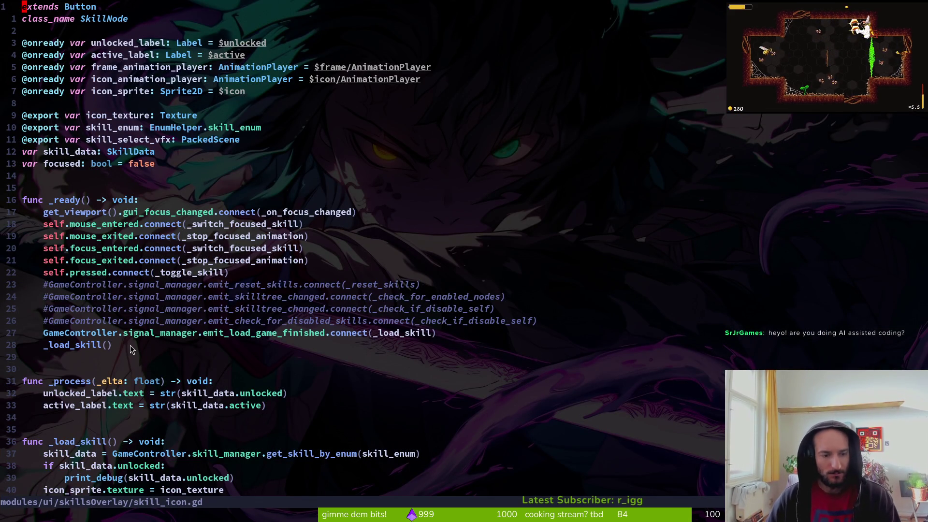
# Inspect the _load_skill() call in _ready and the skill_data line in _load_skill.
pyautogui.click(109, 344)
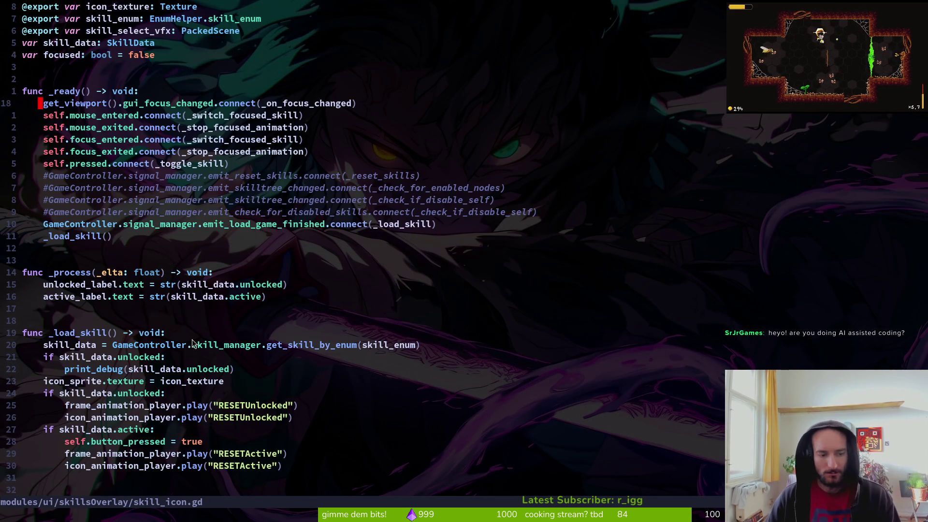
pyautogui.click(149, 345)
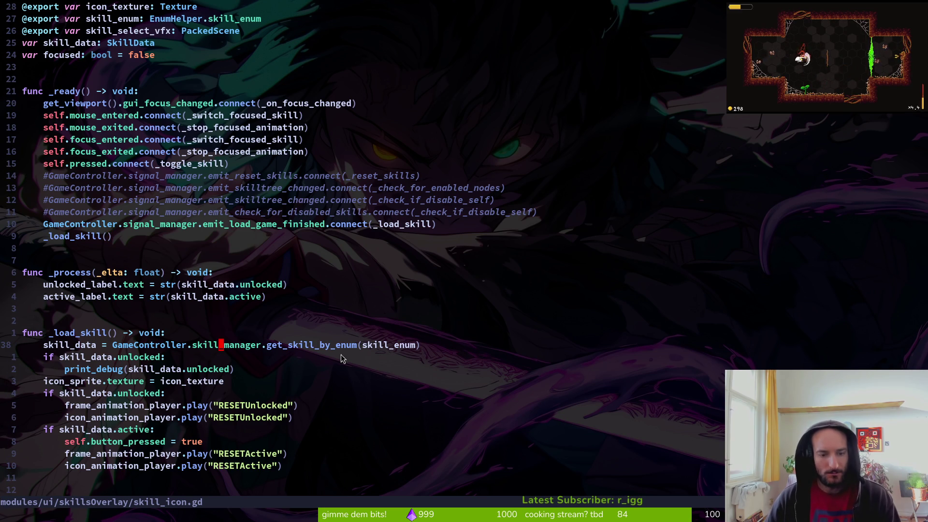
pyautogui.click(388, 347)
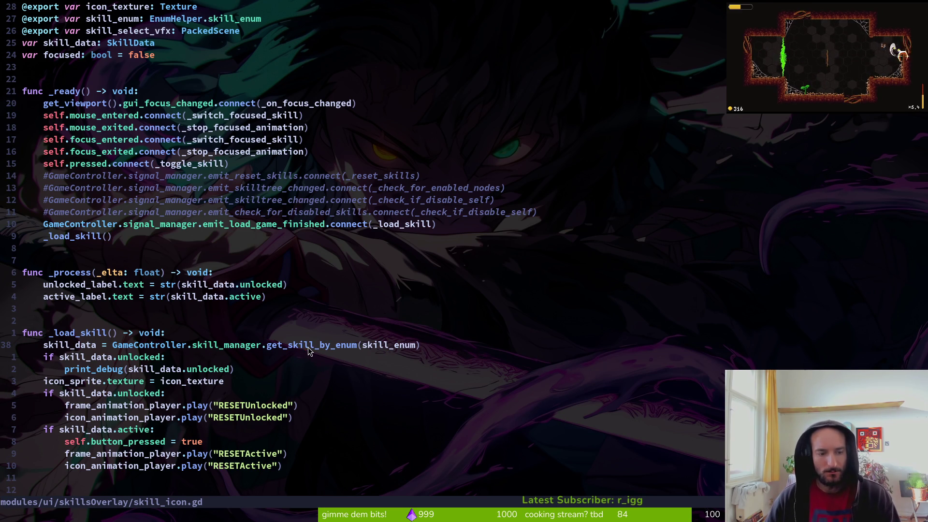
pyautogui.click(310, 227)
# Move the _load_skill() call to just below self.pressed.connect and save the file.
pyautogui.press('j')
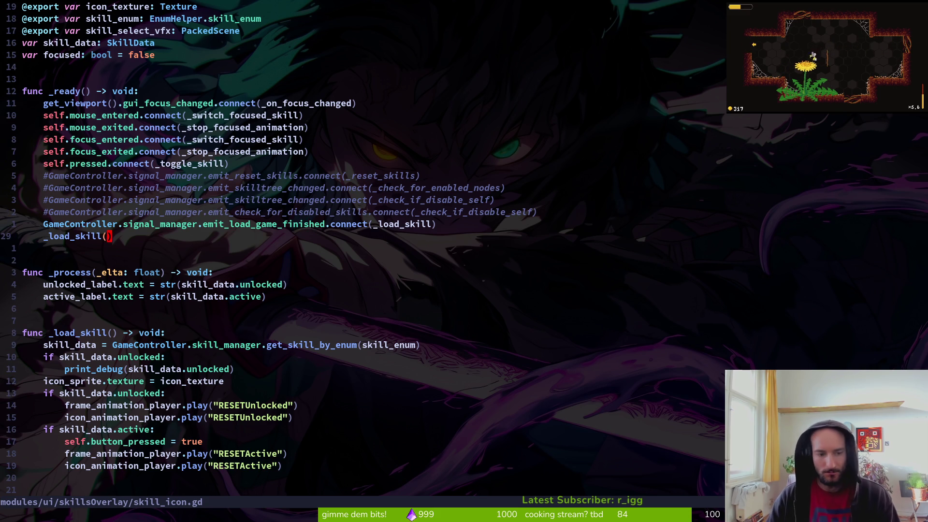
pyautogui.press('V')
pyautogui.press('K')
pyautogui.press('Escape')
pyautogui.press('V')
pyautogui.press('K')
pyautogui.press('K')
pyautogui.press('K')
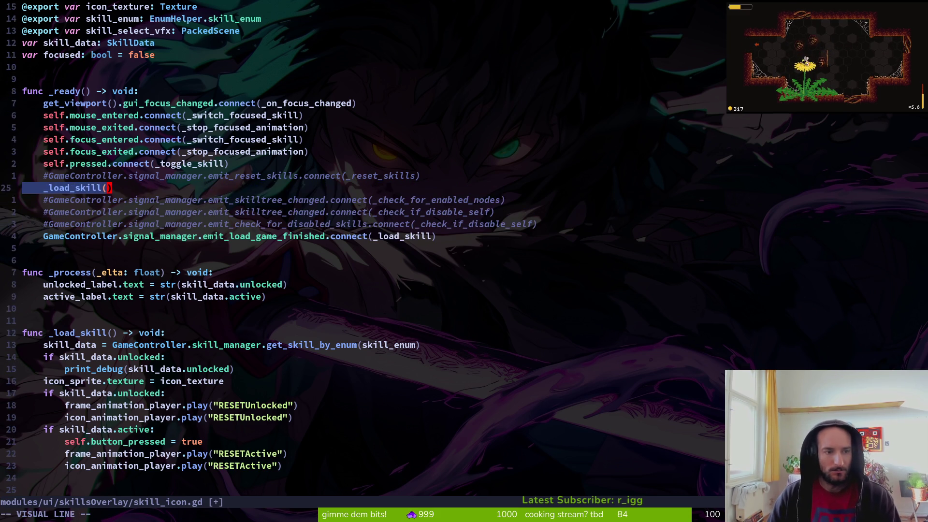
pyautogui.press('J')
pyautogui.press('J')
pyautogui.press('Escape')
pyautogui.write(':w')
pyautogui.press('Return')
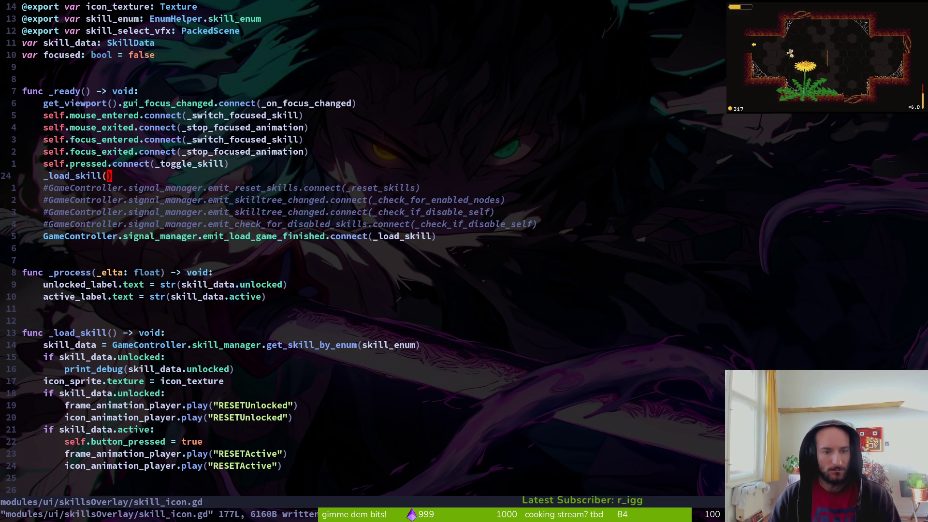
pyautogui.hotkey('alt', 'Tab')
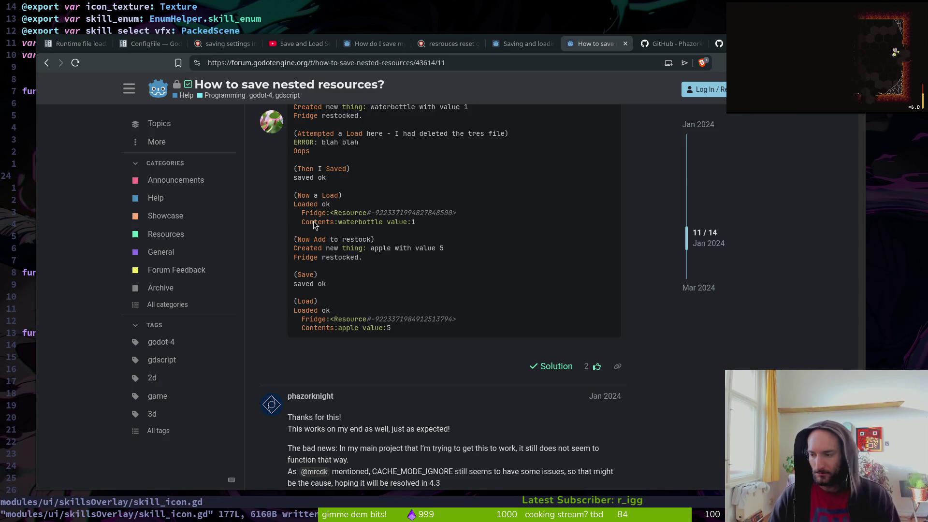
# Run pollinateOrDie in debug, start from the main menu and enter a cave level.
pyautogui.hotkey('alt', 'Tab')
pyautogui.press('F5')
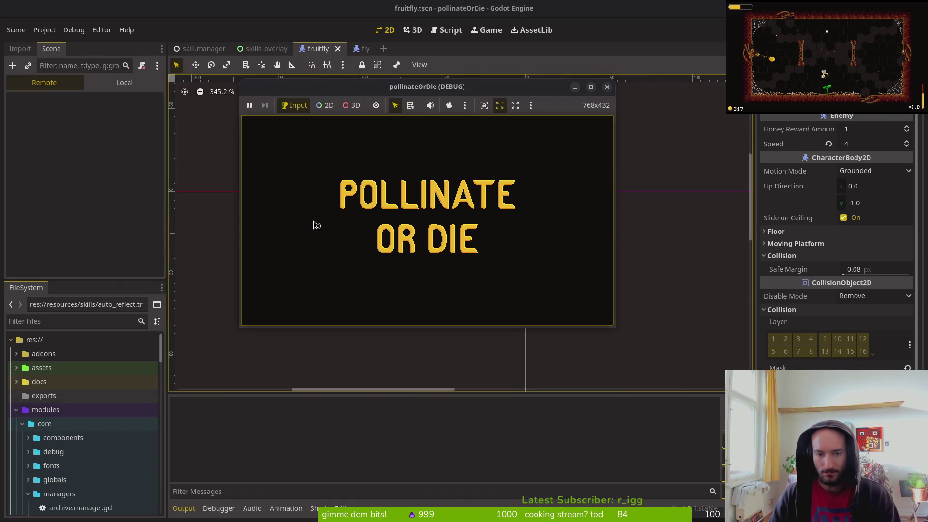
pyautogui.click(427, 199)
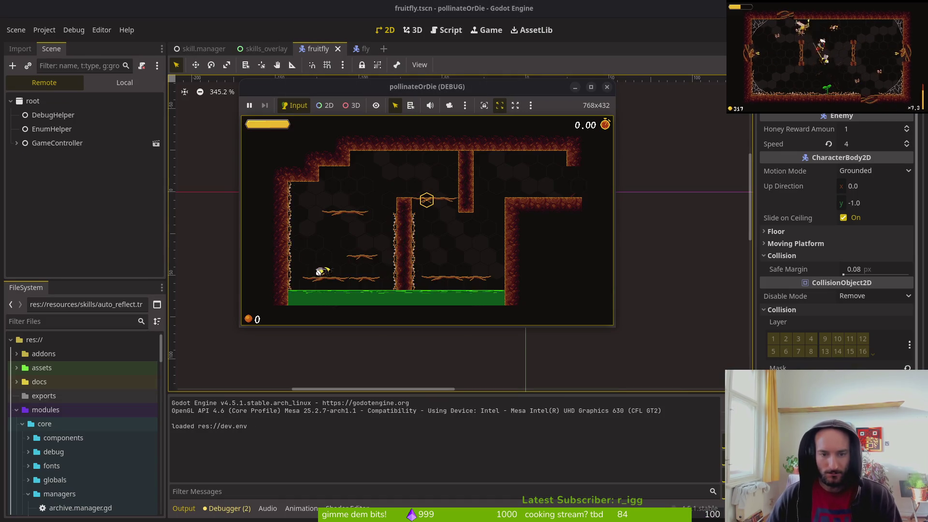
pyautogui.click(468, 203)
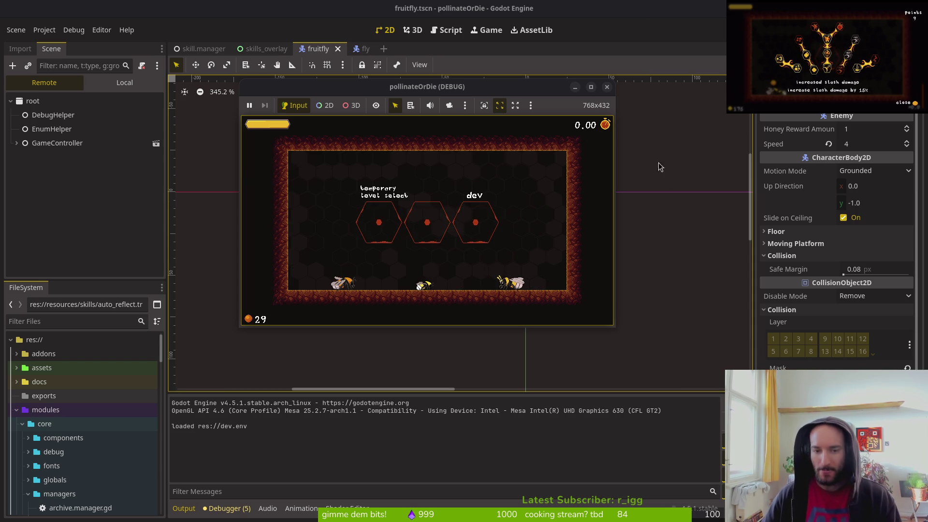
pyautogui.moveTo(501, 87); pyautogui.dragTo(516, 85)
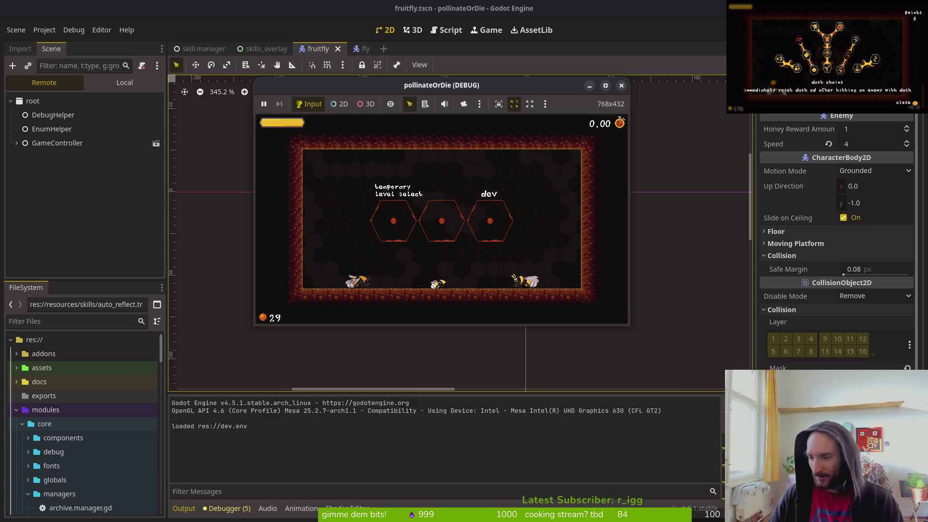
pyautogui.hotkey('alt', 'Tab')
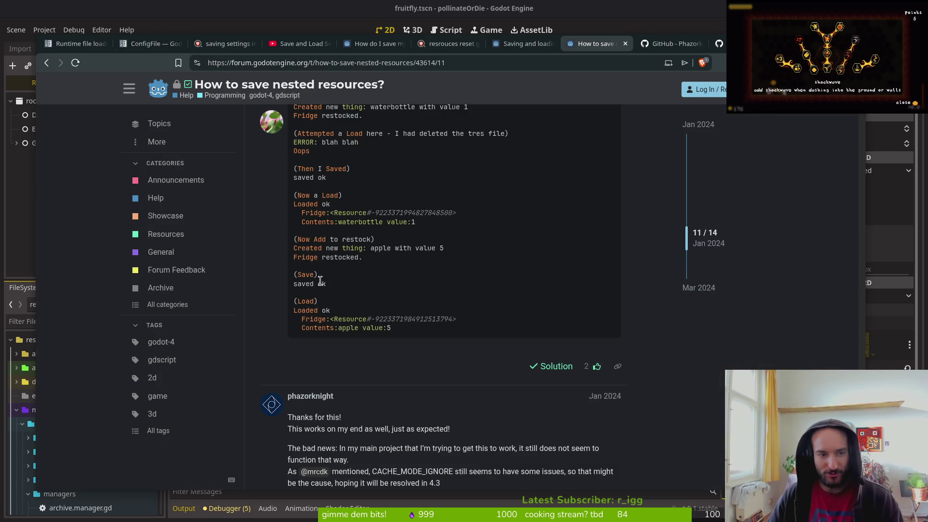
# Skim the nested-resources thread, the Saving and loading thread, the repository page and the search results.
pyautogui.scroll(-3, 293, 255)
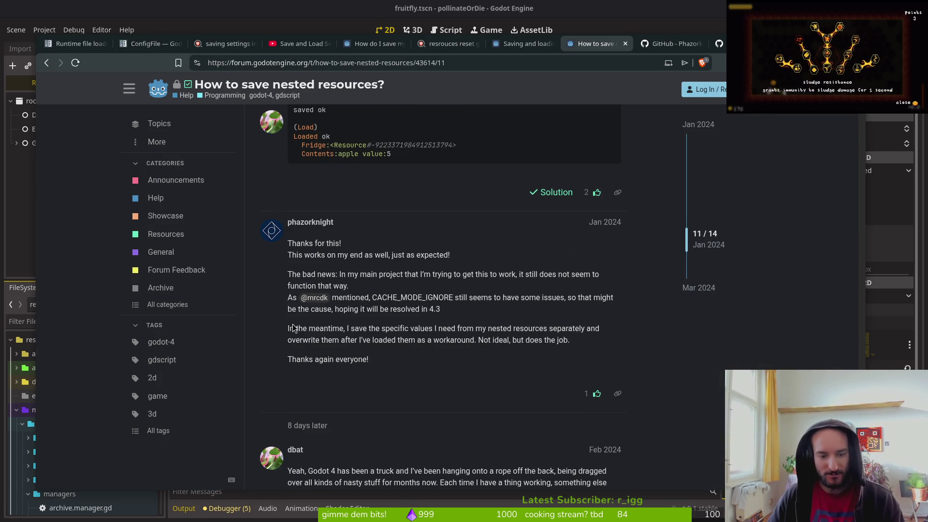
pyautogui.scroll(2, 434, 245)
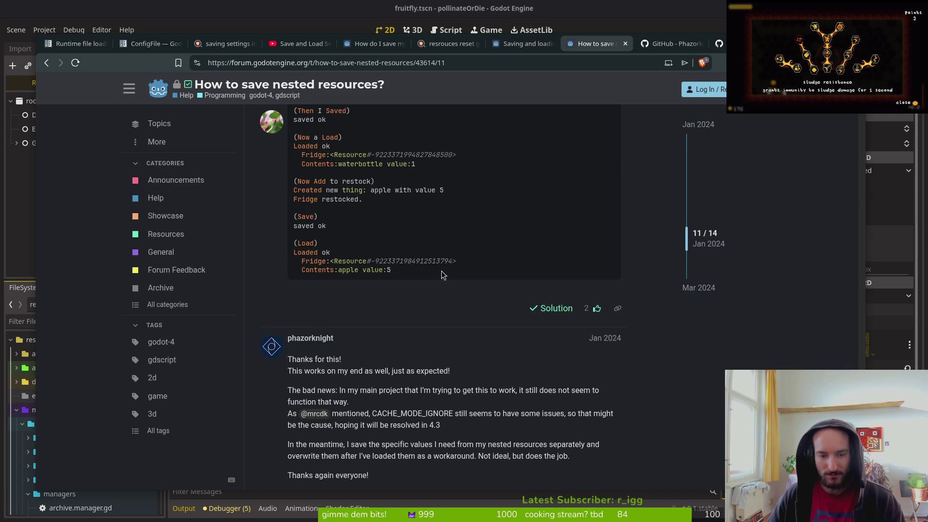
pyautogui.scroll(-2, 409, 328)
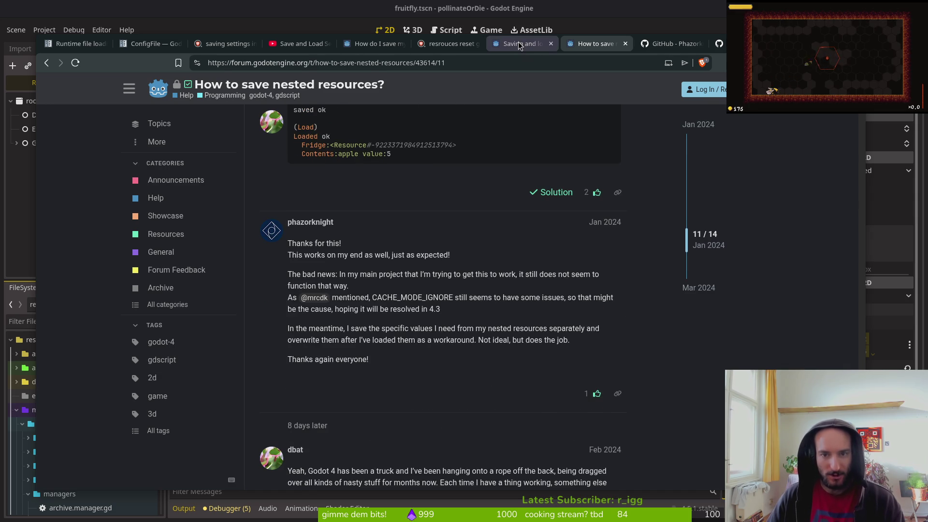
pyautogui.click(517, 48)
pyautogui.click(671, 43)
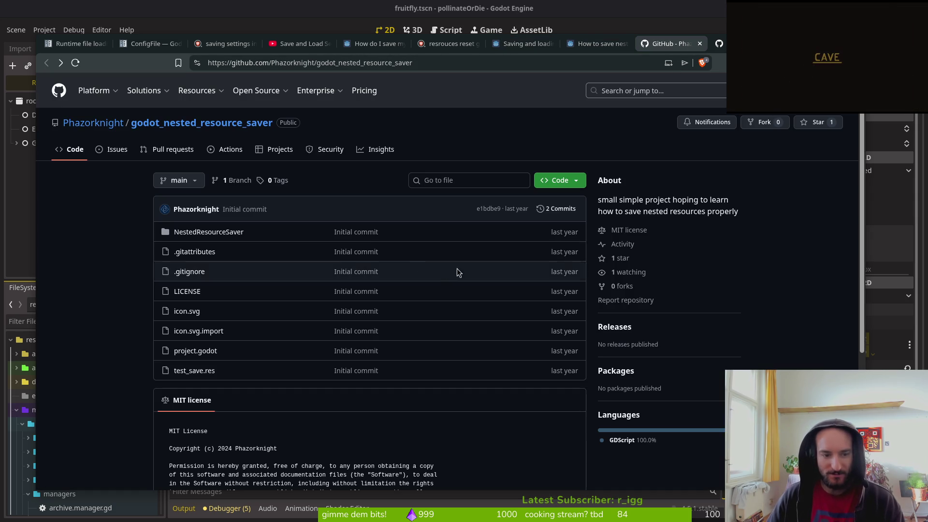
pyautogui.click(444, 44)
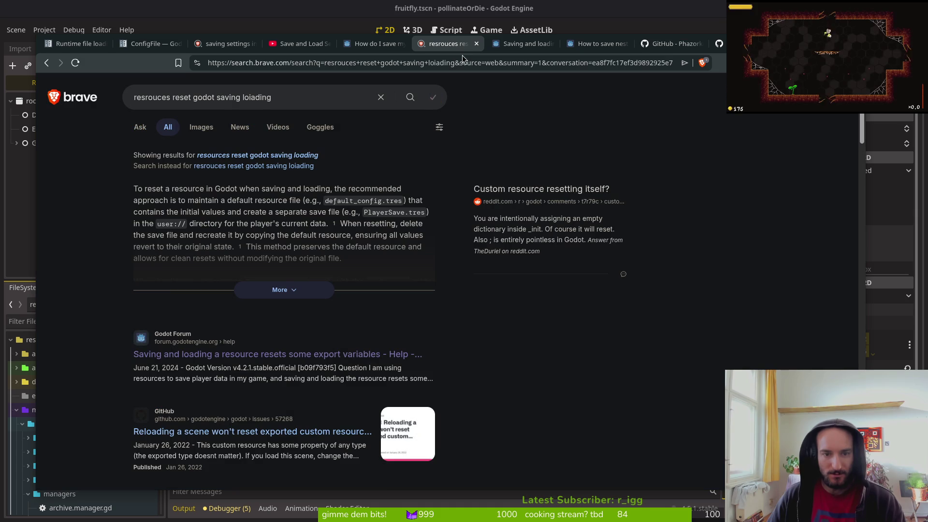
pyautogui.scroll(-1, 265, 394)
# Finish the nested-resources thread, return to search results and open the forum result in a new tab.
pyautogui.click(597, 43)
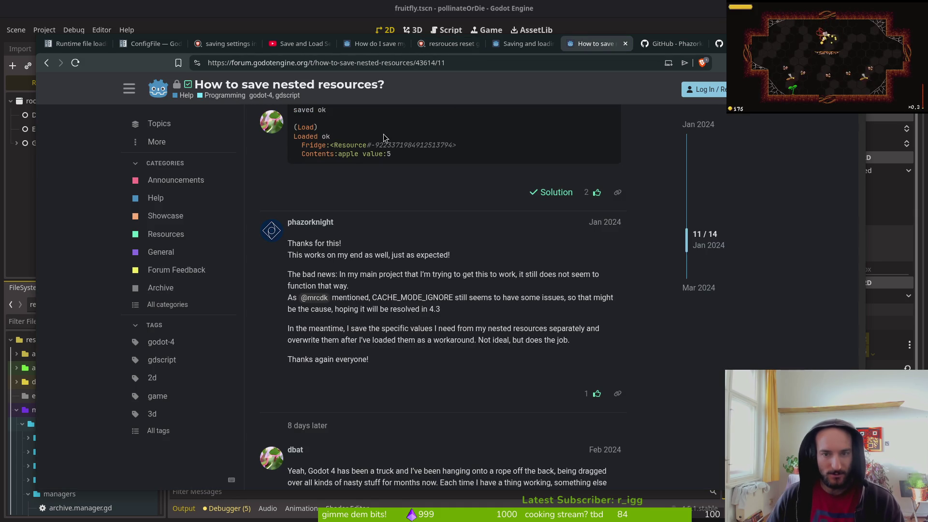
pyautogui.scroll(-5, 428, 266)
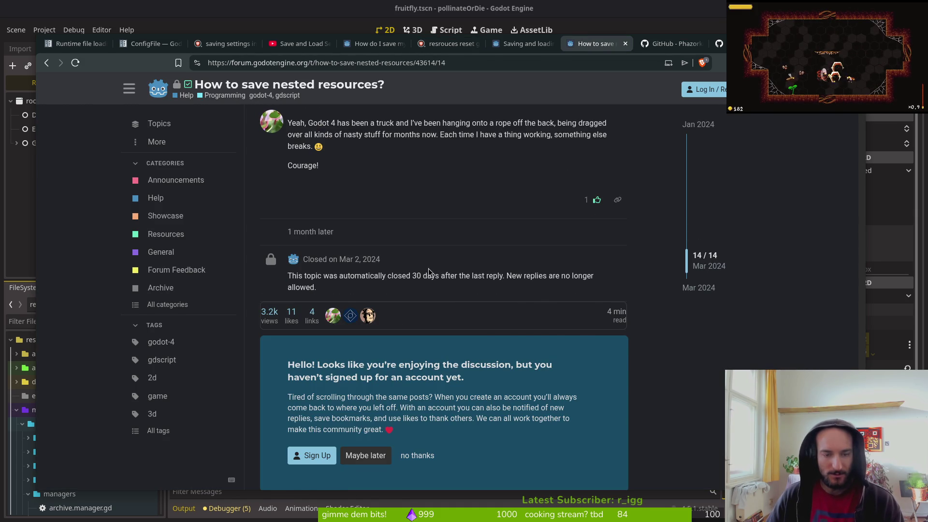
pyautogui.hotkey('alt', 'Left')
pyautogui.middleClick(192, 317)
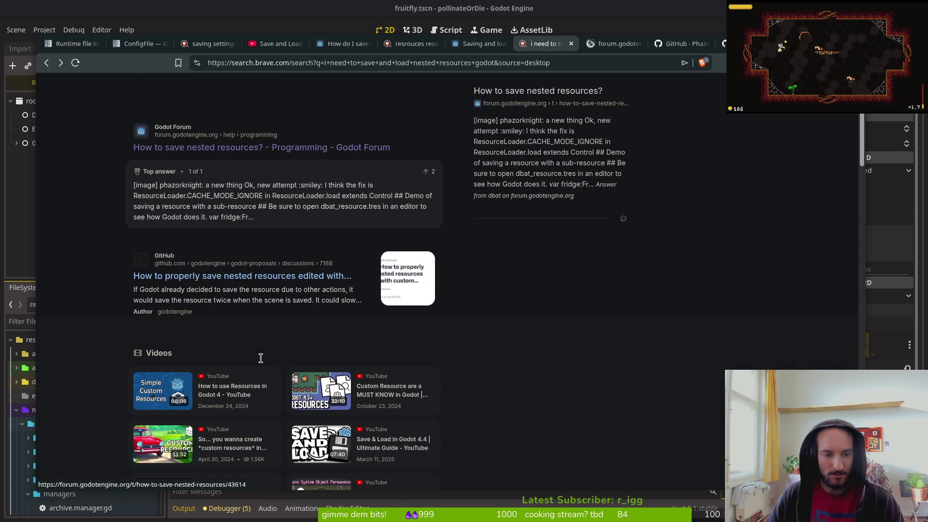
# Open the GitHub discussion result in a new tab and switch to the 'How to save nested resources?' thread.
pyautogui.middleClick(212, 277)
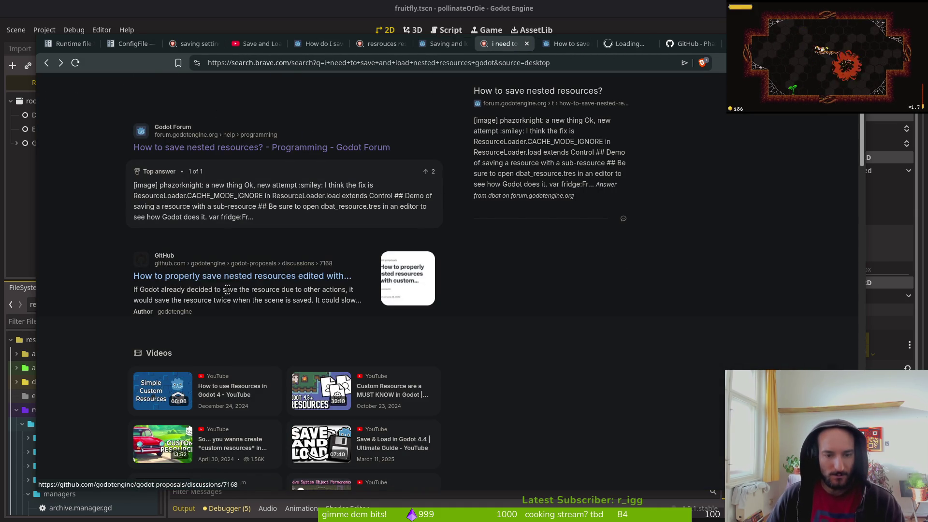
pyautogui.scroll(-3, 223, 289)
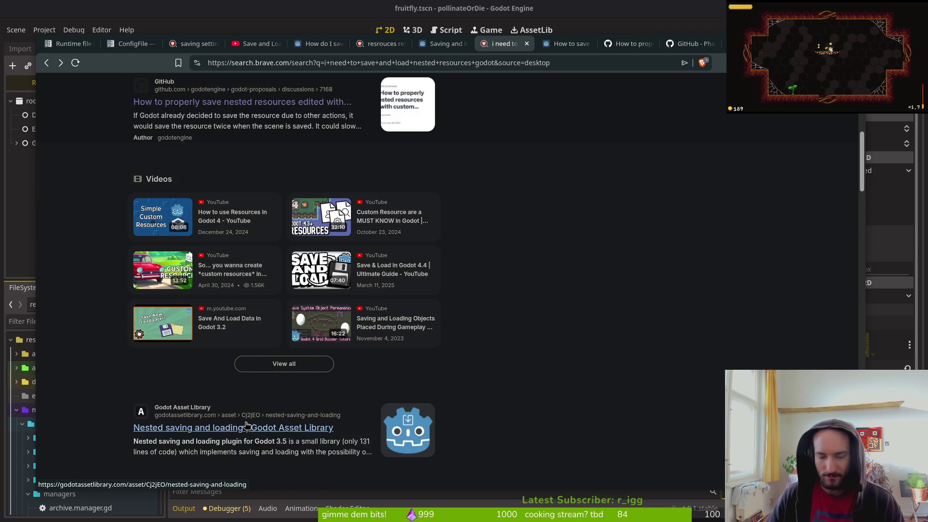
pyautogui.scroll(-3, 251, 425)
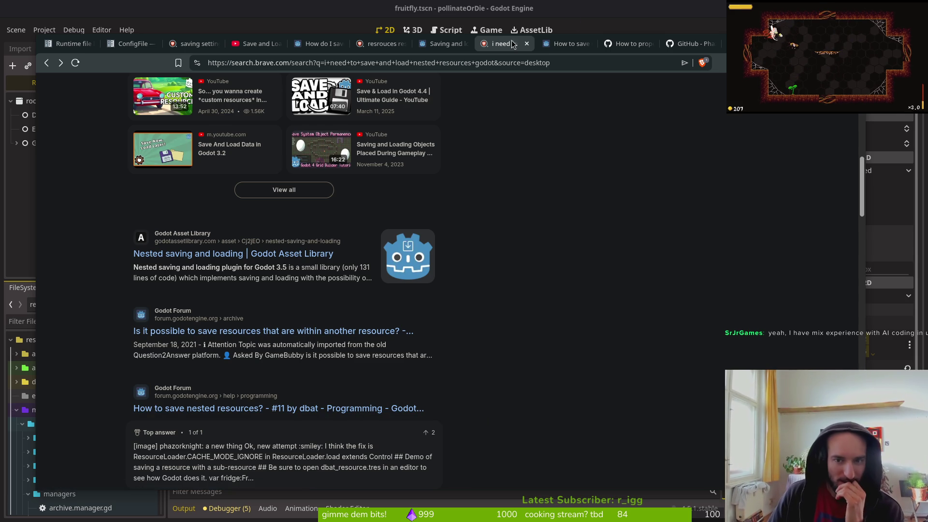
pyautogui.click(565, 43)
pyautogui.click(505, 44)
pyautogui.click(565, 44)
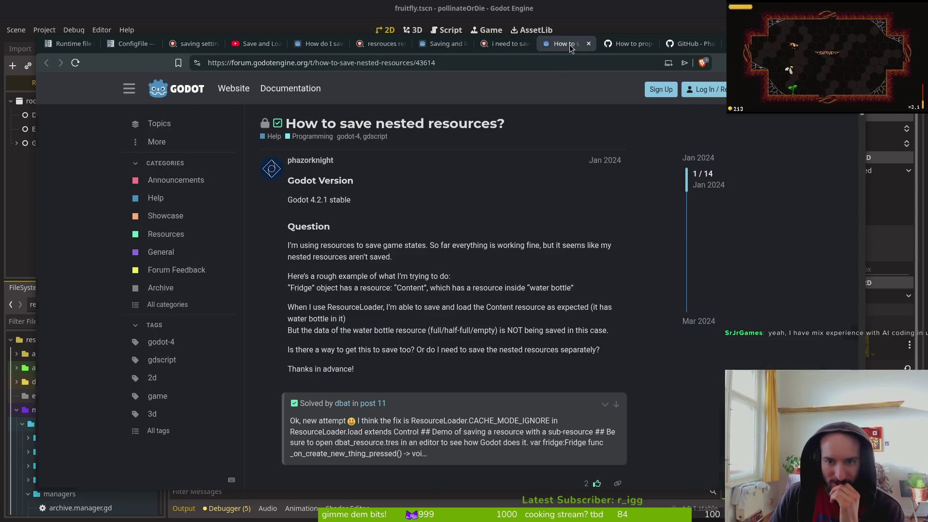
# Read GitHub discussion #7168 on saving nested resources, then return to the forum thread.
pyautogui.click(640, 47)
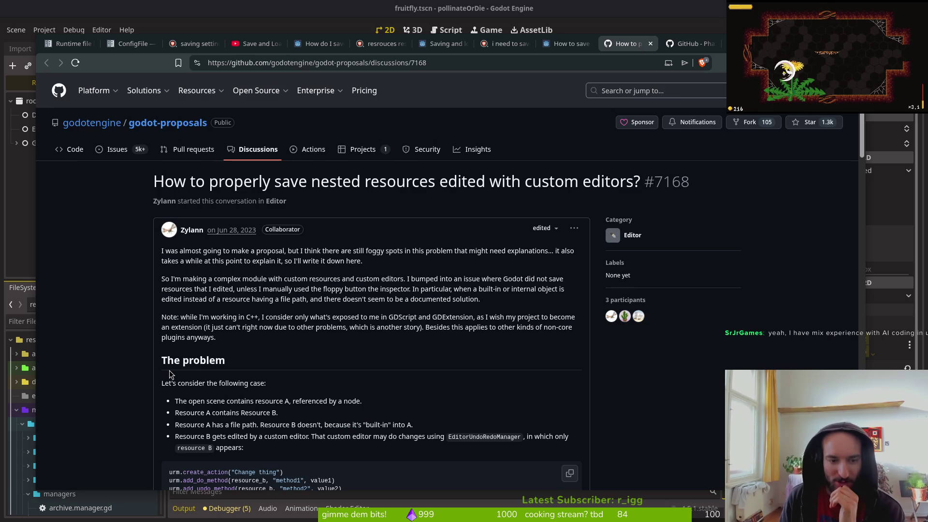
pyautogui.scroll(-3, 135, 354)
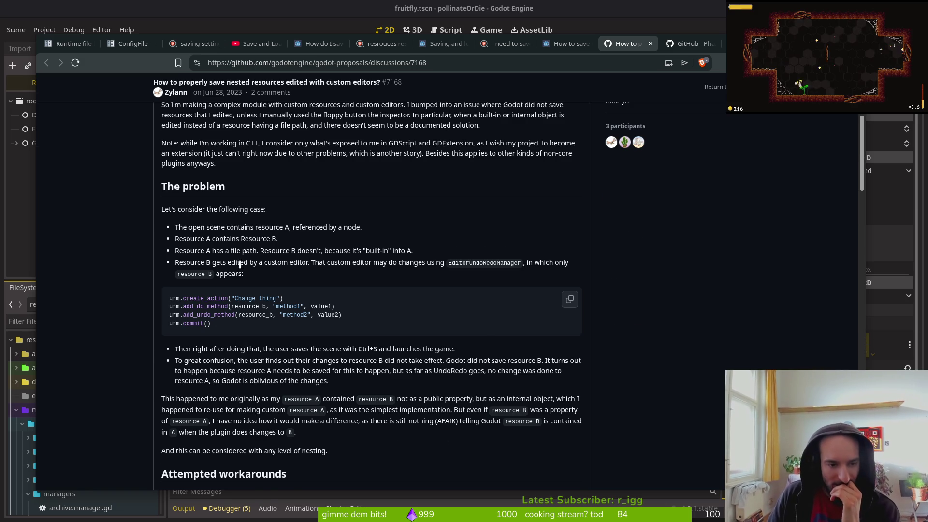
pyautogui.scroll(3, 244, 276)
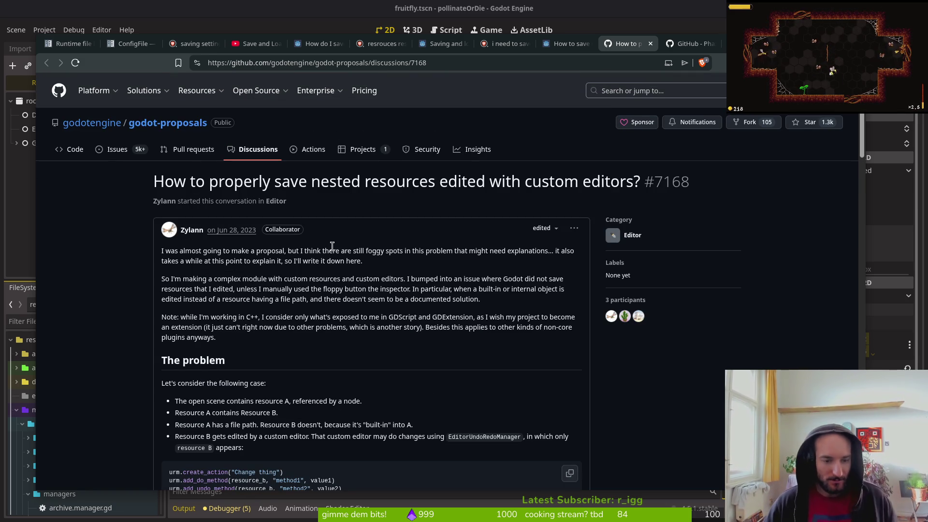
pyautogui.scroll(-4, 285, 352)
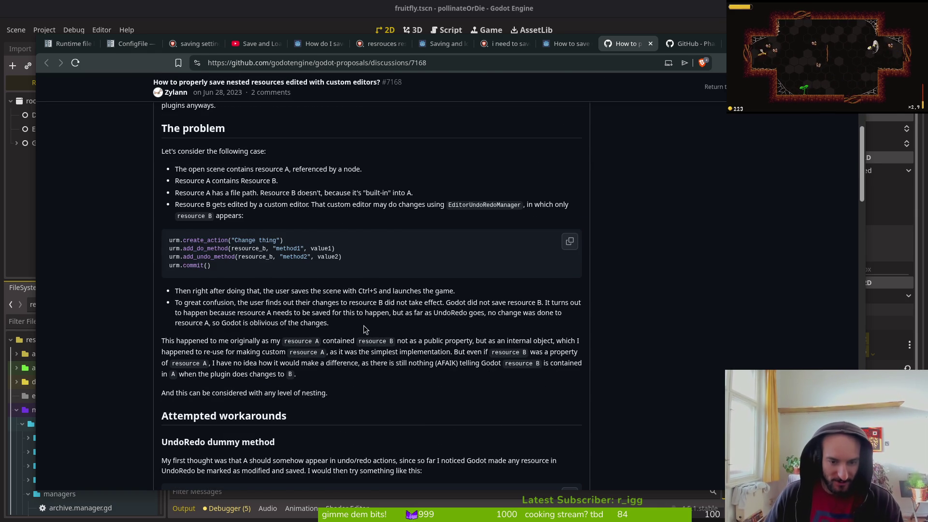
pyautogui.scroll(-1, 364, 329)
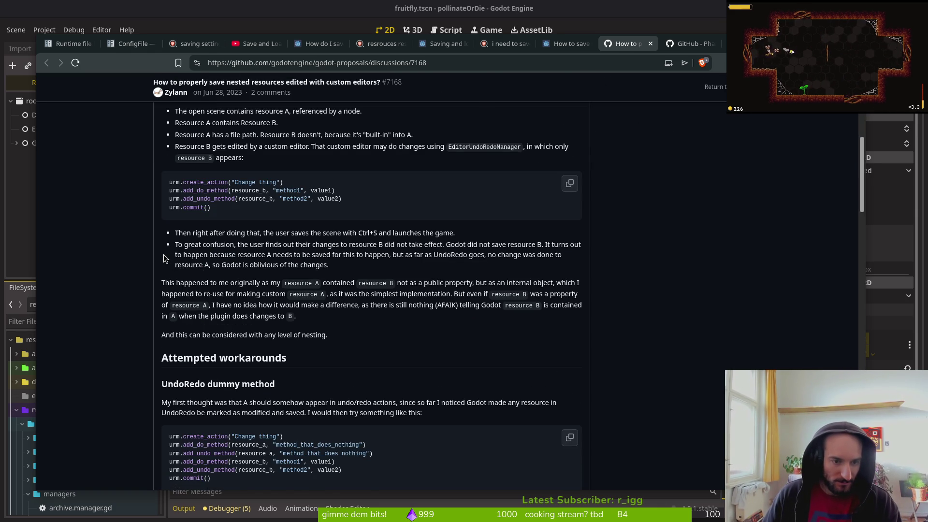
pyautogui.scroll(-3, 163, 259)
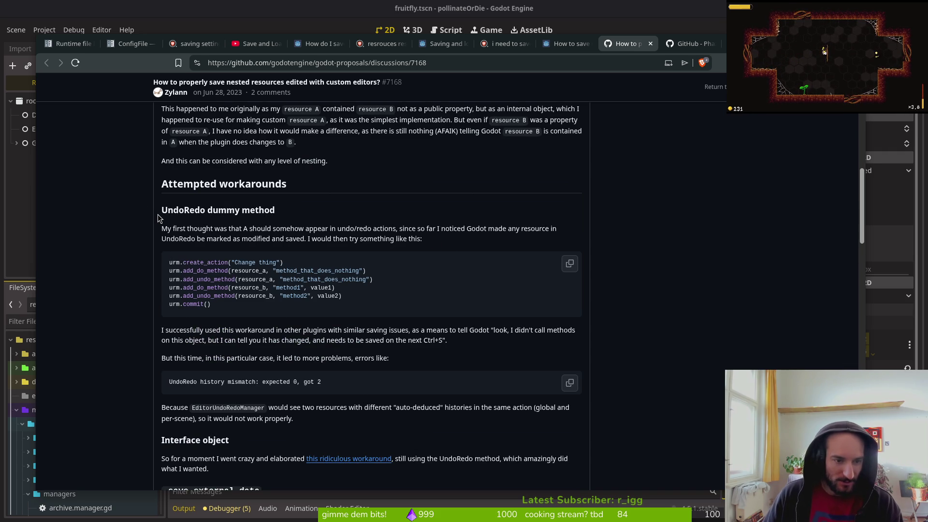
pyautogui.scroll(-3, 161, 220)
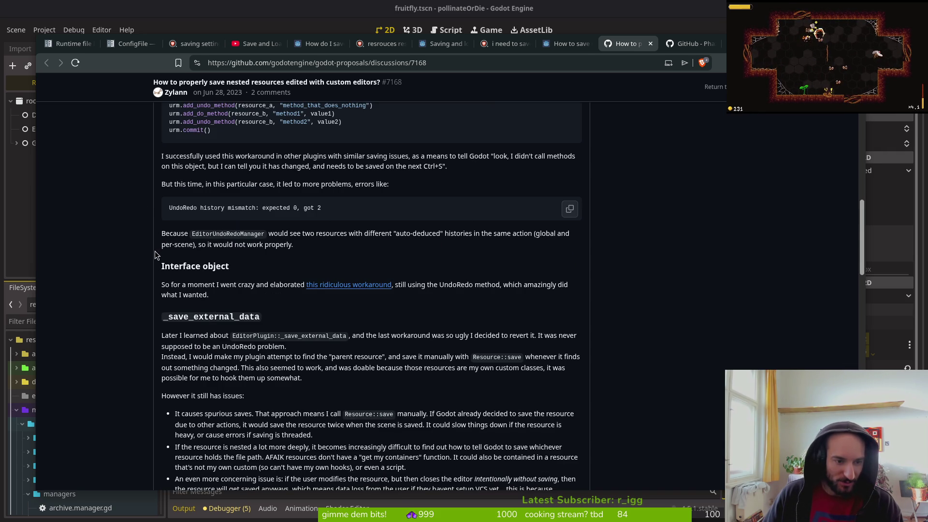
pyautogui.scroll(-3, 157, 253)
pyautogui.scroll(-4, 242, 304)
pyautogui.scroll(9, 445, 305)
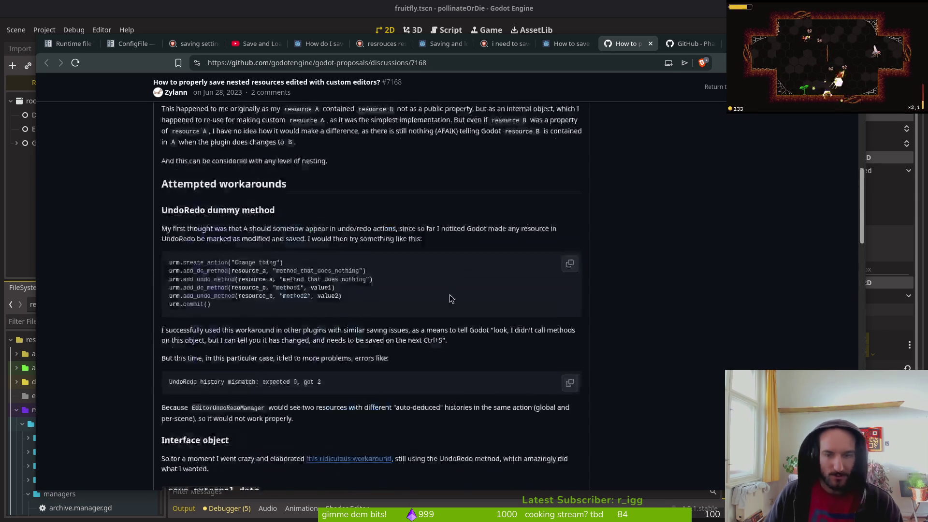
pyautogui.scroll(2, 445, 304)
pyautogui.click(572, 43)
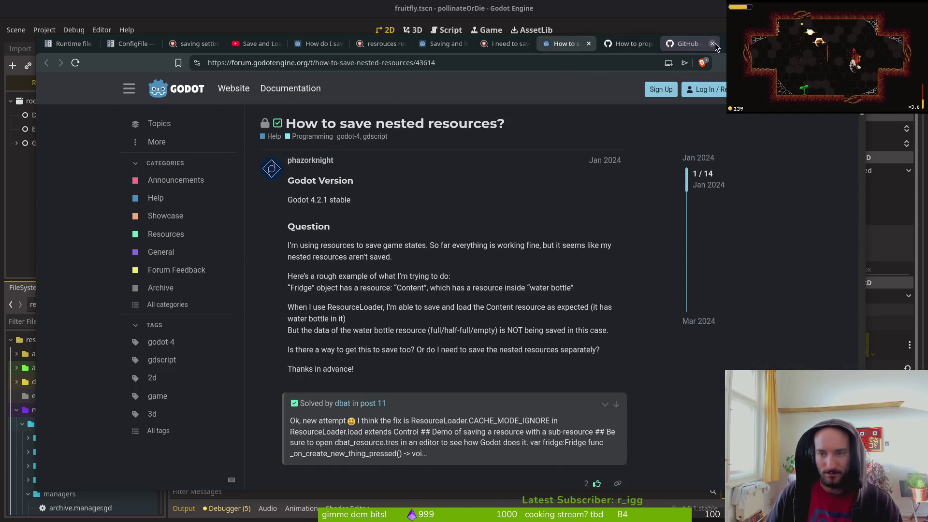
# Close the nested-resources discussion and read issue #59669 about CACHE_MODE_IGNORE not ignoring the cache.
pyautogui.click(633, 43)
pyautogui.click(650, 43)
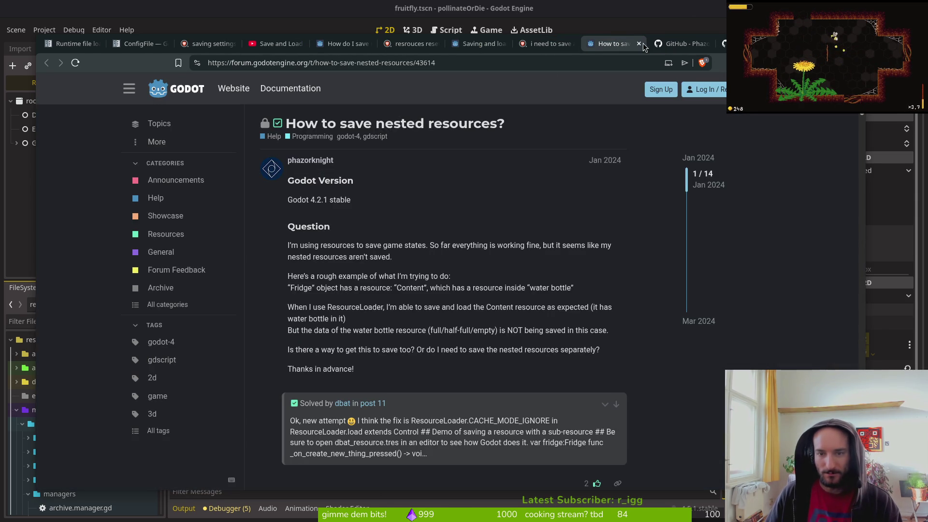
pyautogui.click(677, 43)
pyautogui.click(723, 44)
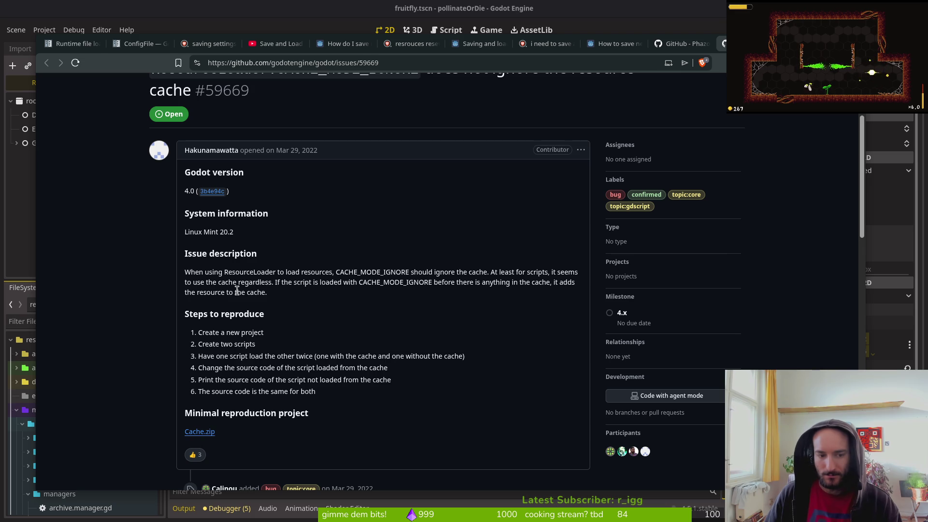
pyautogui.scroll(-8, 245, 413)
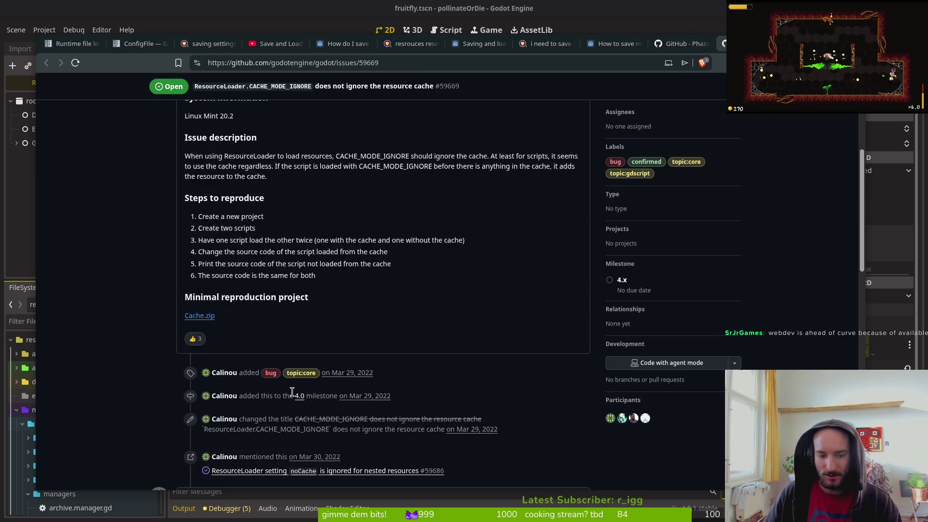
pyautogui.scroll(8, 259, 322)
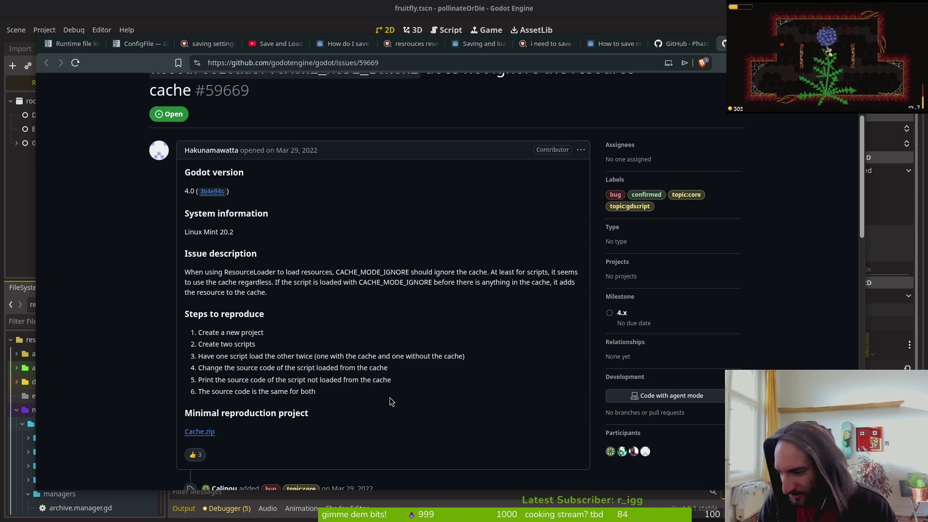
pyautogui.scroll(2, 389, 397)
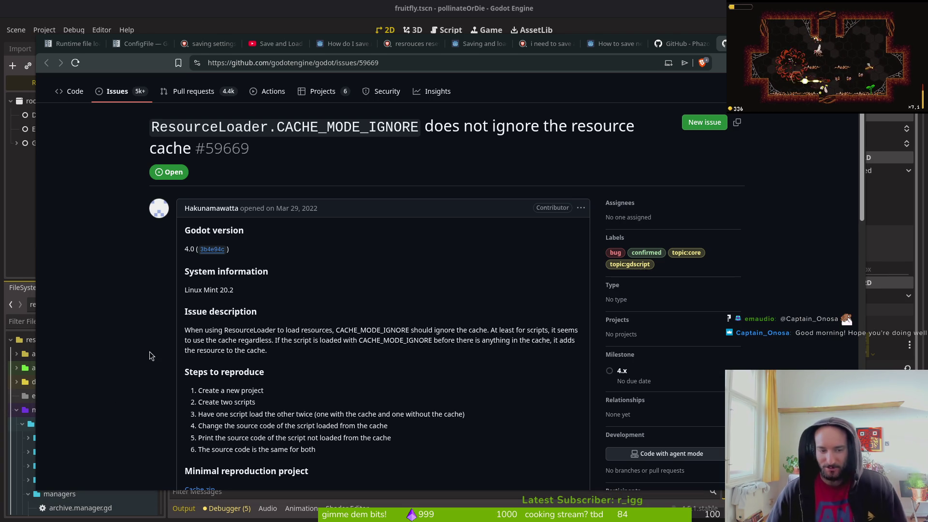
pyautogui.scroll(-2, 163, 340)
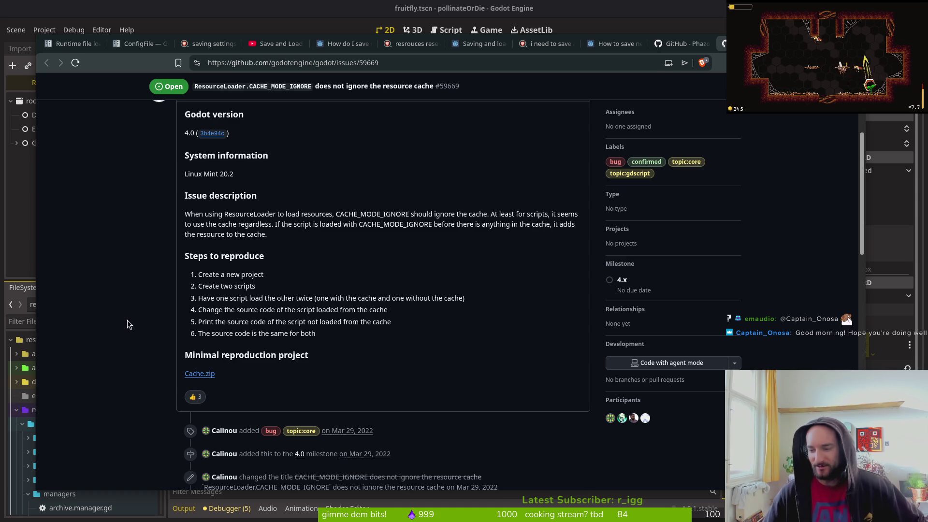
# Load the 15 hidden timeline items on issue #59669 and read the reproduction comments.
pyautogui.scroll(-6, 116, 312)
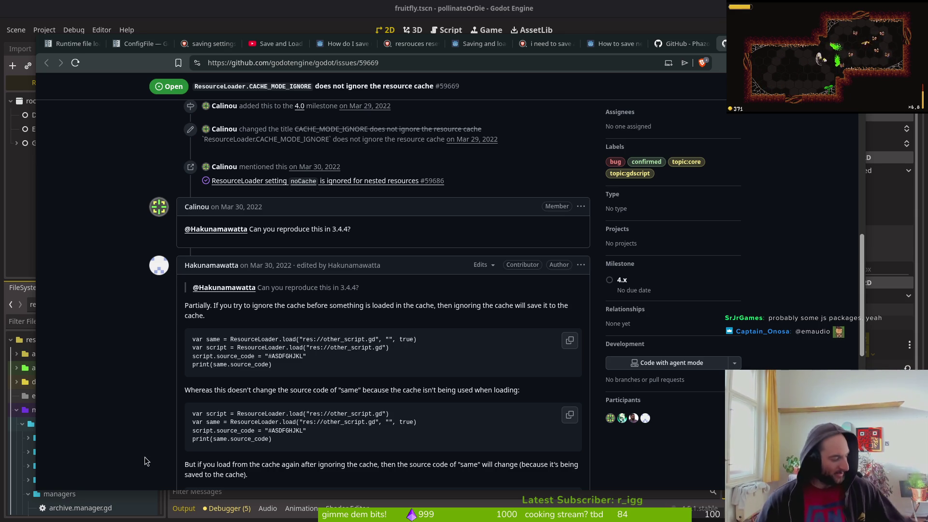
pyautogui.scroll(-3, 121, 384)
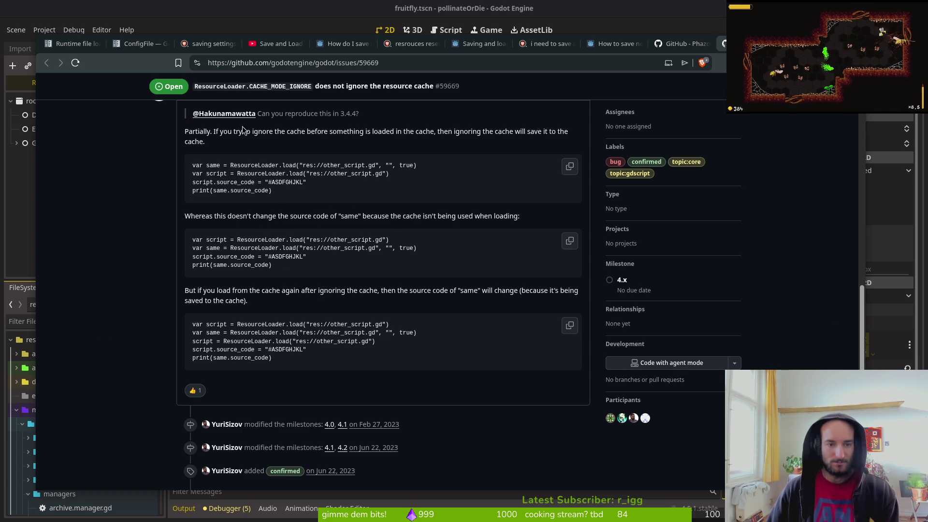
pyautogui.scroll(3, 293, 160)
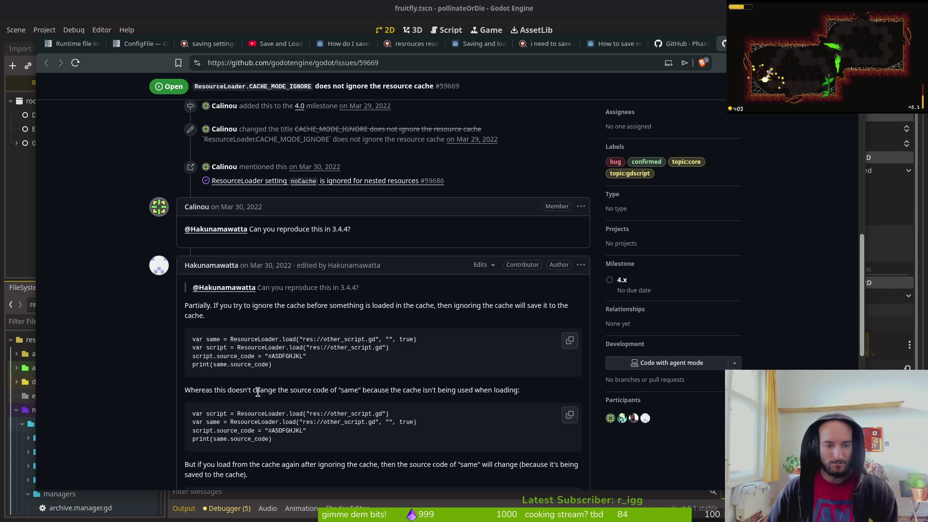
pyautogui.scroll(-1, 412, 392)
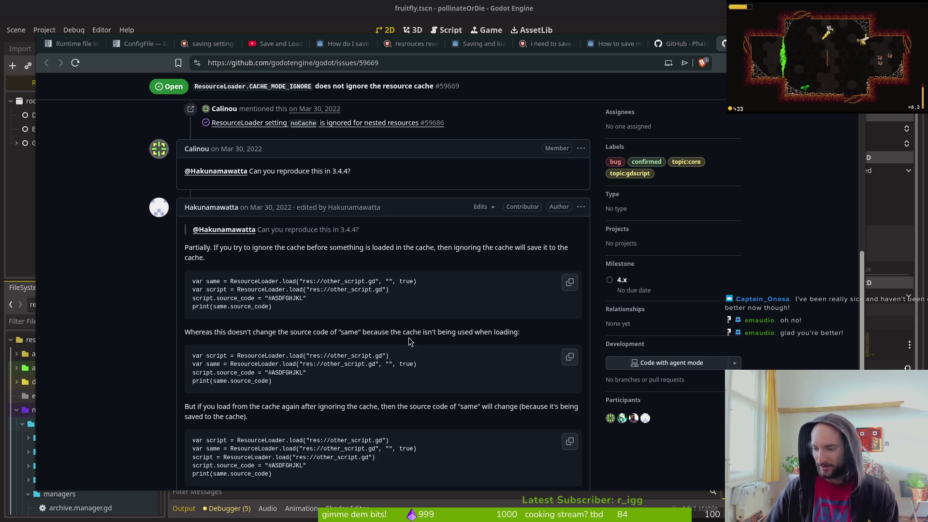
pyautogui.scroll(-7, 145, 311)
pyautogui.click(375, 373)
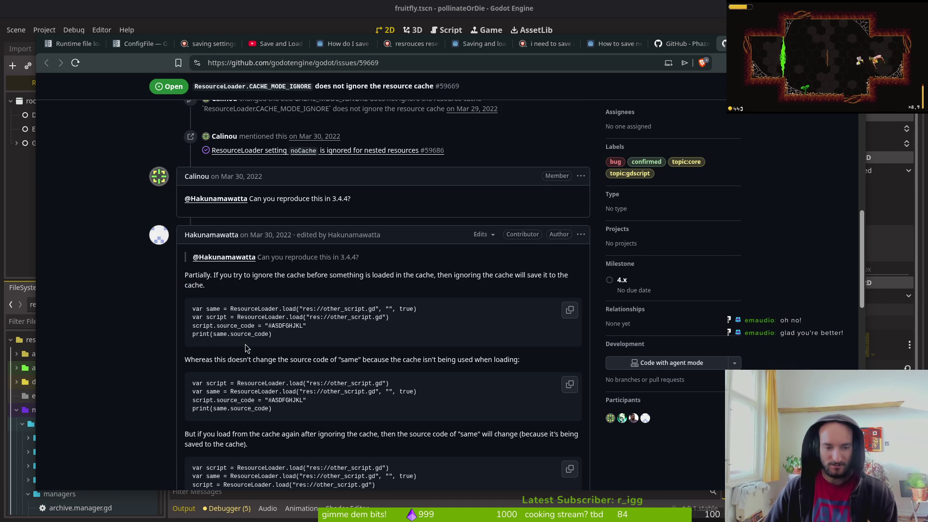
pyautogui.scroll(-8, 137, 310)
pyautogui.scroll(12, 140, 319)
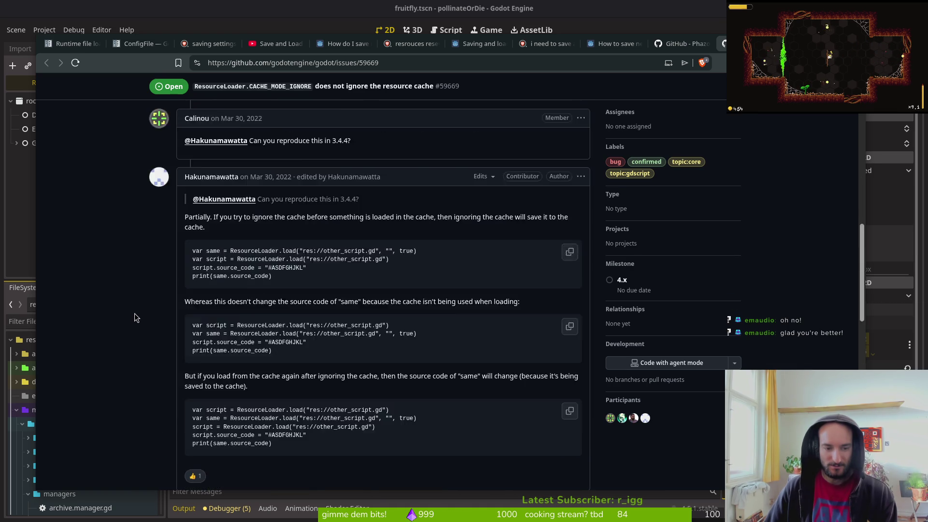
pyautogui.scroll(10, 142, 320)
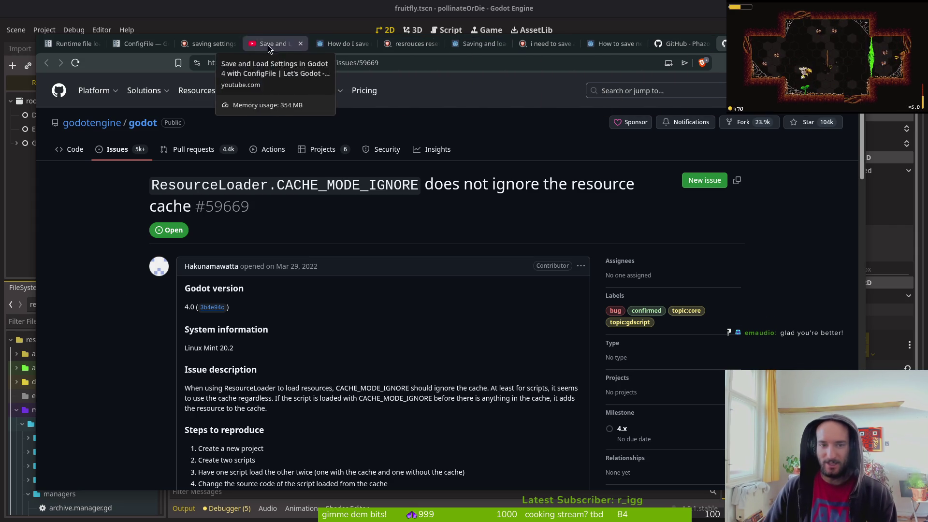
# Check the ConfigFile docs and play the Save and Load settings video.
pyautogui.click(143, 48)
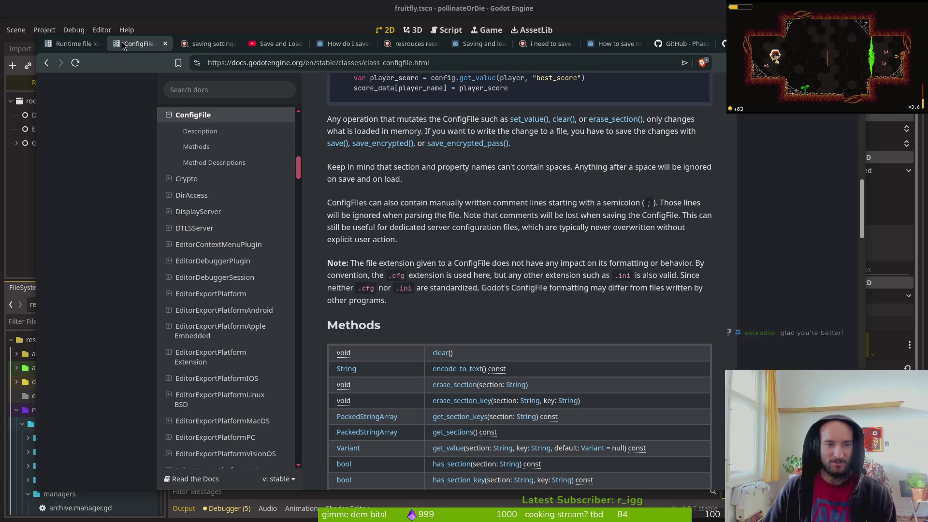
pyautogui.click(273, 44)
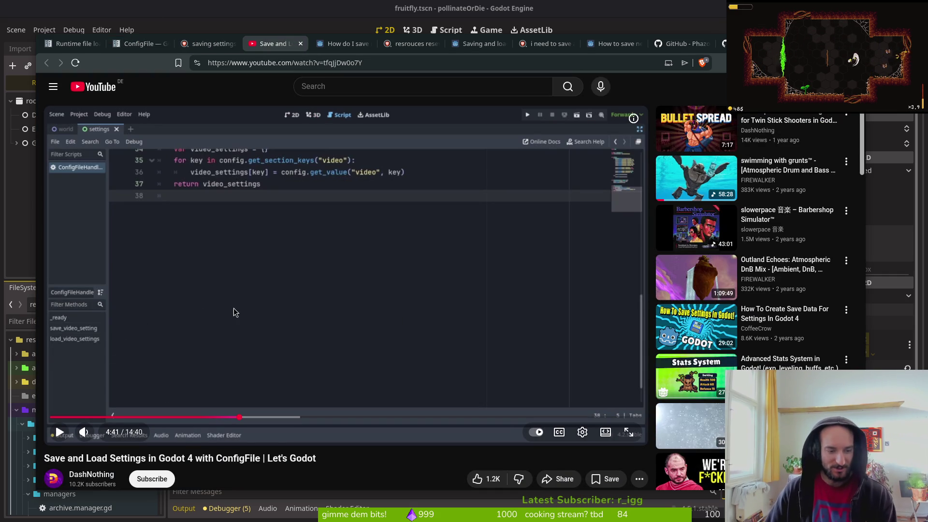
pyautogui.click(356, 288)
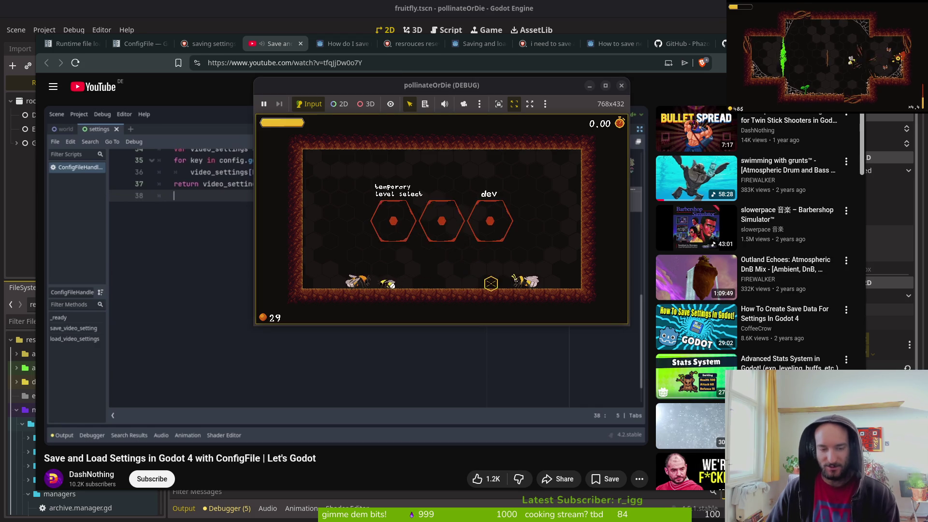
# Buy the increase health upgrade for one coin and quit to the main menu.
pyautogui.press('Tab')
pyautogui.click(425, 207)
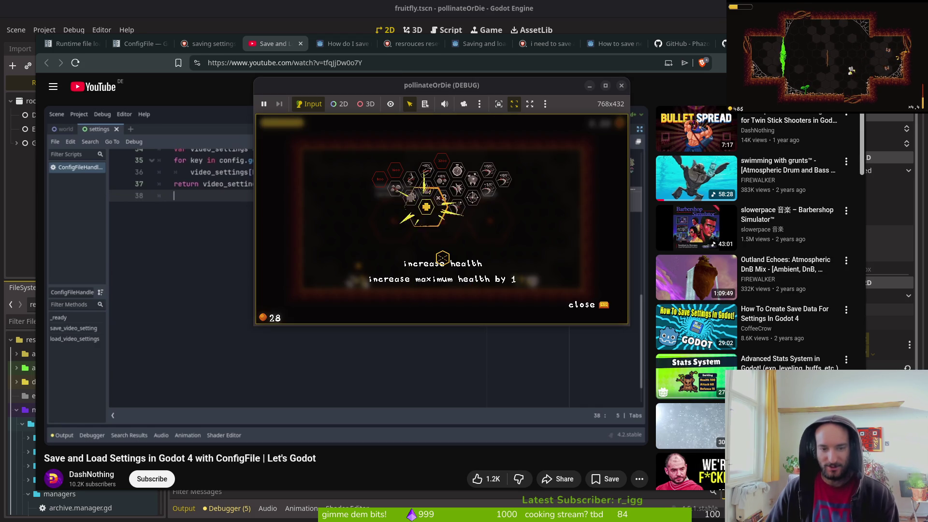
pyautogui.press('Tab')
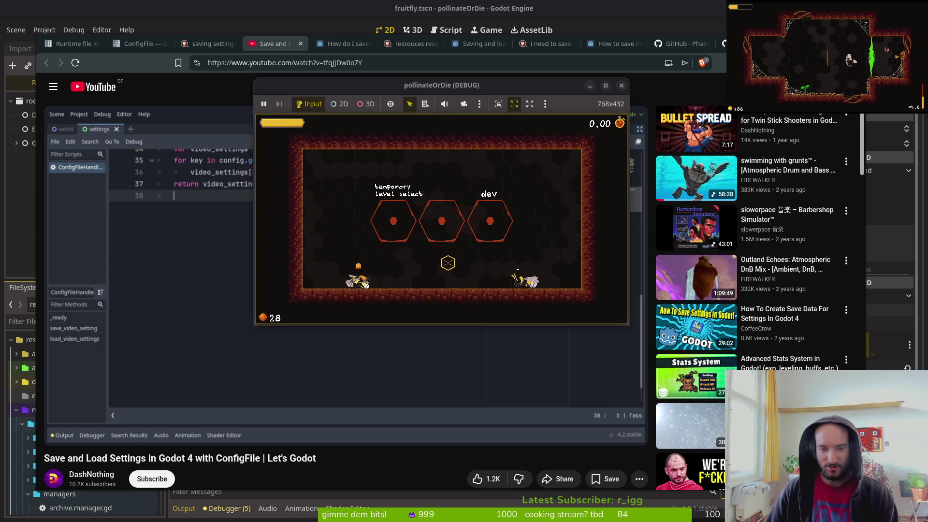
pyautogui.press('Escape')
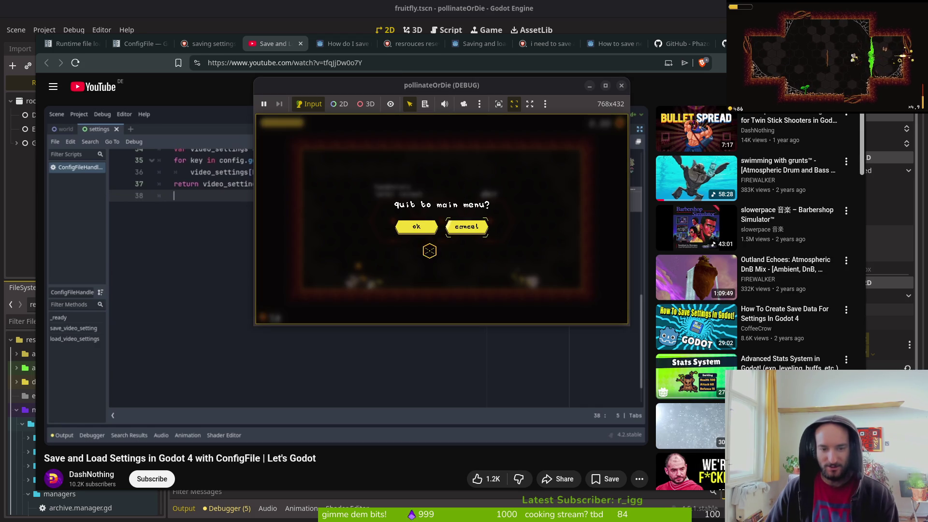
pyautogui.click(415, 226)
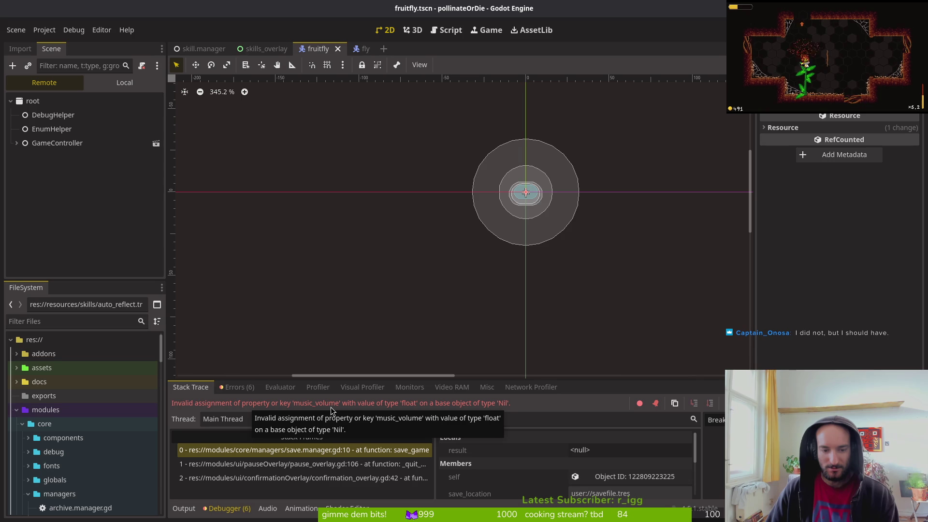
# Switch to Neovim to view resources/save_data.gd.
pyautogui.hotkey('alt', 'Tab')
pyautogui.press('space')
pyautogui.press('f')
pyautogui.press('f')
pyautogui.write('save')
pyautogui.press('Return')
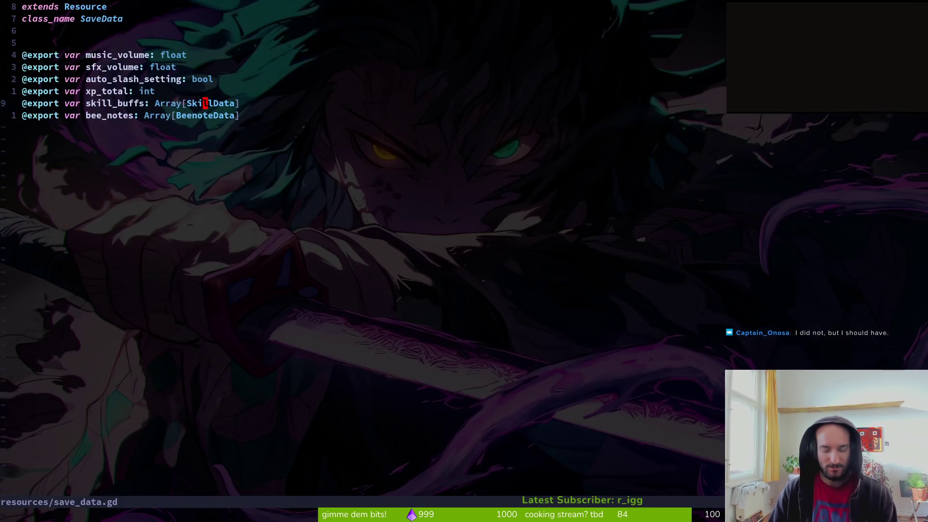
pyautogui.press('space')
pyautogui.press('f')
pyautogui.press('f')
pyautogui.write('savemana')
pyautogui.press('Return')
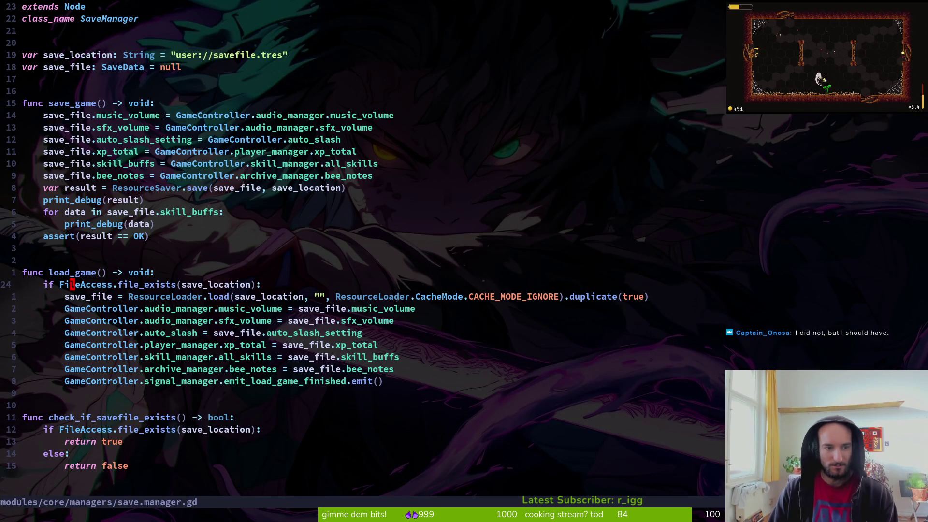
pyautogui.press('k')
pyautogui.press('k')
pyautogui.press('k')
pyautogui.press('j')
pyautogui.press('j')
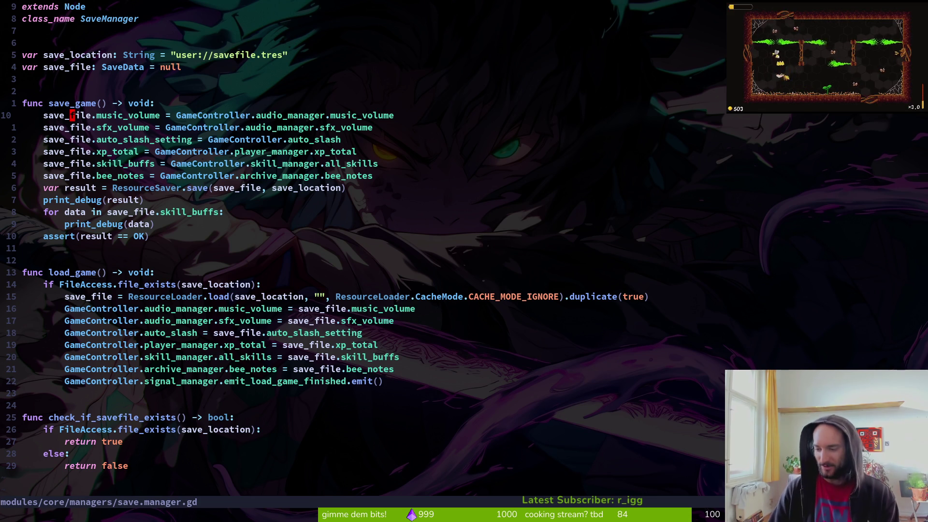
pyautogui.press('j')
pyautogui.press('j')
pyautogui.press('j')
pyautogui.press('k')
pyautogui.press('k')
pyautogui.press('k')
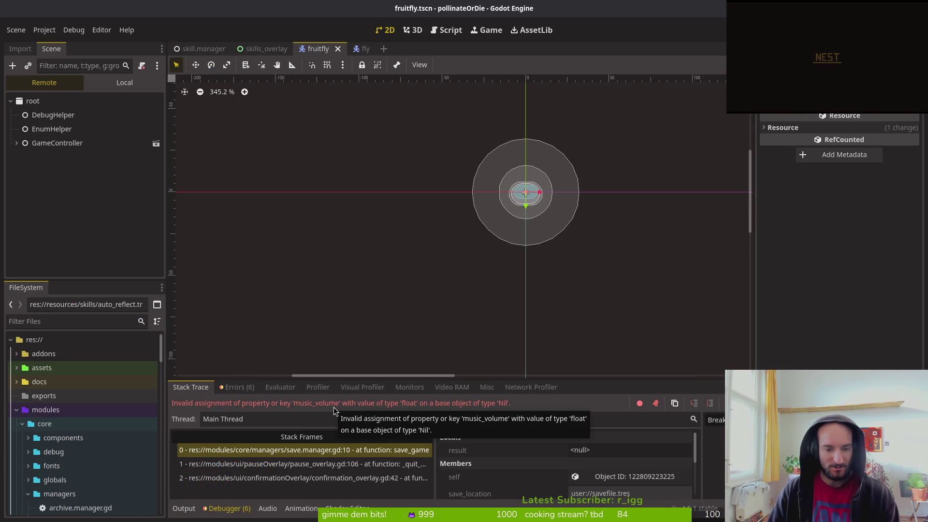
pyautogui.hotkey('alt', 'Tab')
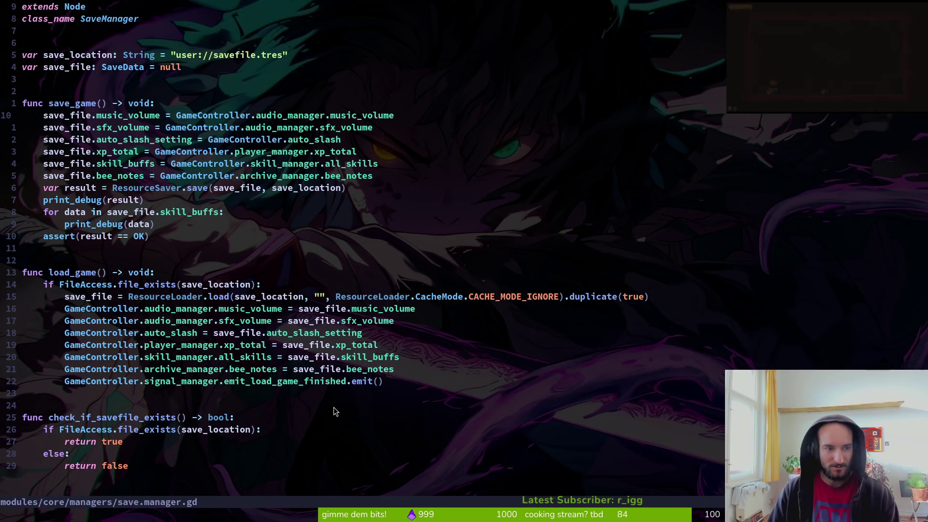
pyautogui.hotkey('shift', 'v')
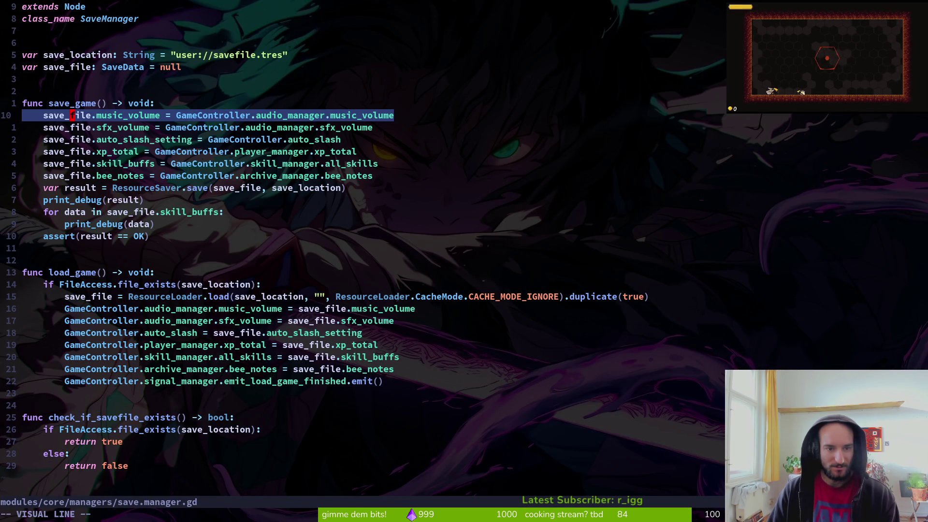
pyautogui.hotkey('alt', 'Tab')
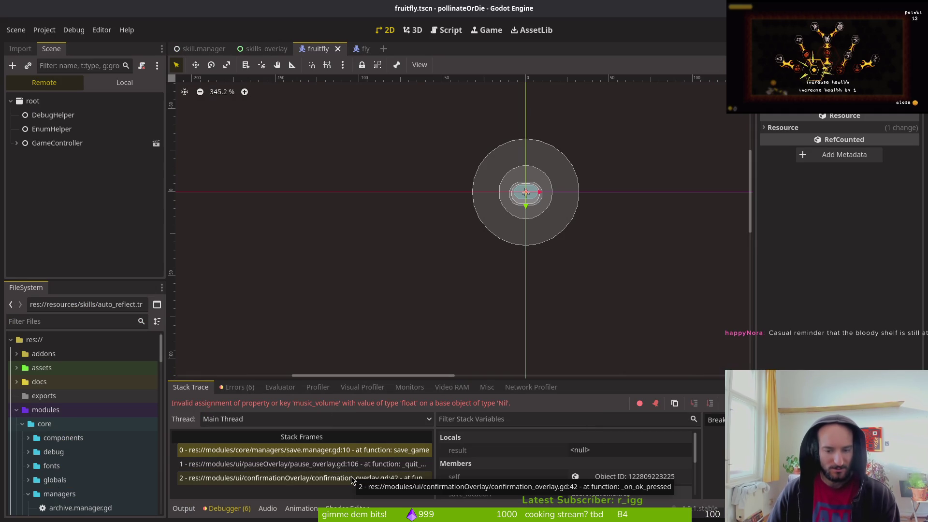
# Open the failing save_game frame at save.manager.gd line 10 in the editor.
pyautogui.click(354, 449)
pyautogui.press('Escape')
pyautogui.hotkey('alt', 'Tab')
pyautogui.hotkey('alt', 'Tab')
# Open pause_overlay.gd and mark the _on_quit_pressed handler lines.
pyautogui.hotkey('ctrl', 'p')
pyautogui.write('pauseover')
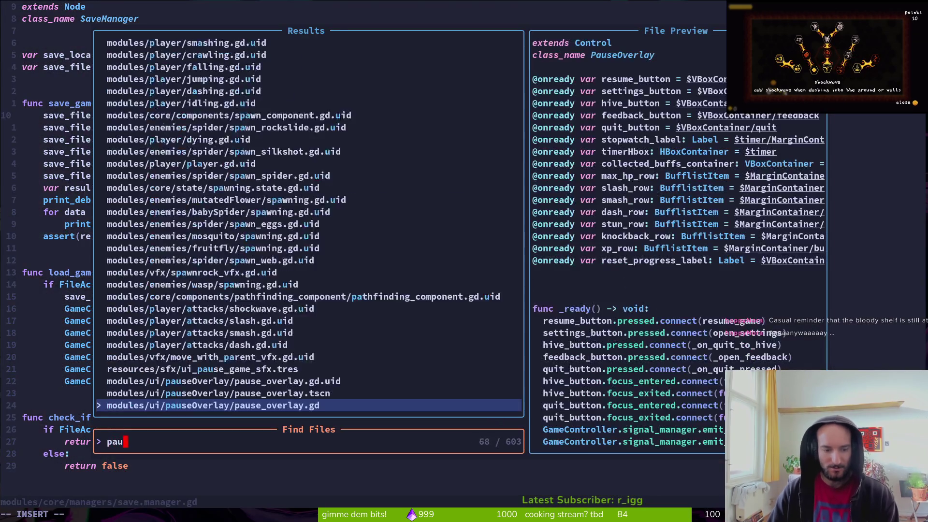
pyautogui.press('Return')
pyautogui.scroll(-15, 363, 252)
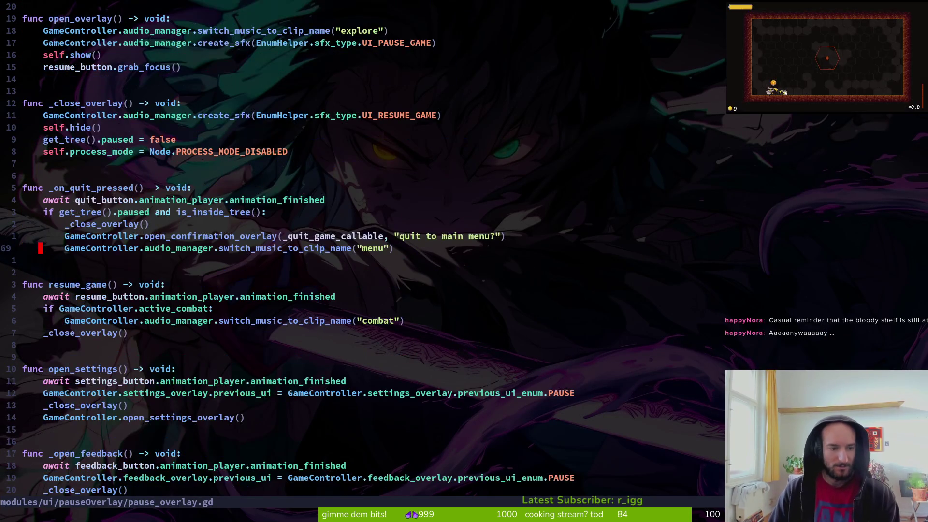
pyautogui.press('k')
pyautogui.press('k')
pyautogui.press('k')
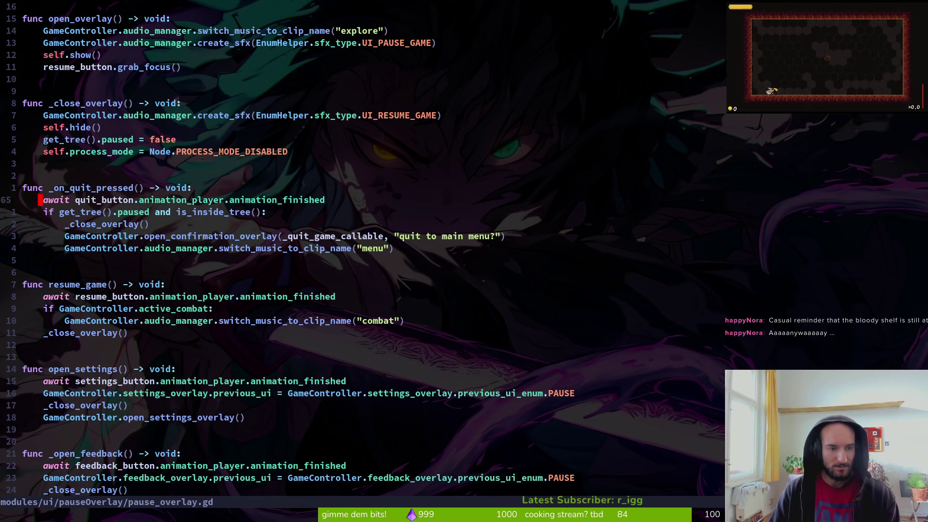
pyautogui.hotkey('shift', 'v')
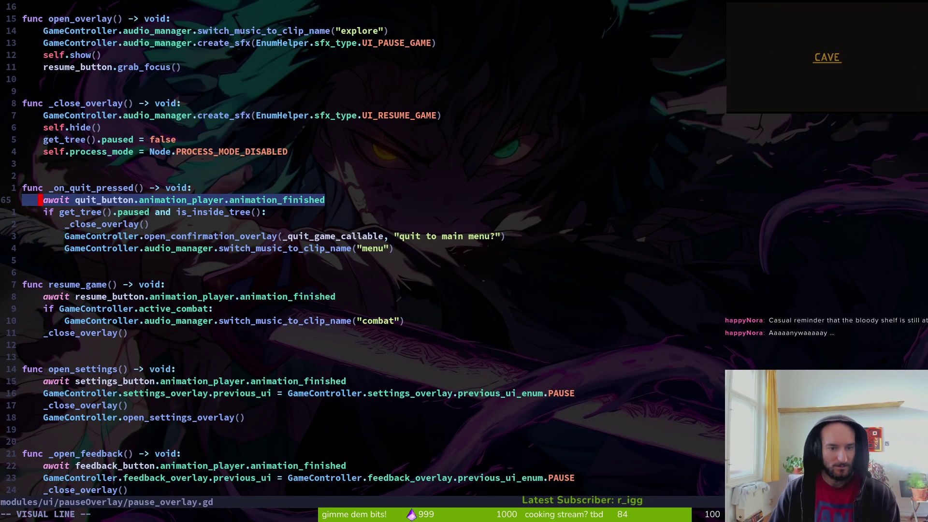
pyautogui.press('j')
pyautogui.press('j')
pyautogui.press('j')
pyautogui.press('Escape')
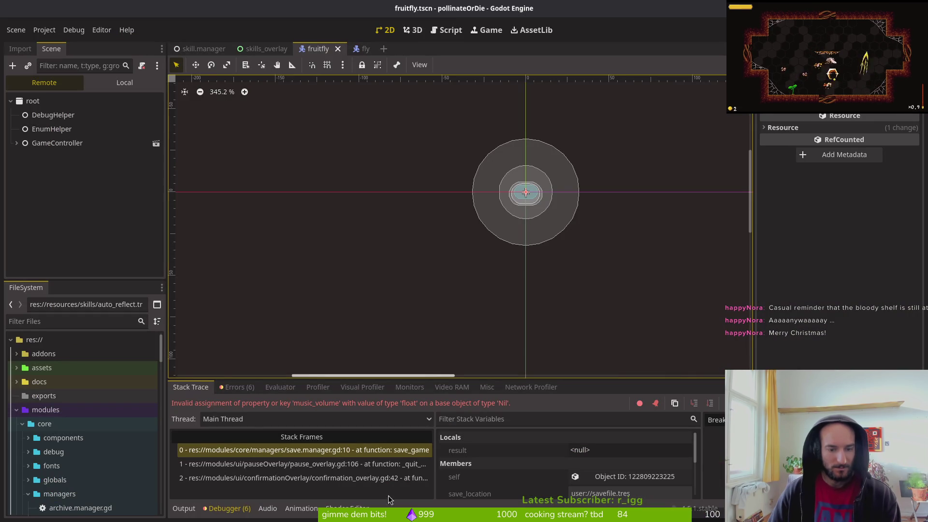
# Open stack frame pause_overlay.gd:106 and scroll to the _quit_game_callable save_game call.
pyautogui.click(400, 466)
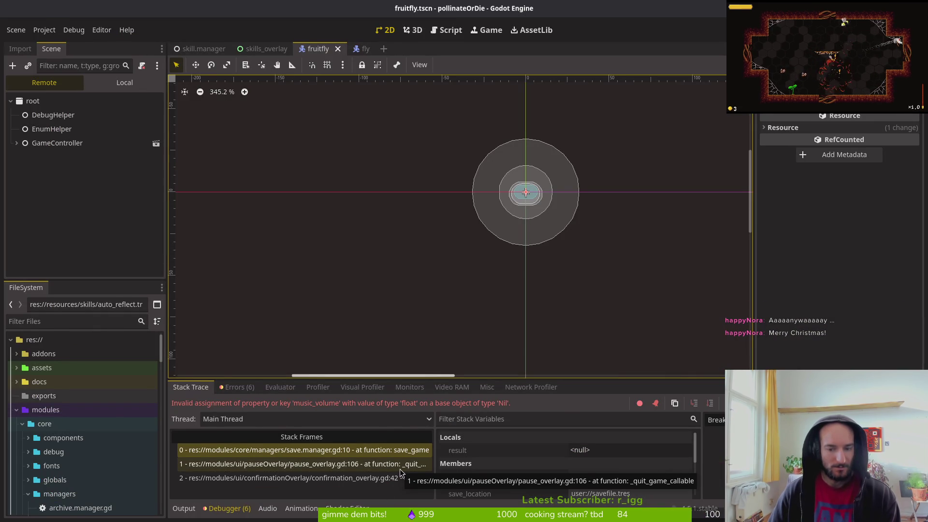
pyautogui.scroll(-6, 175, 314)
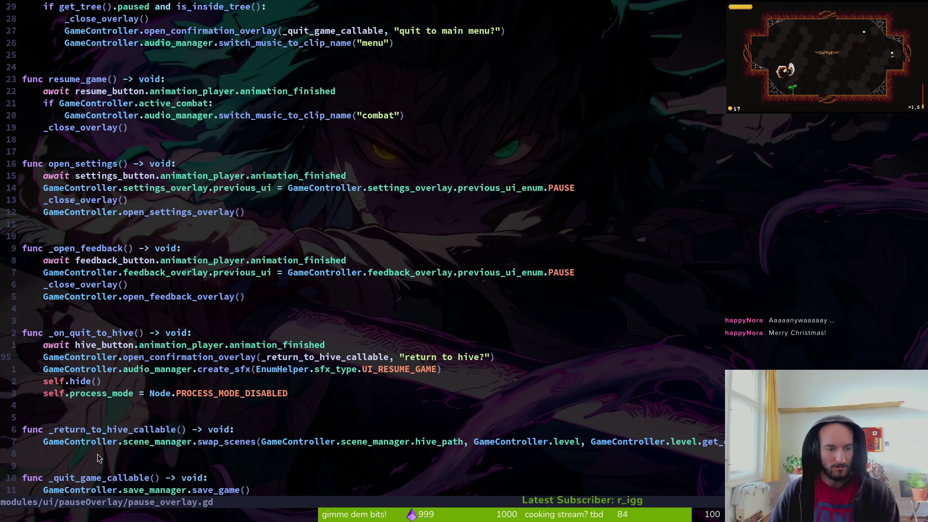
# Jump from the save_manager.save_game() call to its definition in save.manager.gd.
pyautogui.click(103, 436)
pyautogui.click(195, 441)
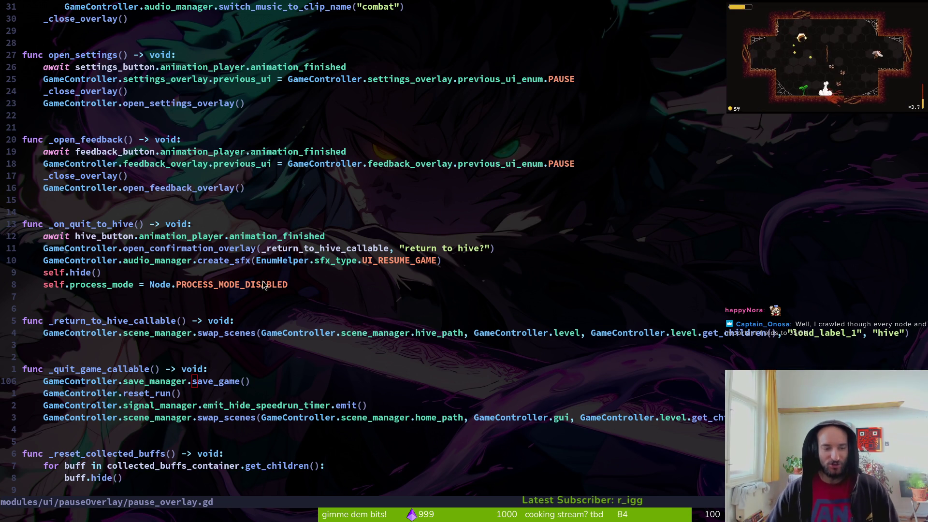
pyautogui.scroll(-3, 258, 289)
pyautogui.click(190, 273)
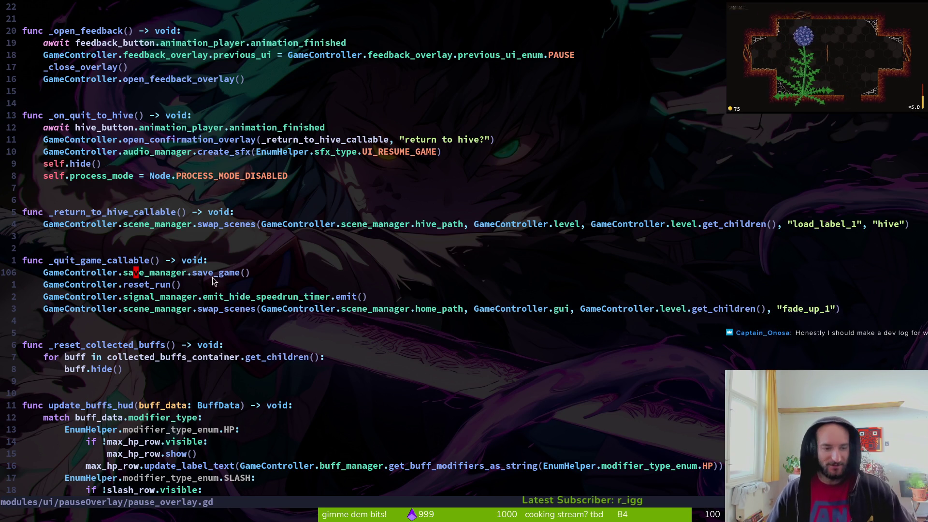
pyautogui.click(125, 273)
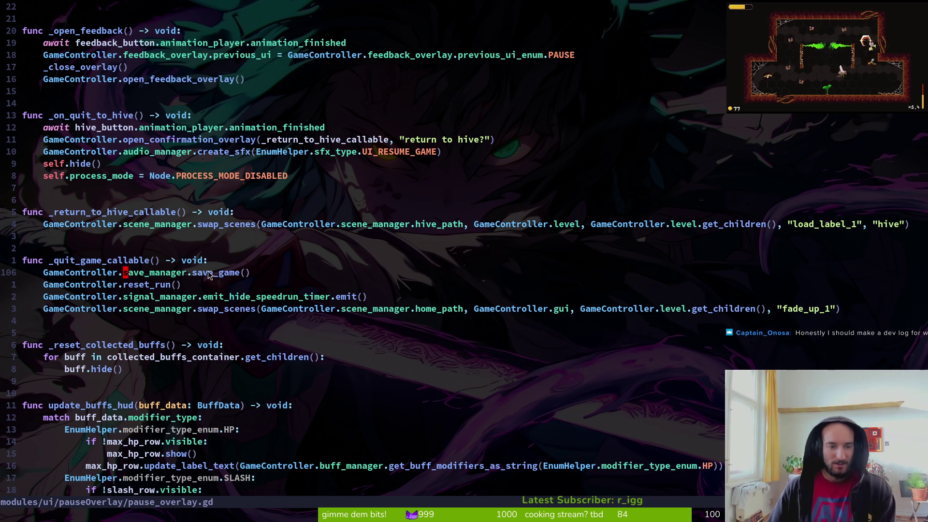
pyautogui.click(278, 271)
pyautogui.hotkey('ctrl', '6')
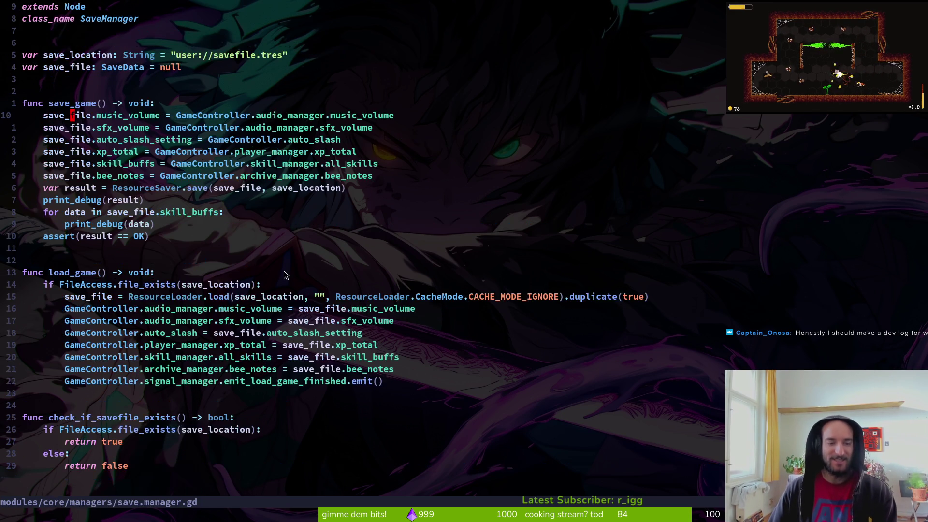
# Preview save_data.gd's SaveData fields via a 'save' file search, then save save.manager.gd.
pyautogui.press('w')
pyautogui.press('w')
pyautogui.press('w')
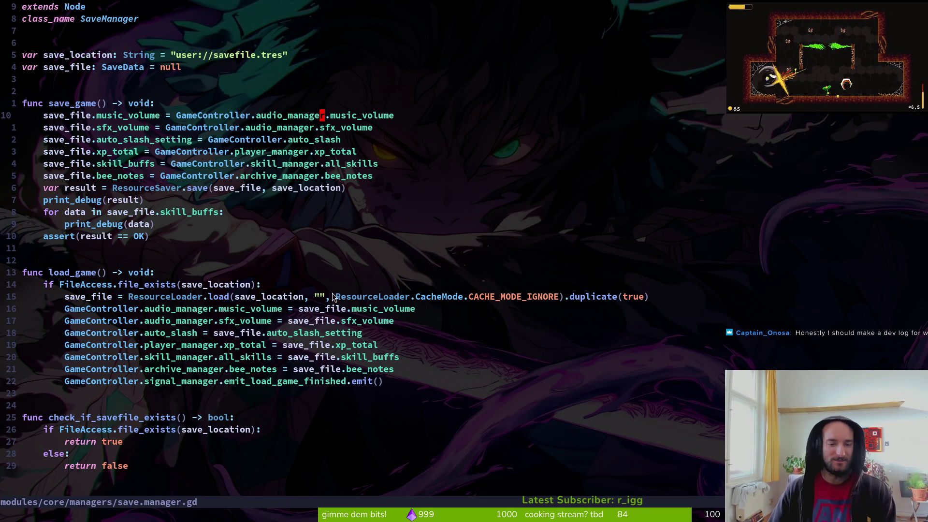
pyautogui.press('space')
pyautogui.press('f')
pyautogui.press('f')
pyautogui.write('sav')
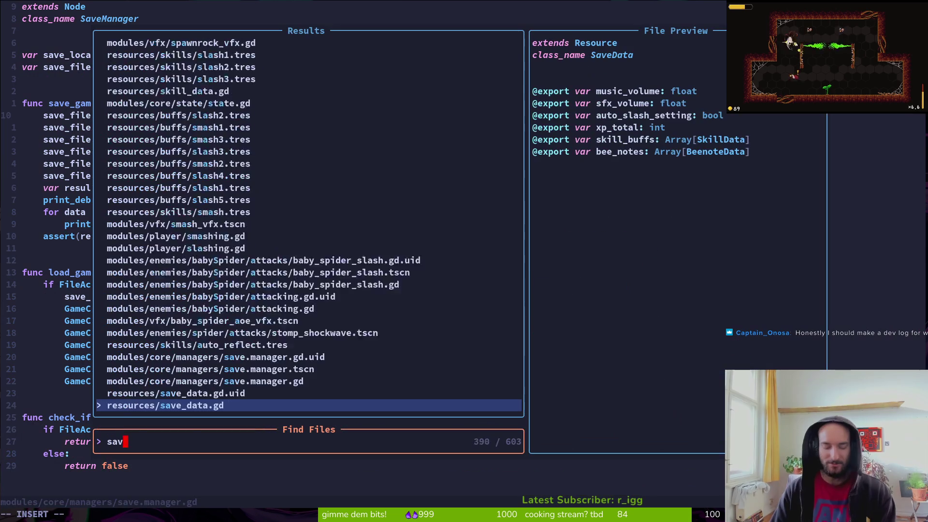
pyautogui.write('e')
pyautogui.press('Up')
pyautogui.press('Up')
pyautogui.press('Down')
pyautogui.press('Down')
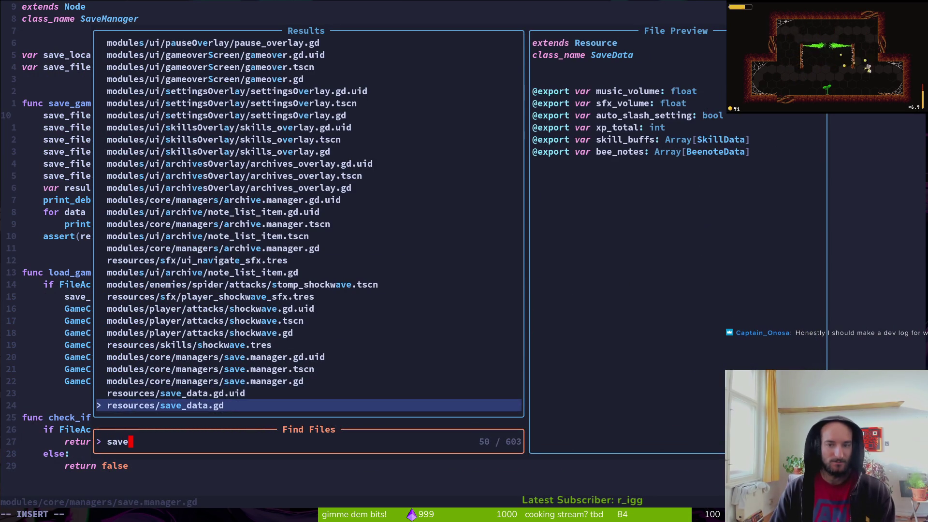
pyautogui.press('Escape')
pyautogui.press('Escape')
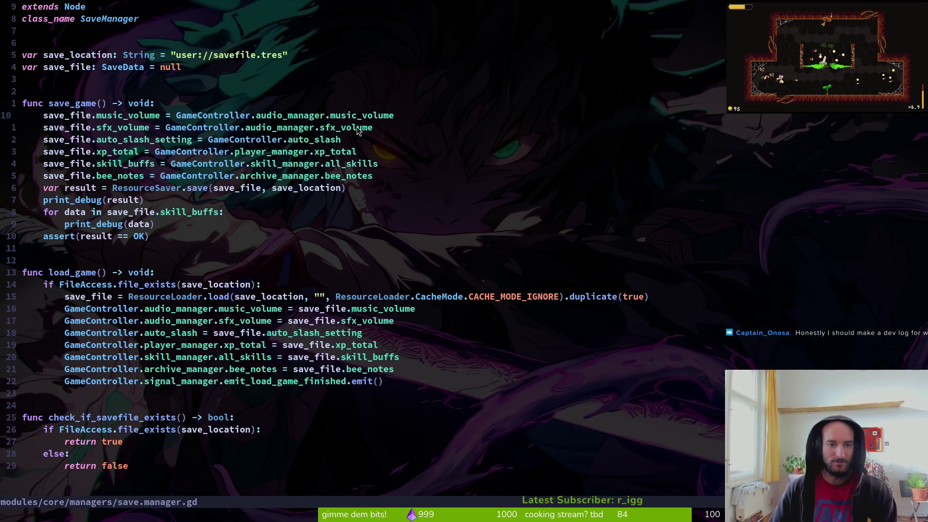
pyautogui.hotkey('ctrl', 's')
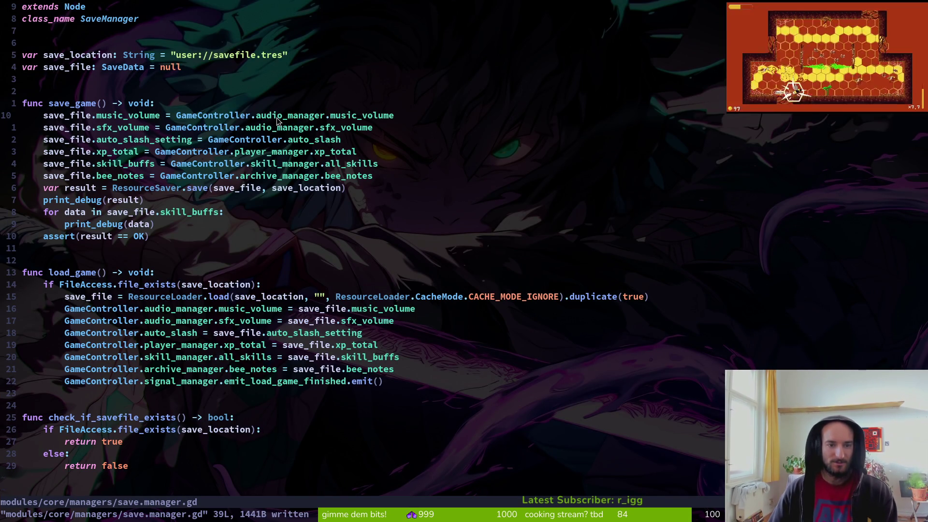
pyautogui.hotkey('alt', 'Tab')
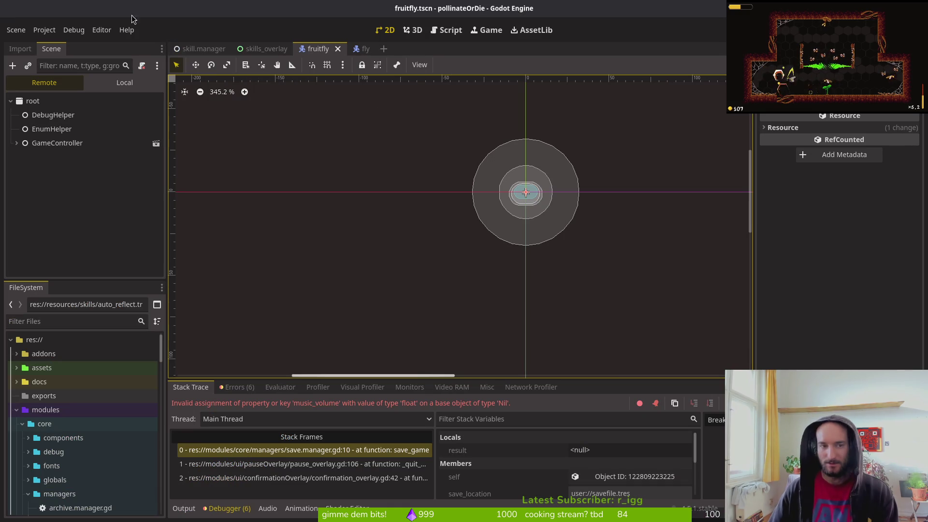
# Open the game.controller.tscn scene using quick resource search for 'amecont'.
pyautogui.click(195, 49)
pyautogui.hotkey('alt', 'shift', 'o')
pyautogui.write('amecontr')
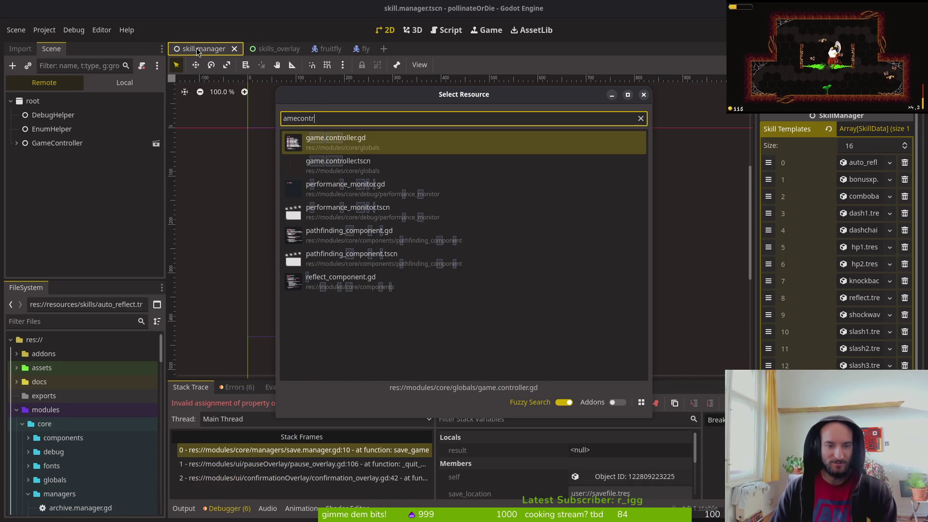
pyautogui.press('Return')
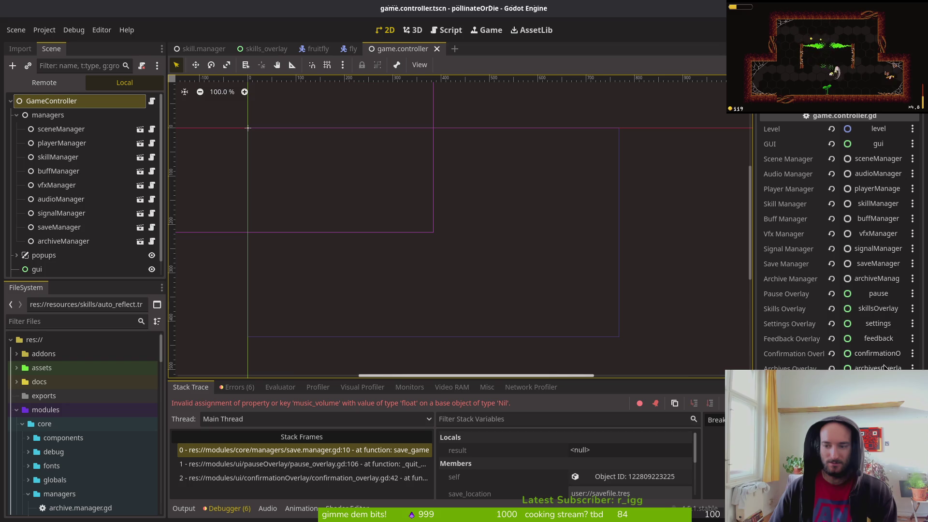
# Inspect the playerManager node, then expand popups and inspect the skillsOverlay and pause nodes.
pyautogui.click(59, 143)
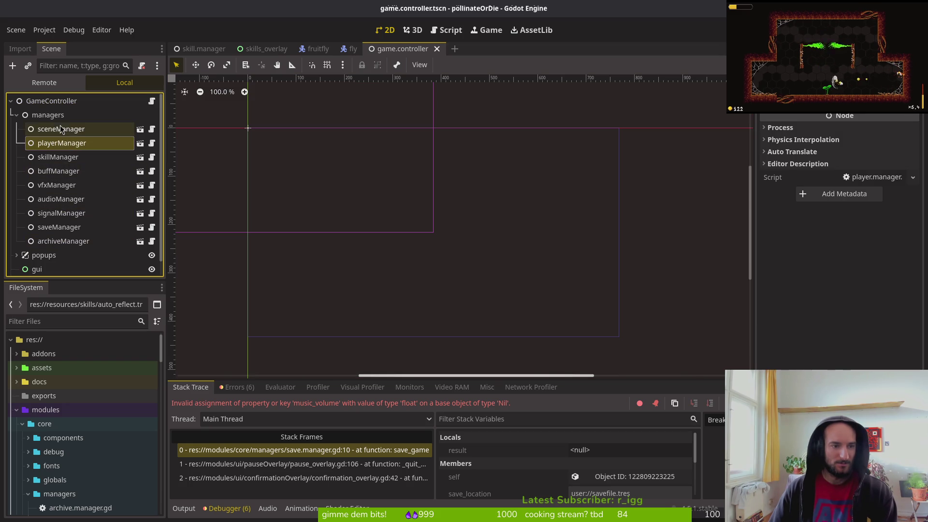
pyautogui.click(17, 255)
pyautogui.scroll(-3, 73, 208)
pyautogui.click(68, 229)
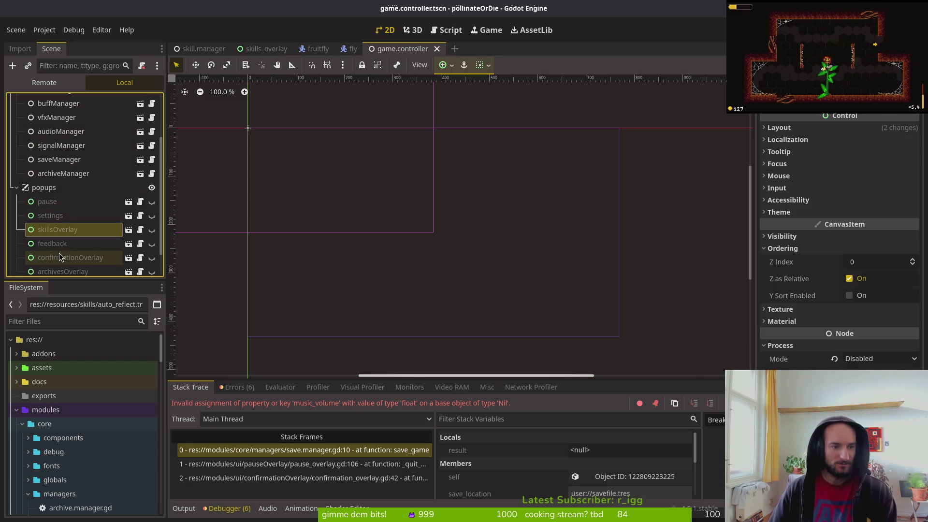
pyautogui.click(48, 202)
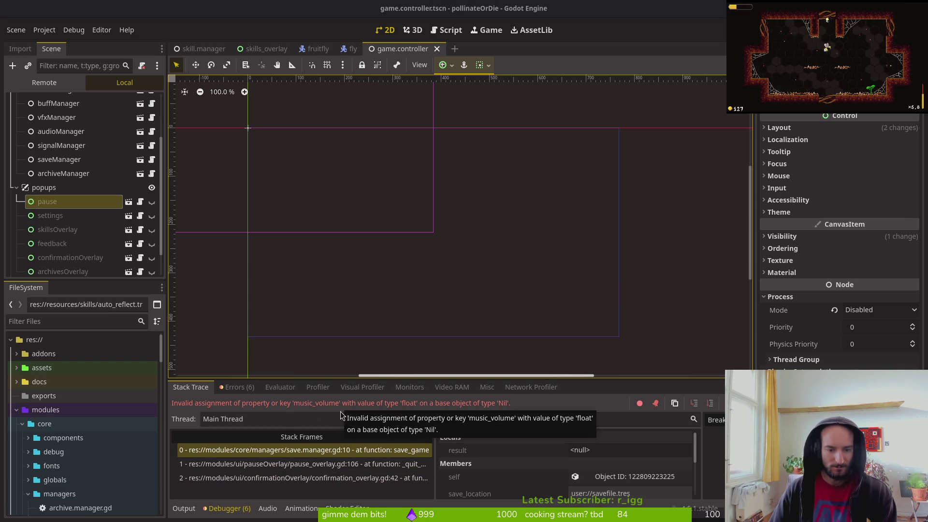
pyautogui.hotkey('alt', 'Tab')
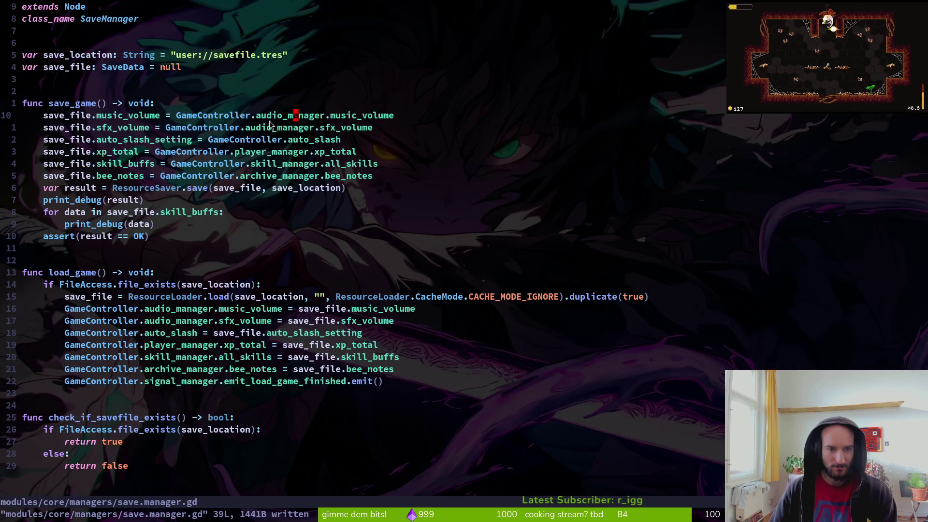
# Examine audio_manager and save_file on line 10, then target save_file's null value.
pyautogui.moveTo(256, 117); pyautogui.dragTo(323, 123)
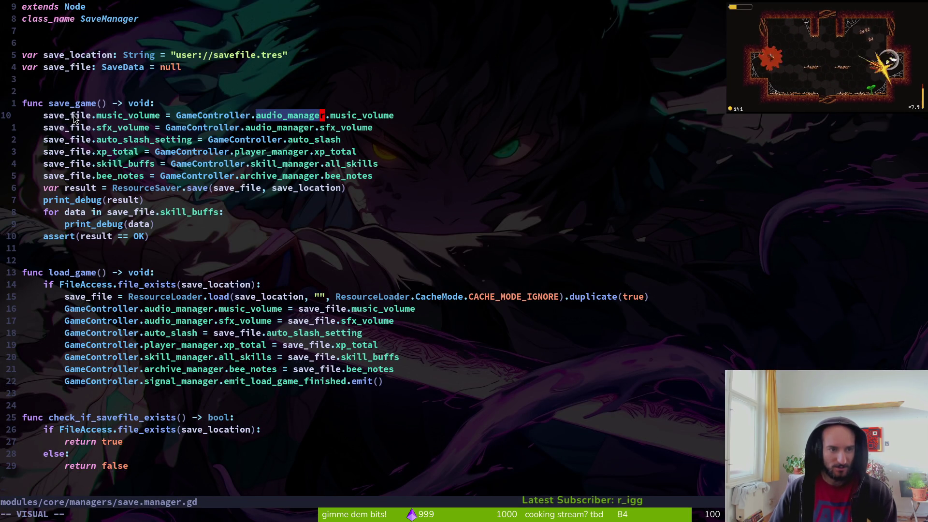
pyautogui.press('Escape')
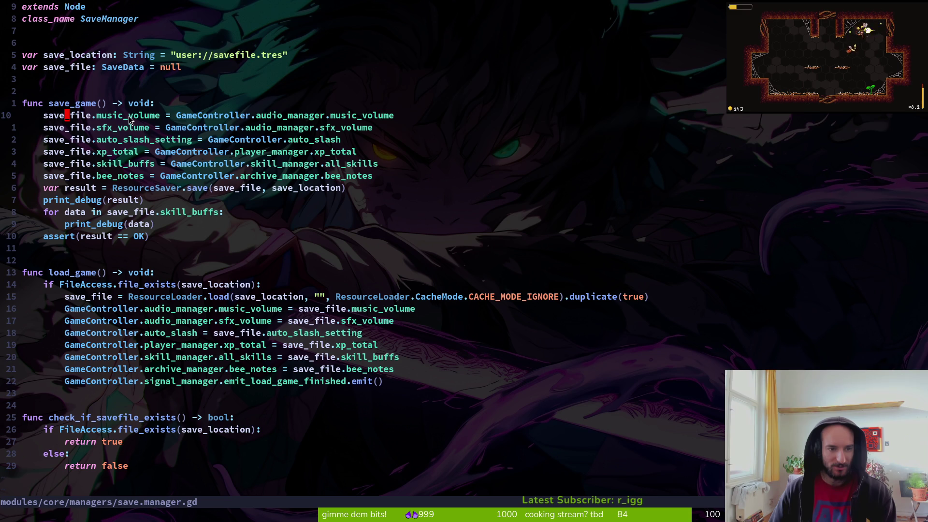
pyautogui.moveTo(45, 119); pyautogui.dragTo(54, 120)
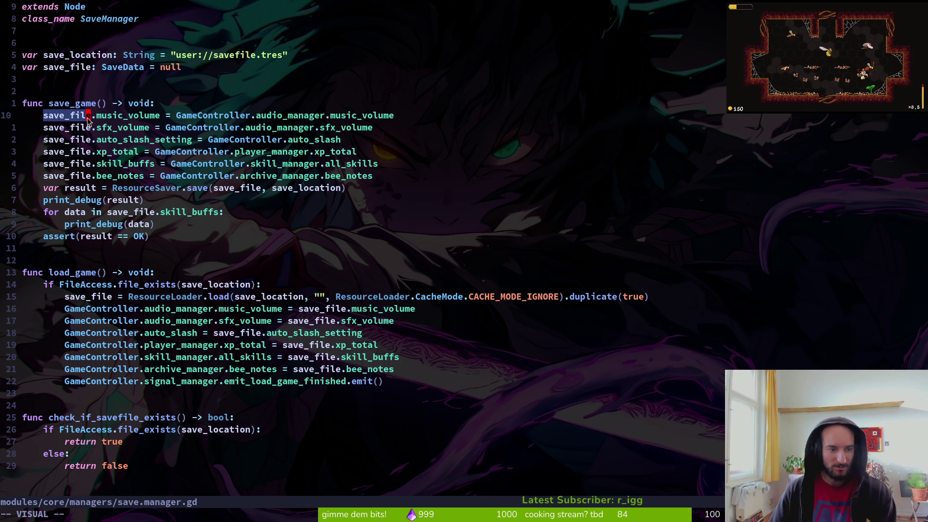
pyautogui.press('Escape')
pyautogui.click(169, 68)
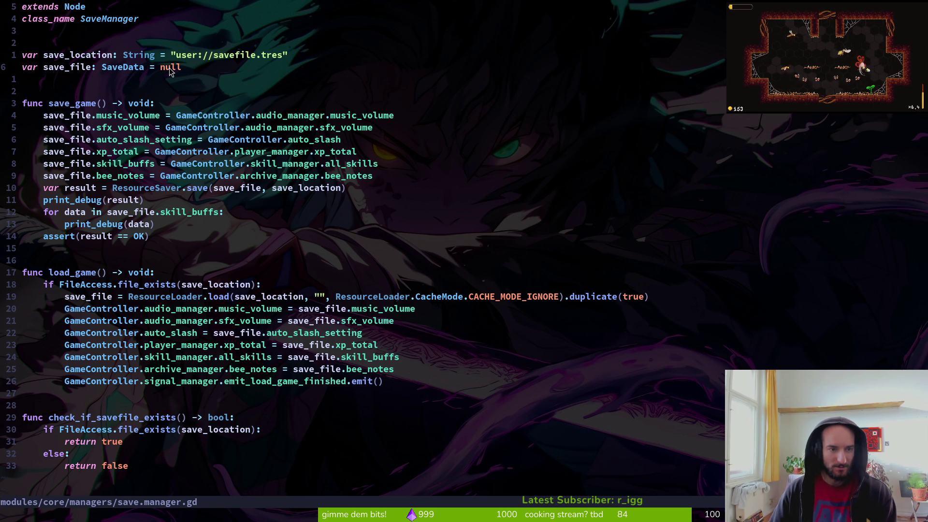
pyautogui.click(173, 67)
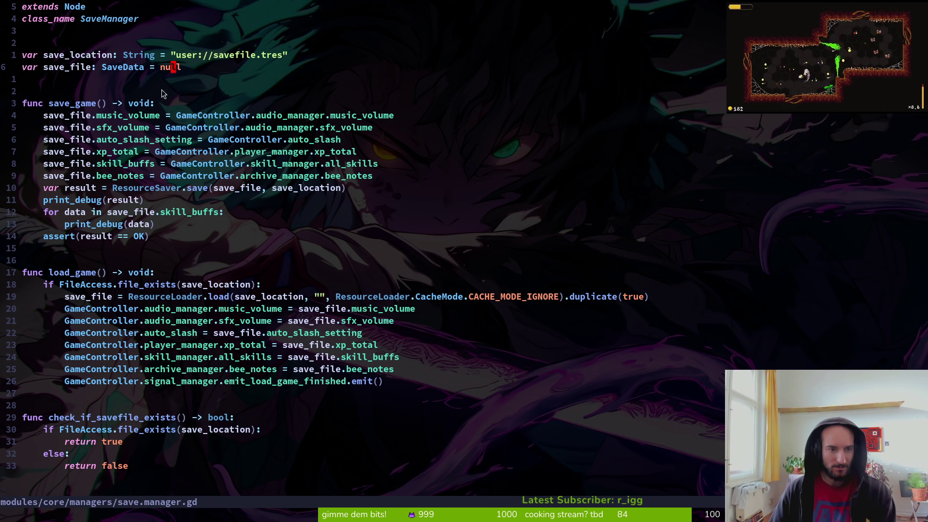
# Replace null with SaveData.new() in the save_file declaration, dropping the stray else branch.
pyautogui.write('ciwnew')
pyautogui.press('BackSpace')
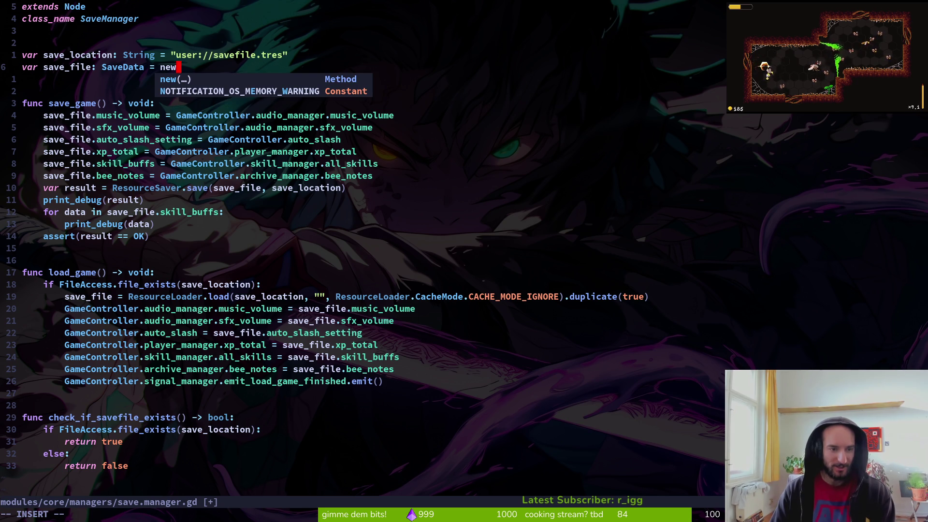
pyautogui.press('Escape')
pyautogui.press('u')
pyautogui.press('u')
pyautogui.press('u')
pyautogui.hotkey('ctrl', 't')
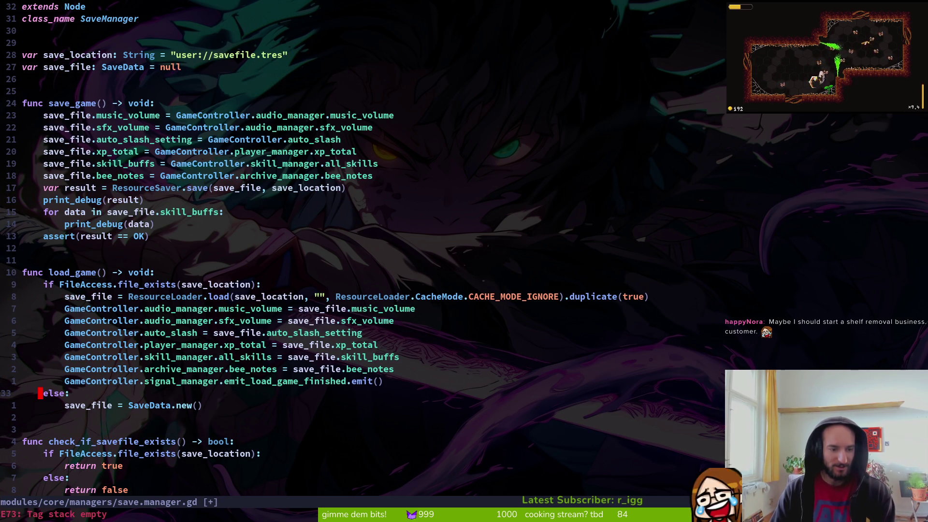
pyautogui.press('j')
pyautogui.press('V')
pyautogui.press('Escape')
pyautogui.hotkey('ctrl', 'r')
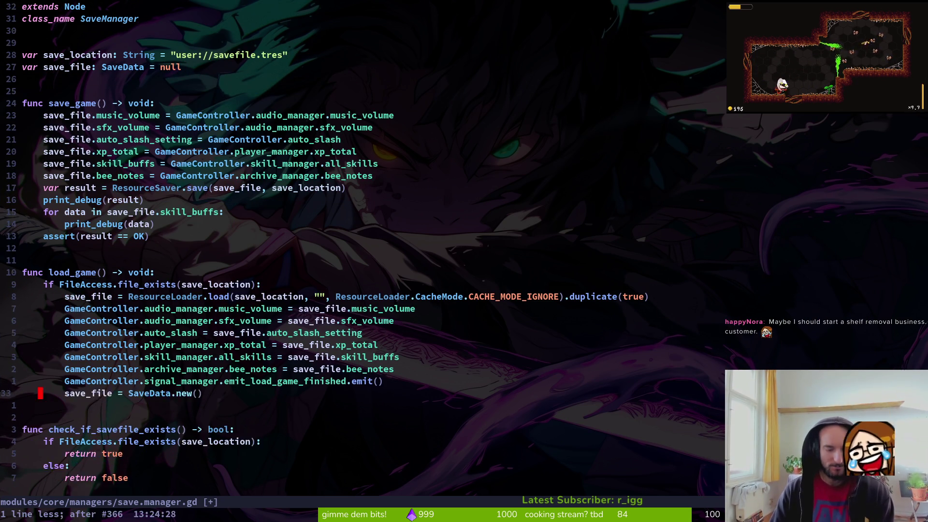
pyautogui.hotkey('ctrl', 'r')
pyautogui.hotkey('ctrl', 'r')
pyautogui.write('cwSaveData.new()')
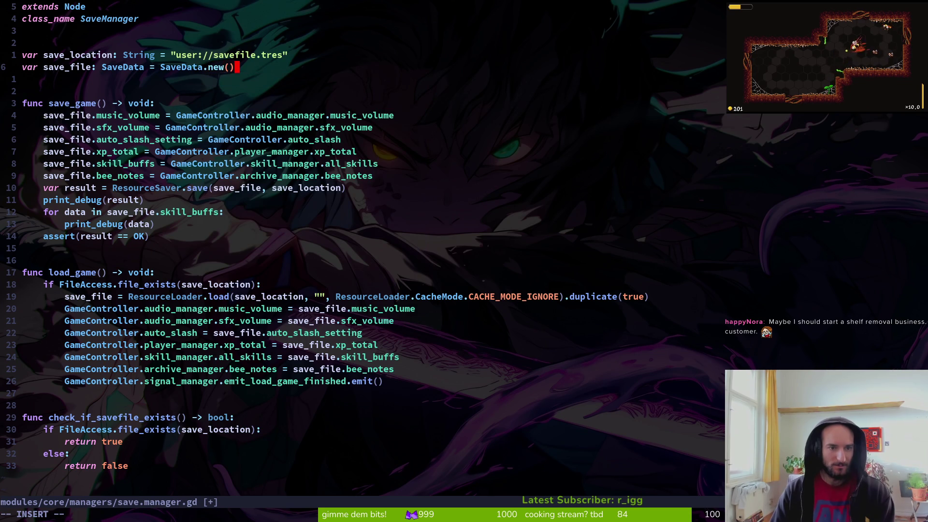
pyautogui.press('Escape')
# Write the save manager script with :w and quit Neovim with :q.
pyautogui.write(':w')
pyautogui.press('Return')
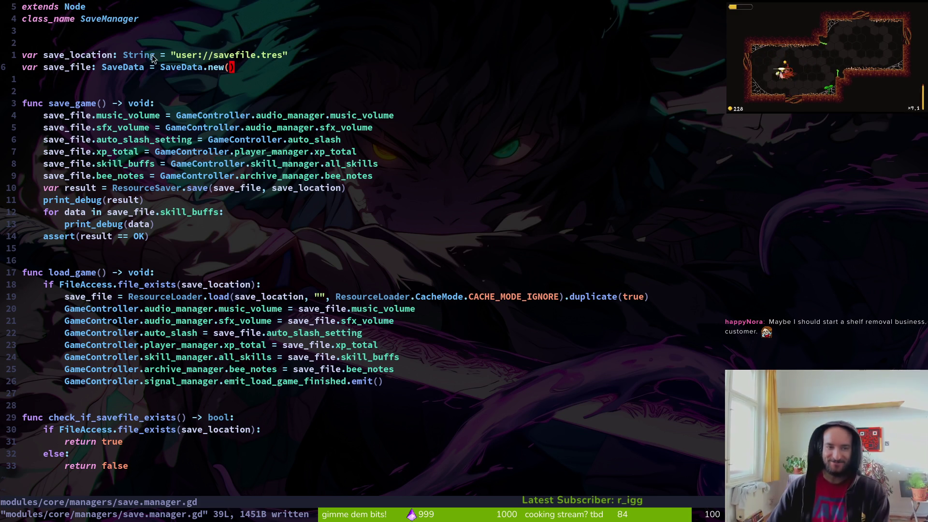
pyautogui.write('j')
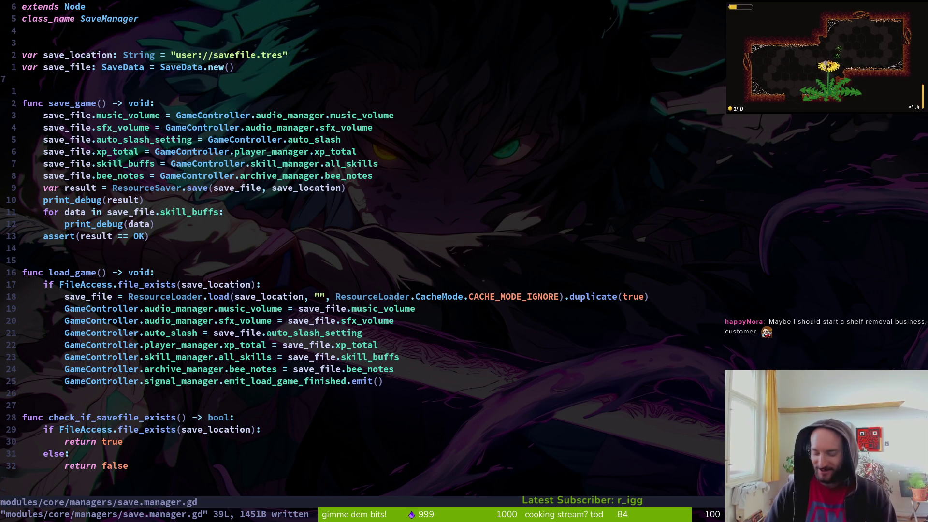
pyautogui.write(':q')
pyautogui.press('Return')
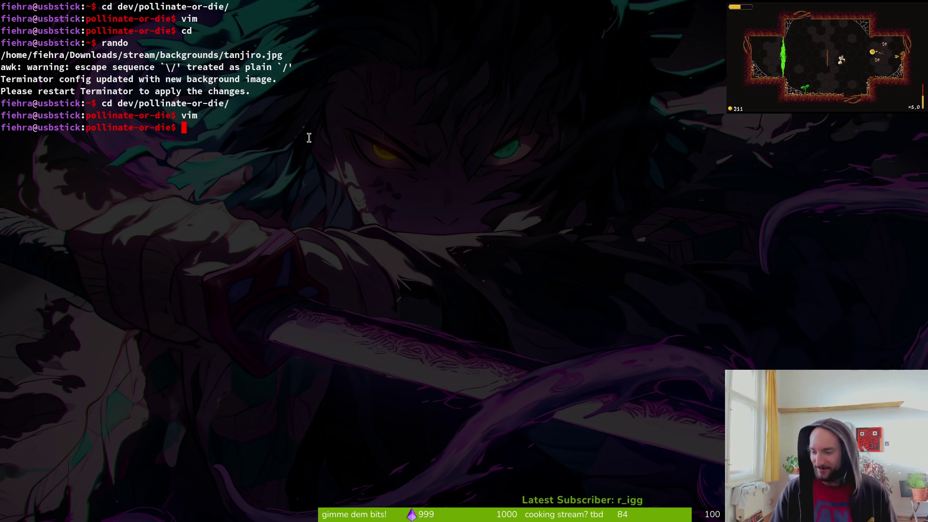
# Start vim in the pollinate-or-die project folder.
pyautogui.write('vim')
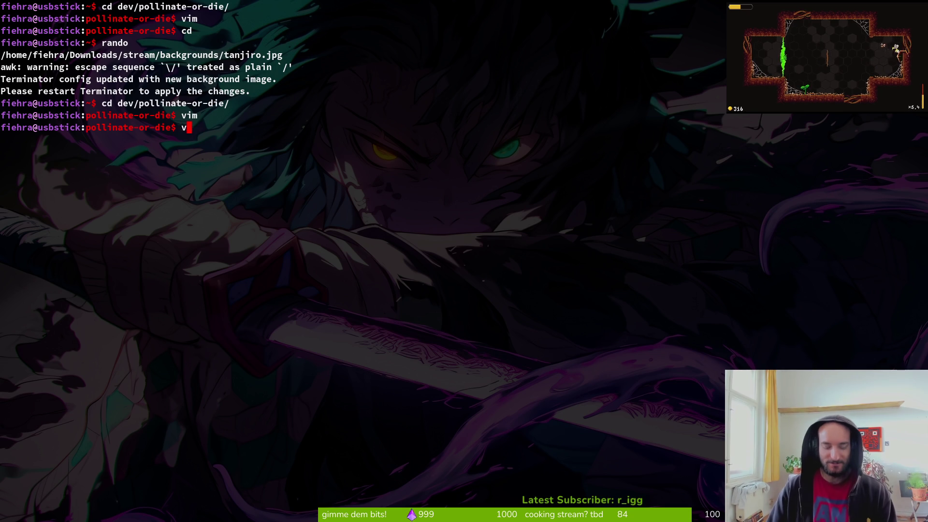
pyautogui.press('Return')
pyautogui.hotkey('ctrl', 'p')
pyautogui.press('Escape')
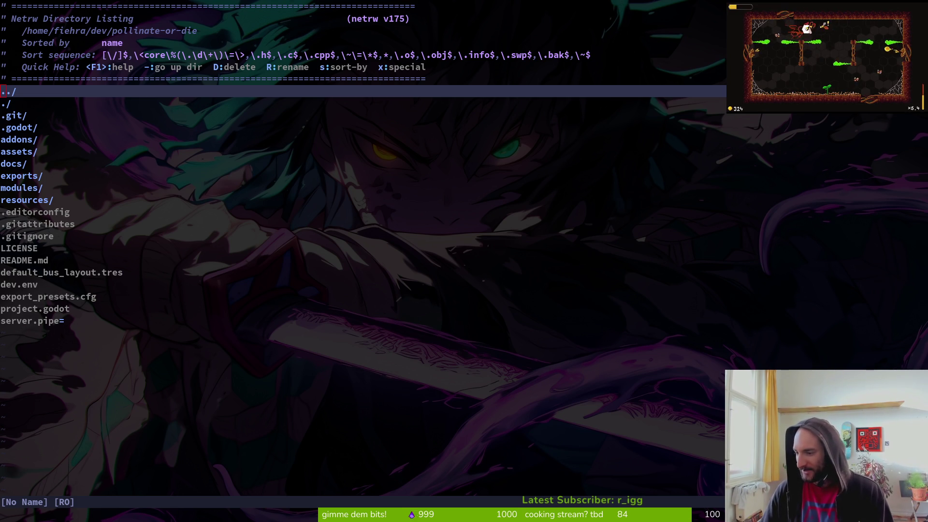
pyautogui.hotkey('alt', 'Tab')
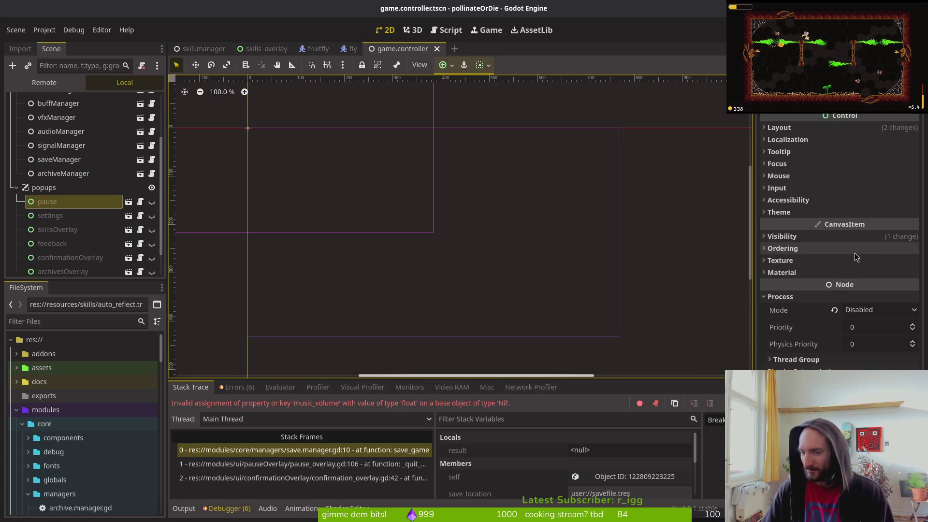
pyautogui.hotkey('alt', 'Tab')
# Open save.manager.gd via a 'savemanag' file search, then launch the game in debug mode.
pyautogui.click(205, 175)
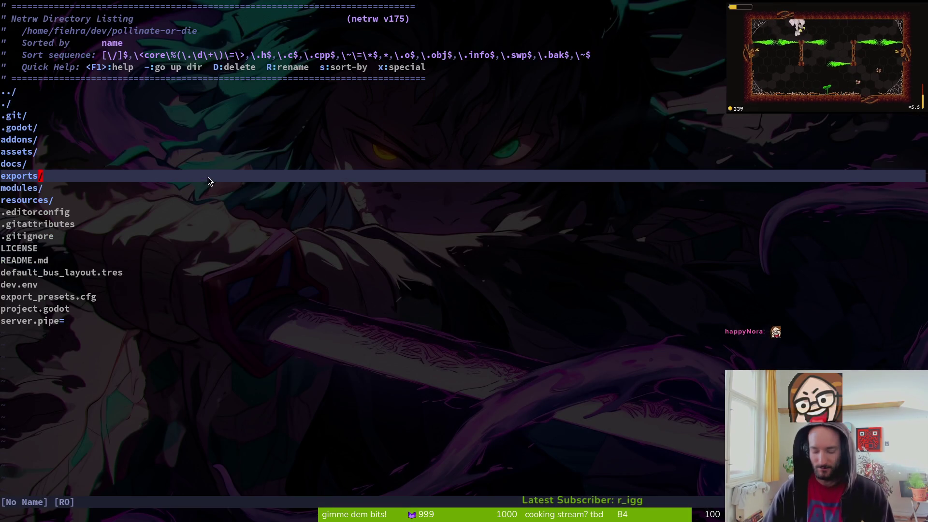
pyautogui.hotkey('ctrl', 'p')
pyautogui.write('savemanag')
pyautogui.press('Return')
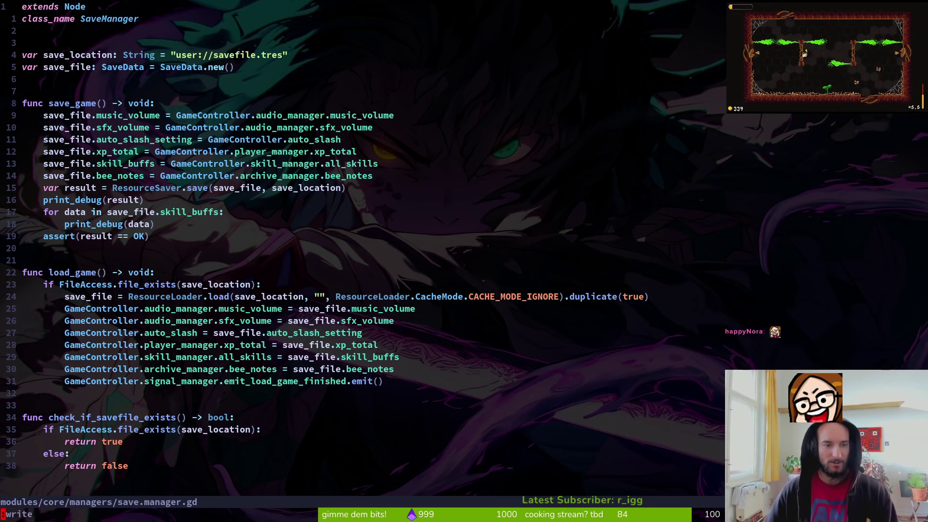
pyautogui.hotkey('alt', 'Tab')
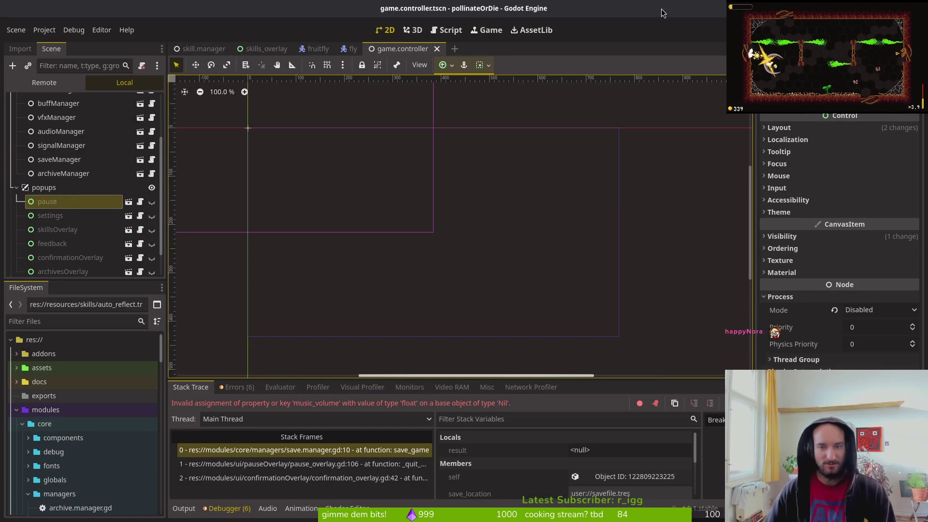
pyautogui.press('F5')
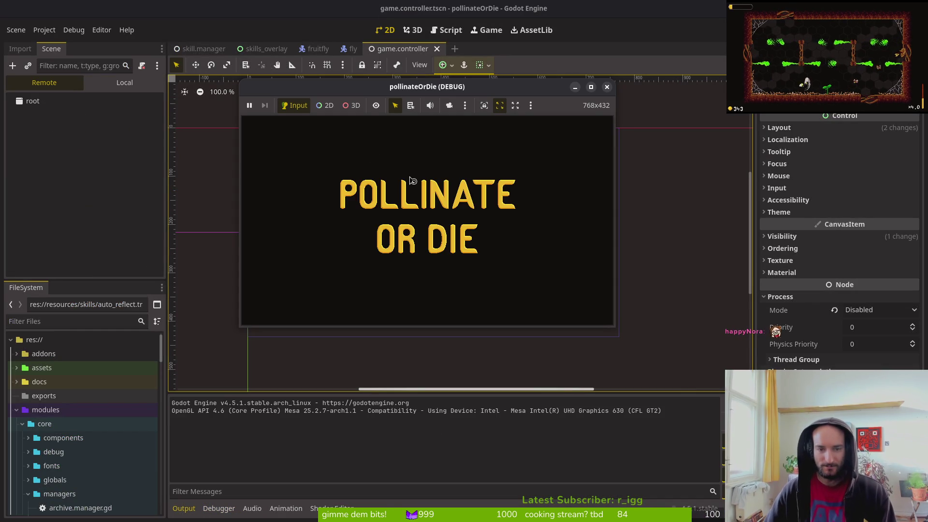
# Buy Increase Health in the skill tree, then pause and quit to the main menu.
pyautogui.press('Return')
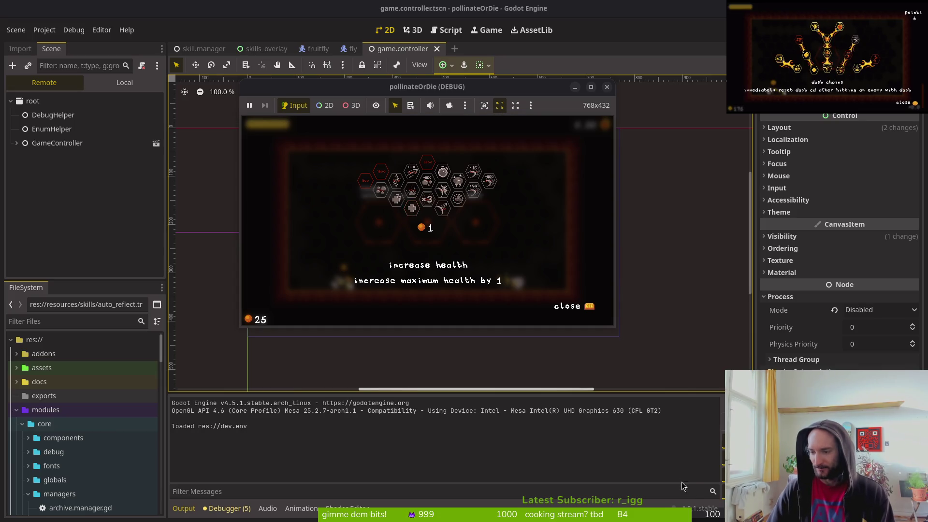
pyautogui.press('Return')
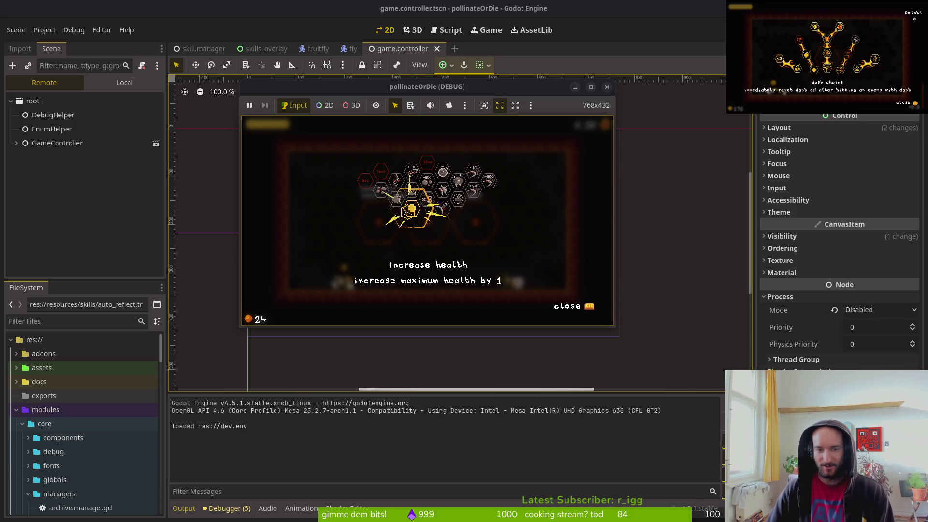
pyautogui.press('Escape')
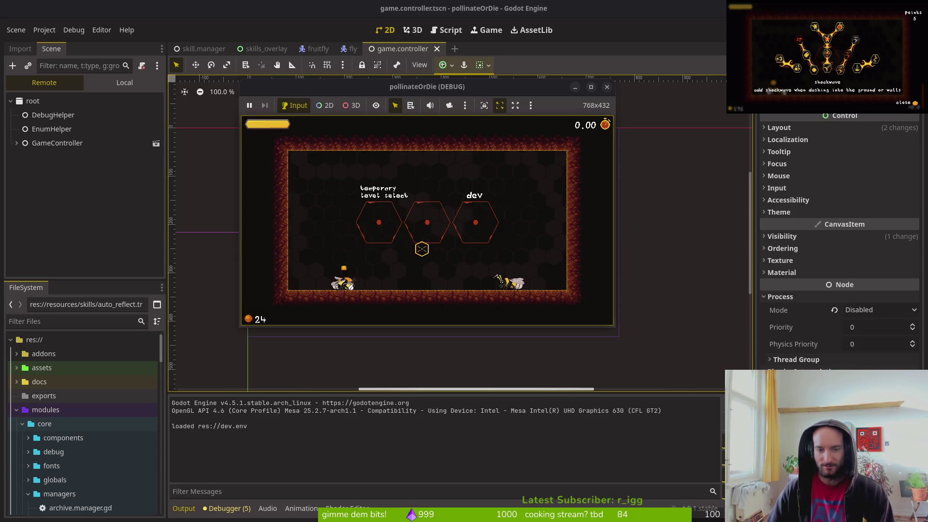
pyautogui.press('Escape')
pyautogui.press('Return')
pyautogui.click(402, 227)
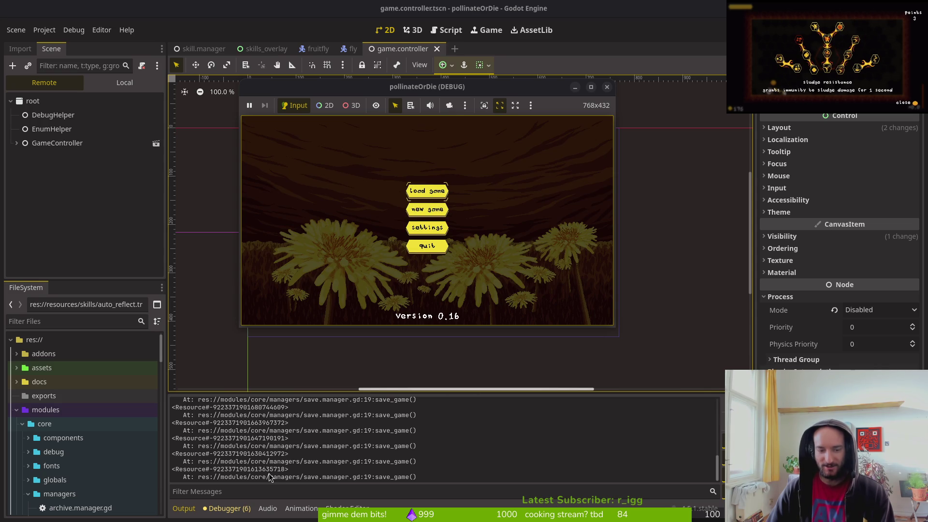
# Scroll the Output panel to review the save_game debug messages.
pyautogui.scroll(2, 247, 446)
pyautogui.scroll(5, 244, 446)
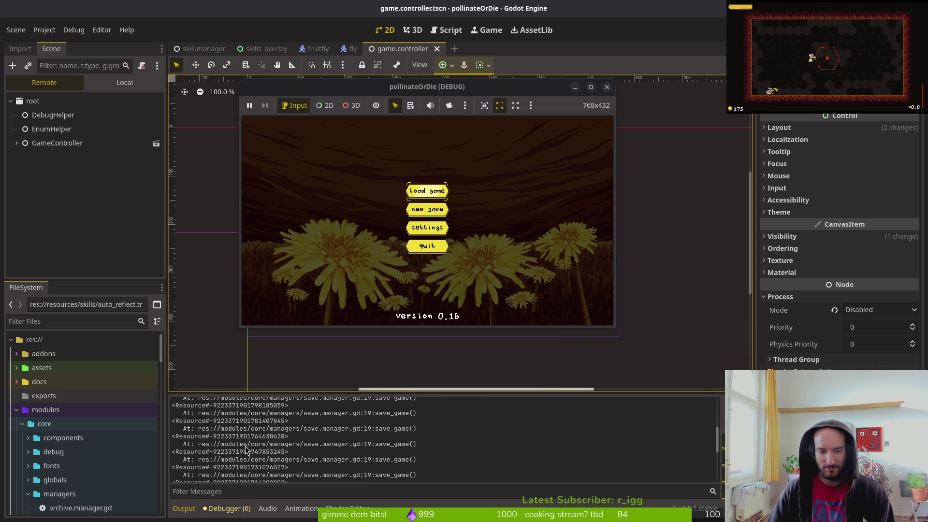
pyautogui.scroll(-6, 235, 454)
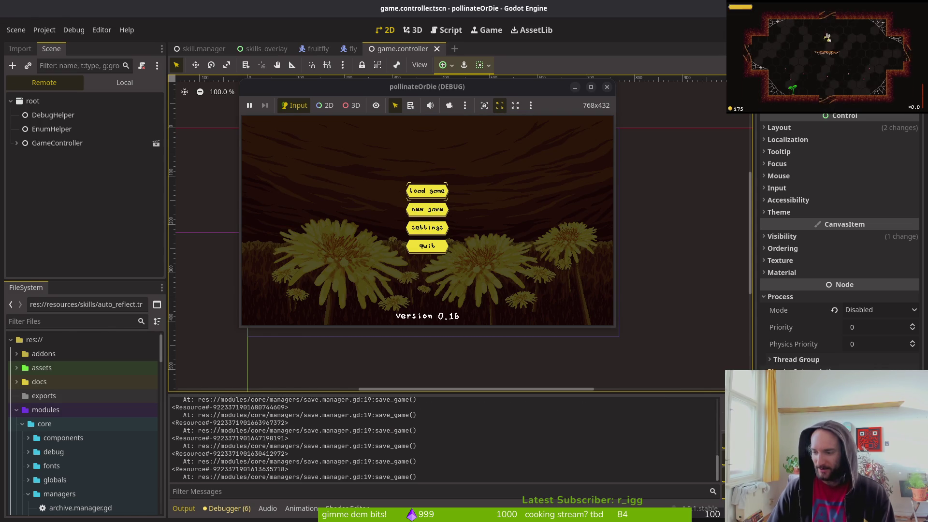
pyautogui.hotkey('alt', 'Tab')
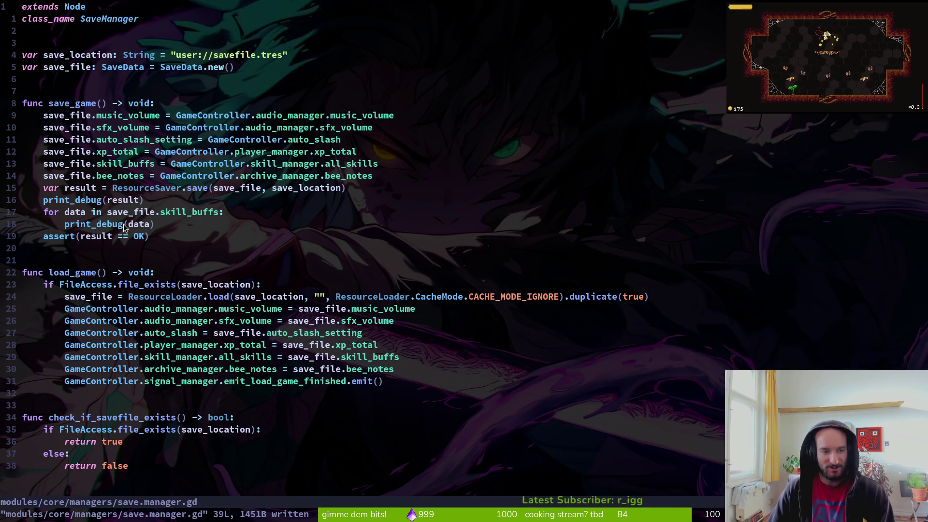
# Locate the print_debug(data) line and compare it with Godot's output.
pyautogui.click(152, 227)
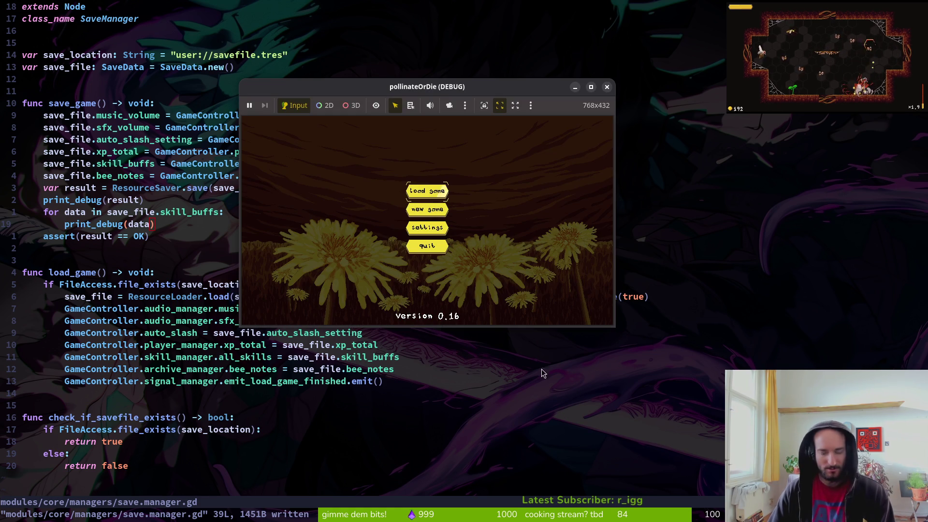
pyautogui.hotkey('alt', 'Tab')
pyautogui.scroll(10, 289, 453)
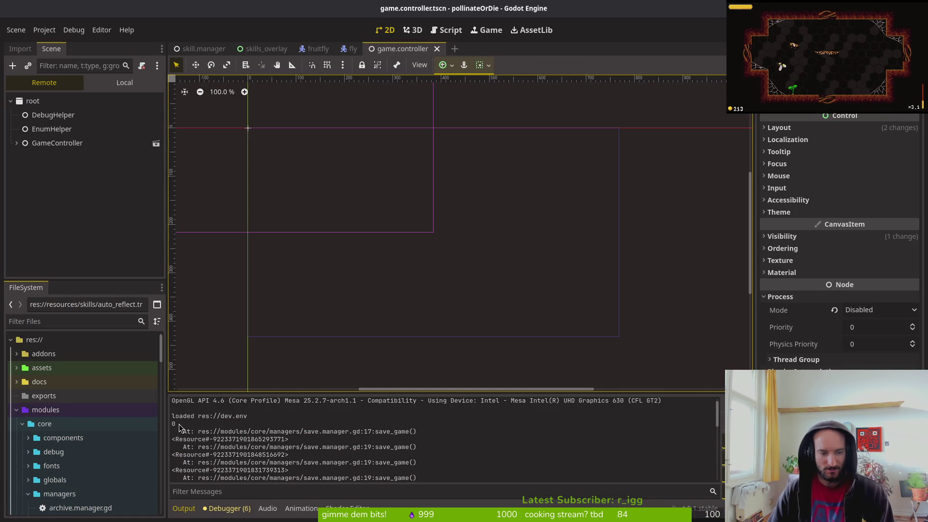
pyautogui.hotkey('alt', 'Tab')
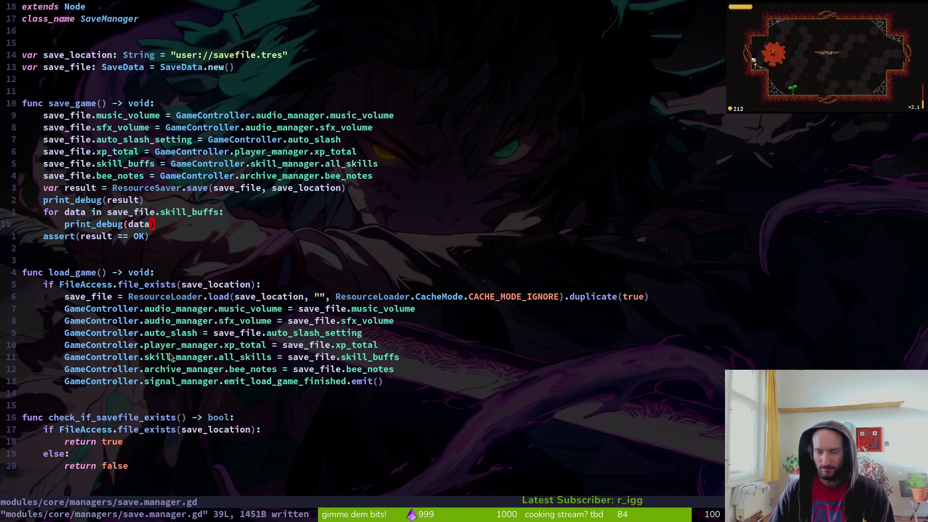
# Delete the print_debug(result) line and the skill_buffs debug loop, then save.
pyautogui.press('d')
pyautogui.press('d')
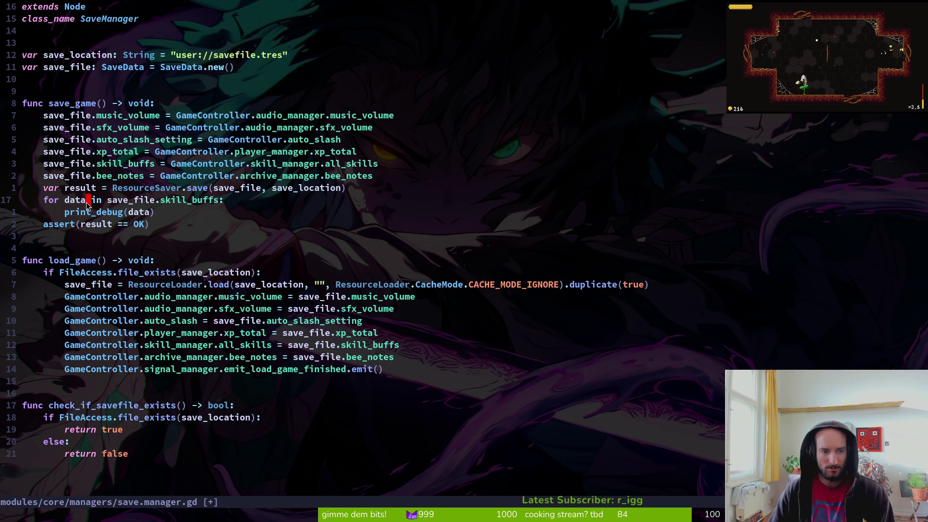
pyautogui.hotkey('shift', 'v')
pyautogui.write('jd:w')
pyautogui.press('Return')
pyautogui.hotkey('alt', 'Tab')
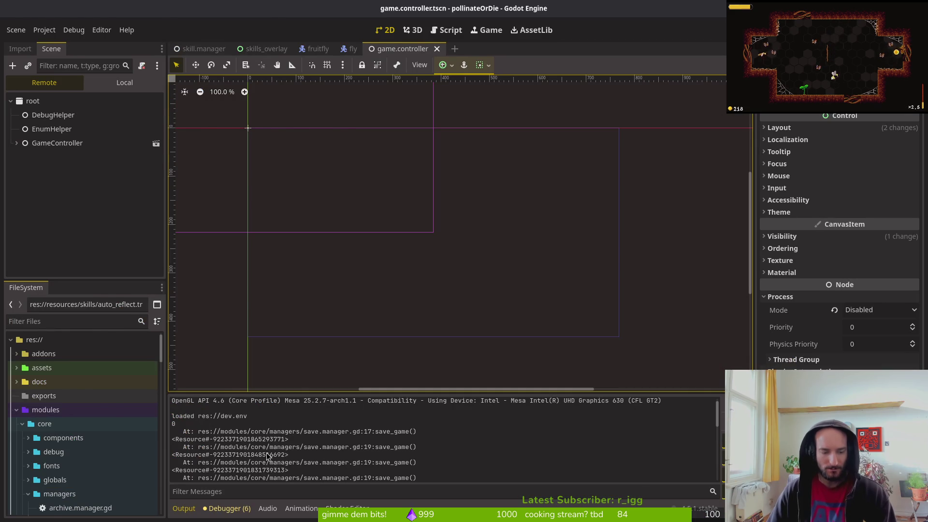
pyautogui.hotkey('alt', 'Tab')
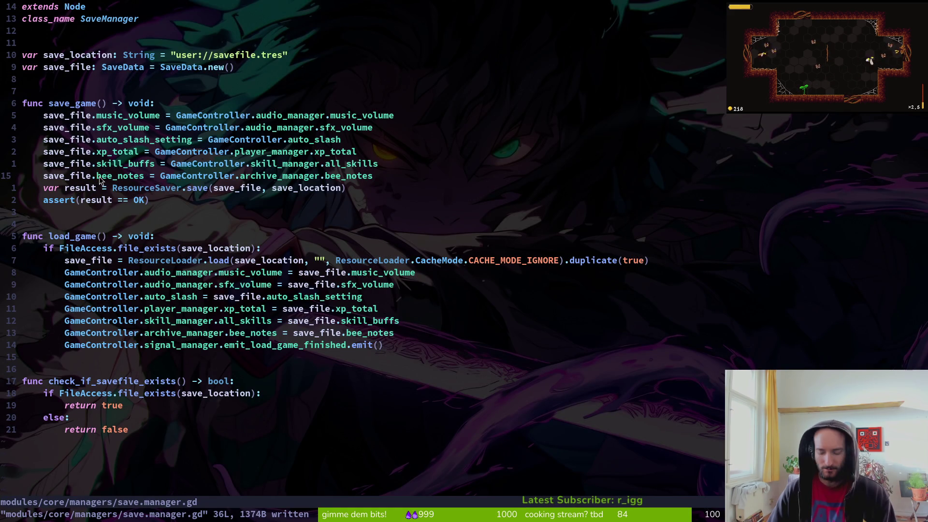
# Add print_debug(save_file.skill_buffs[0].unlocked) to save_game and save the script.
pyautogui.write('o')
pyautogui.write('pr')
pyautogui.write('de')
pyautogui.press('Return')
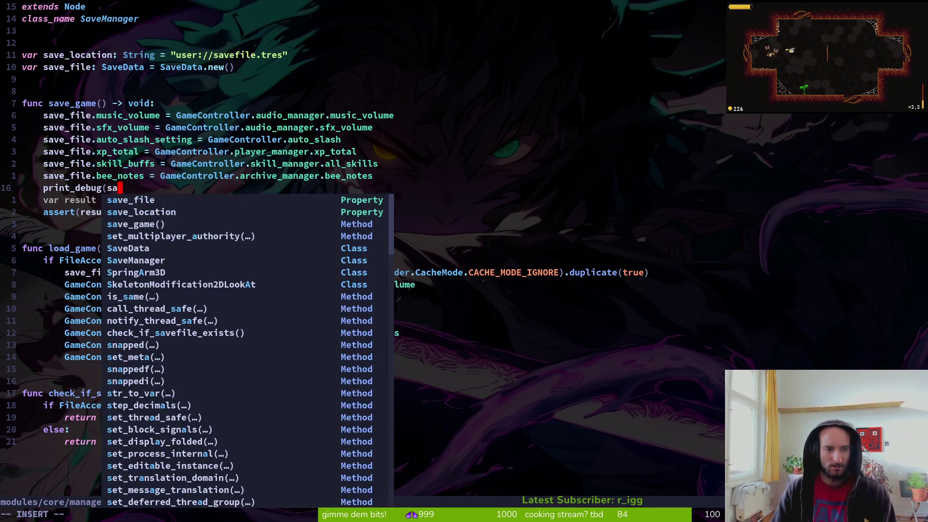
pyautogui.write('a')
pyautogui.press('Return')
pyautogui.write('.')
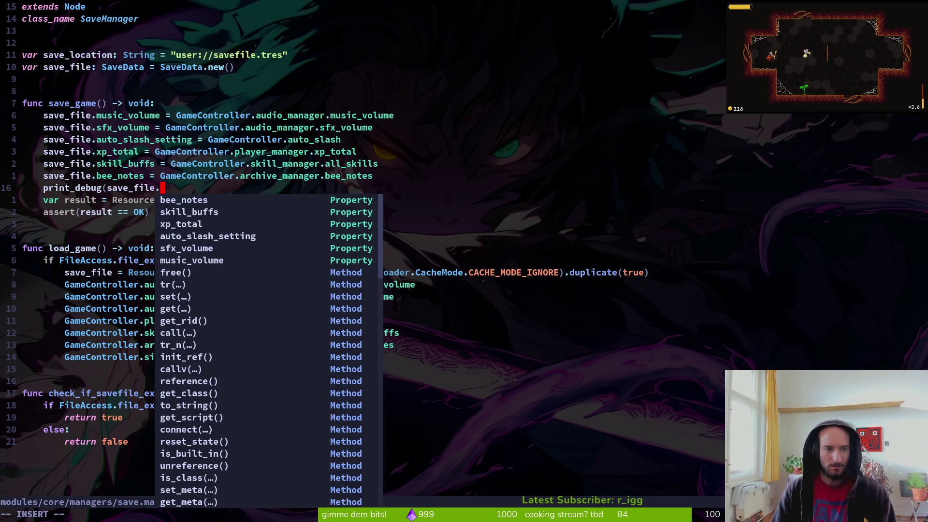
pyautogui.write('sk')
pyautogui.press('Return')
pyautogui.write('[0]')
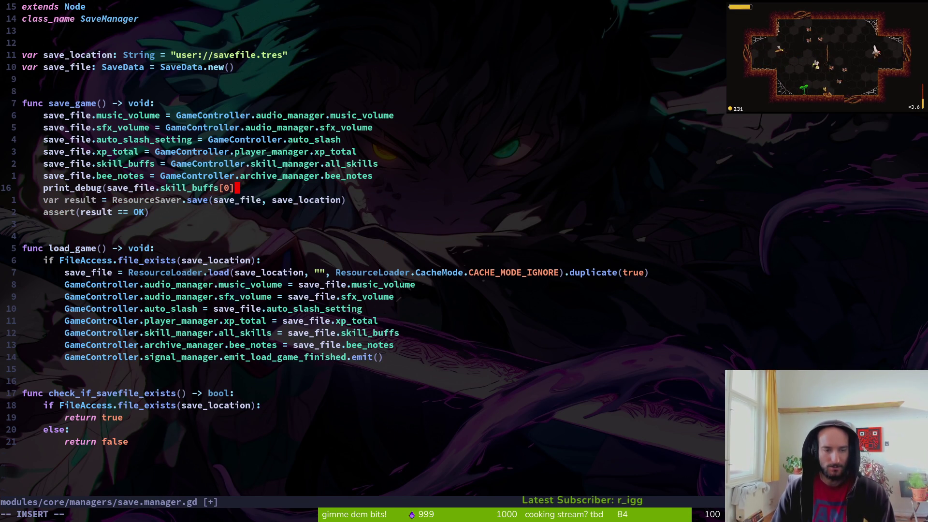
pyautogui.write('.un')
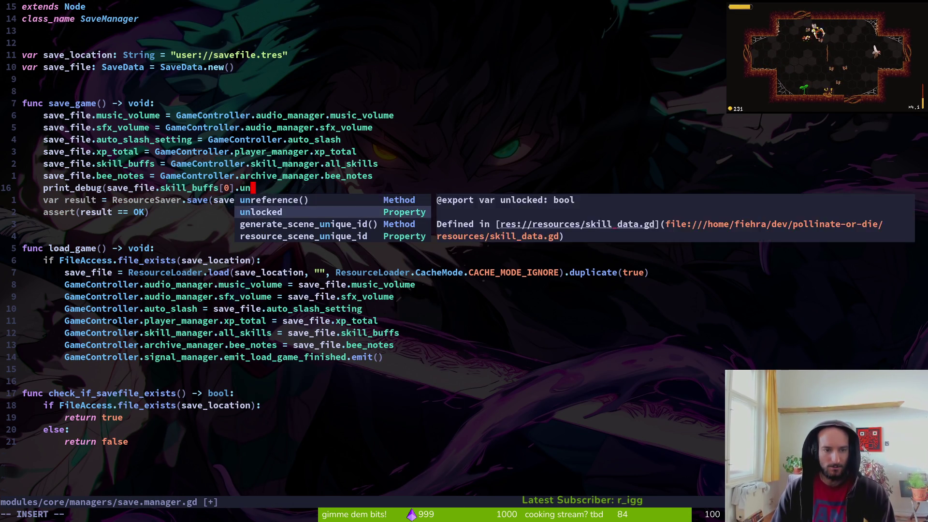
pyautogui.press('Return')
pyautogui.write(')')
pyautogui.press('Escape')
pyautogui.write(':w')
pyautogui.press('Return')
# Copy the print_debug line into load_game, indent it, and save the script.
pyautogui.press('j')
pyautogui.press('j')
pyautogui.press('j')
pyautogui.press('p')
pyautogui.press('>')
pyautogui.press('>')
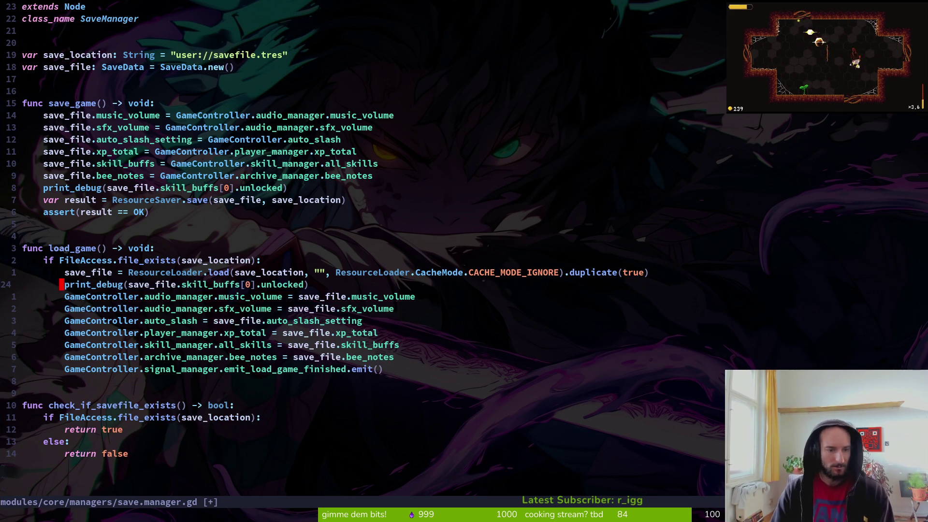
pyautogui.write(':w')
pyautogui.press('Return')
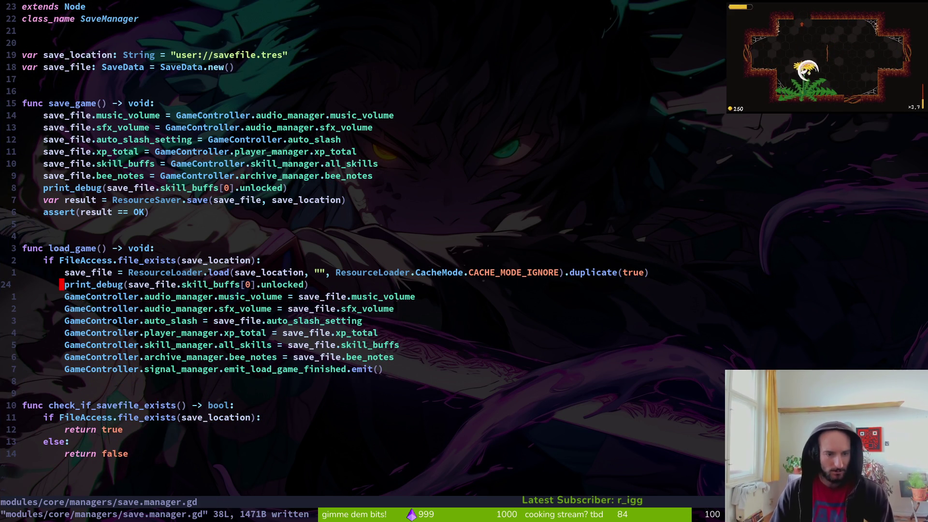
pyautogui.press('y')
pyautogui.press('y')
pyautogui.write(':w')
pyautogui.press('Return')
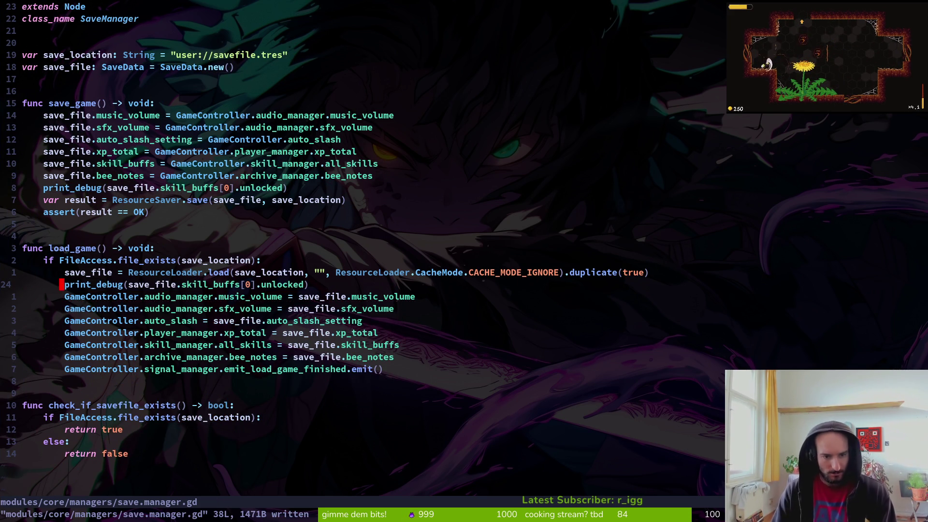
pyautogui.hotkey('alt', 'Tab')
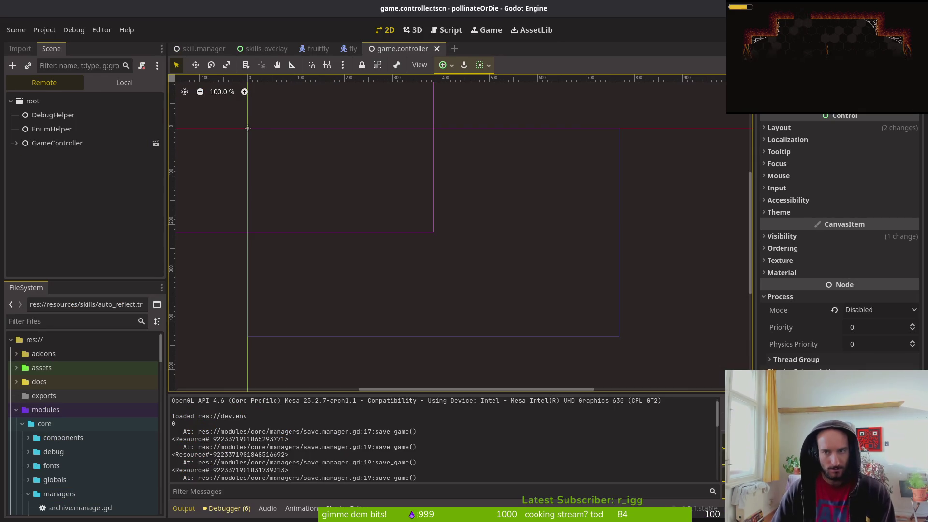
# Run the game, load the saved game, and open the skills overlay.
pyautogui.press('F5')
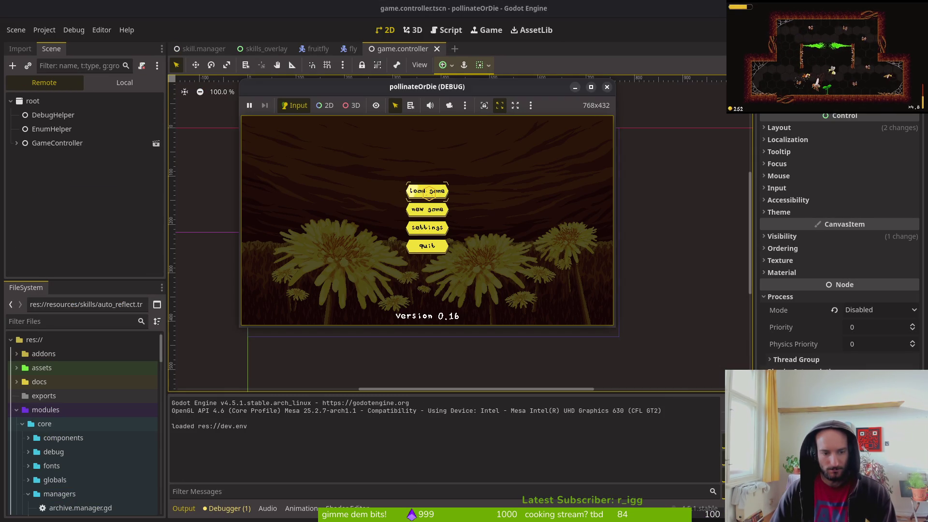
pyautogui.click(429, 191)
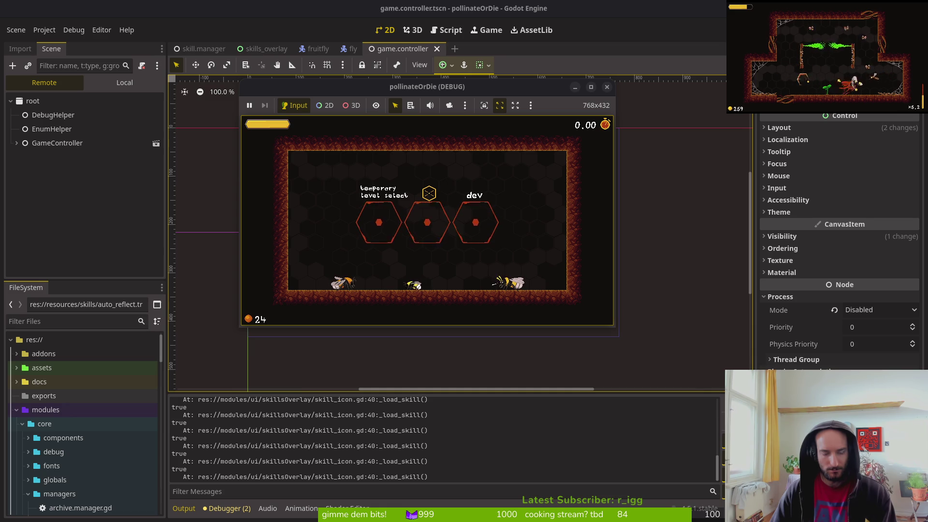
pyautogui.press('Tab')
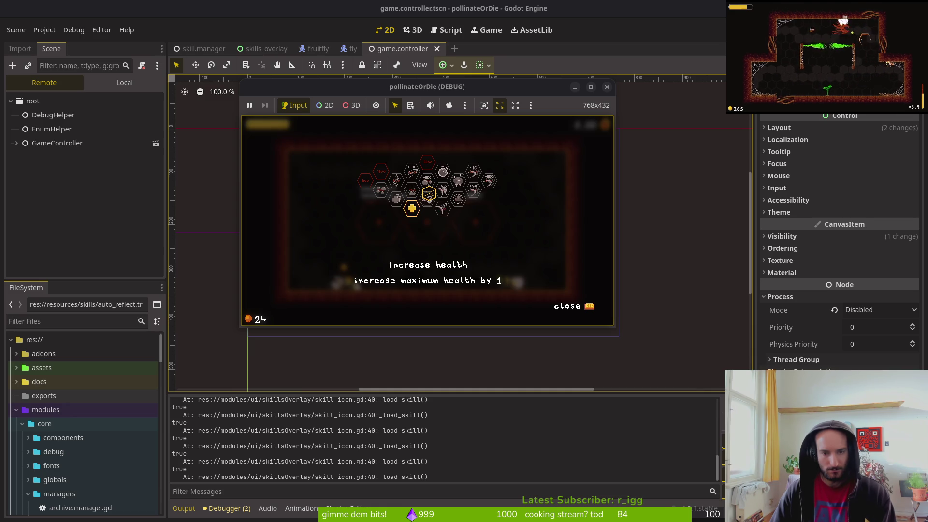
pyautogui.moveTo(428, 195)
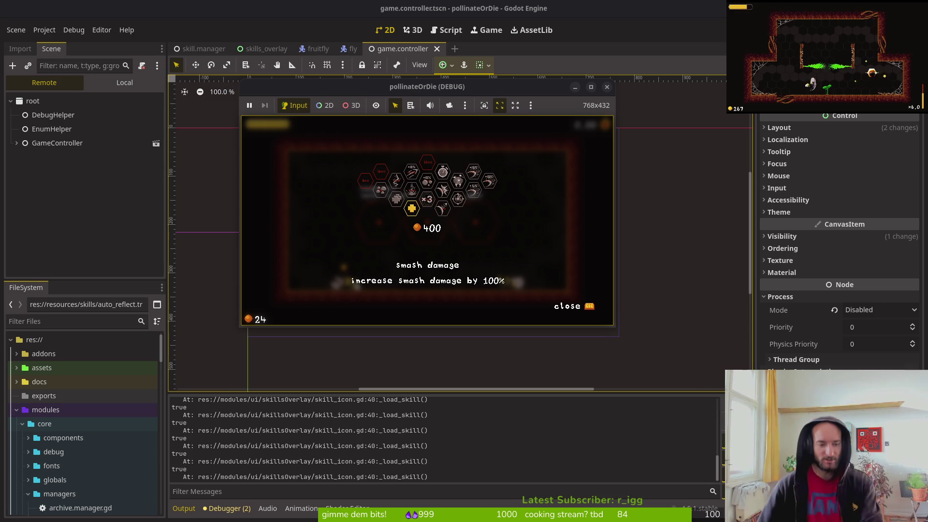
# Close and relaunch the game, load the save again, and reopen the skills overlay.
pyautogui.click(608, 87)
pyautogui.press('F5')
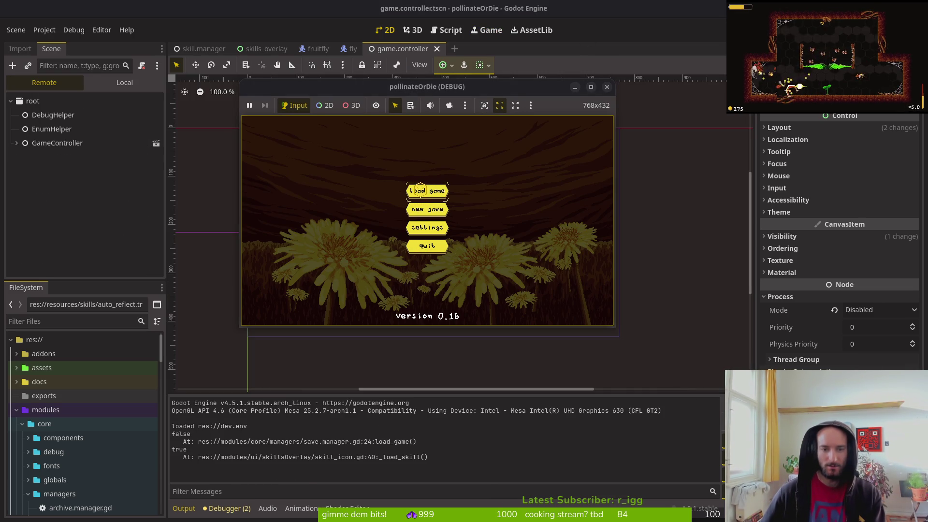
pyautogui.click(419, 189)
pyautogui.press('Tab')
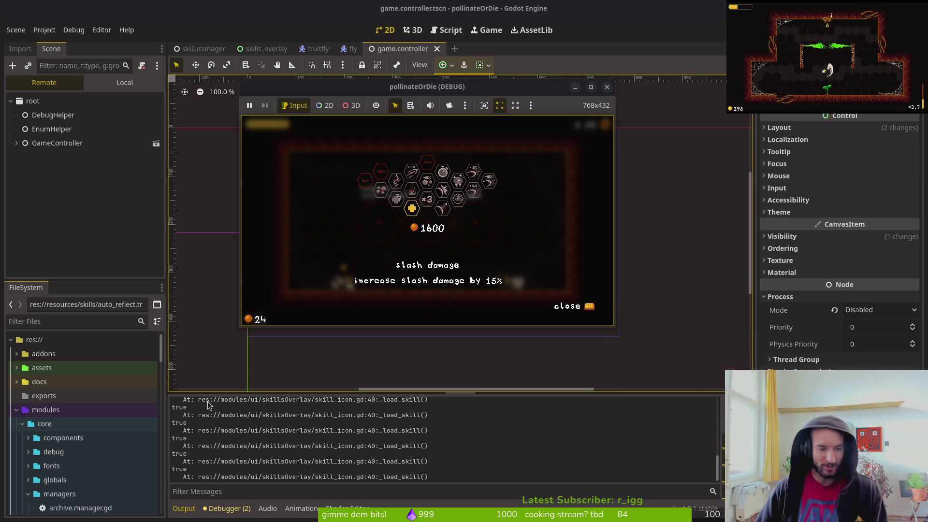
pyautogui.hotkey('alt', 'Tab')
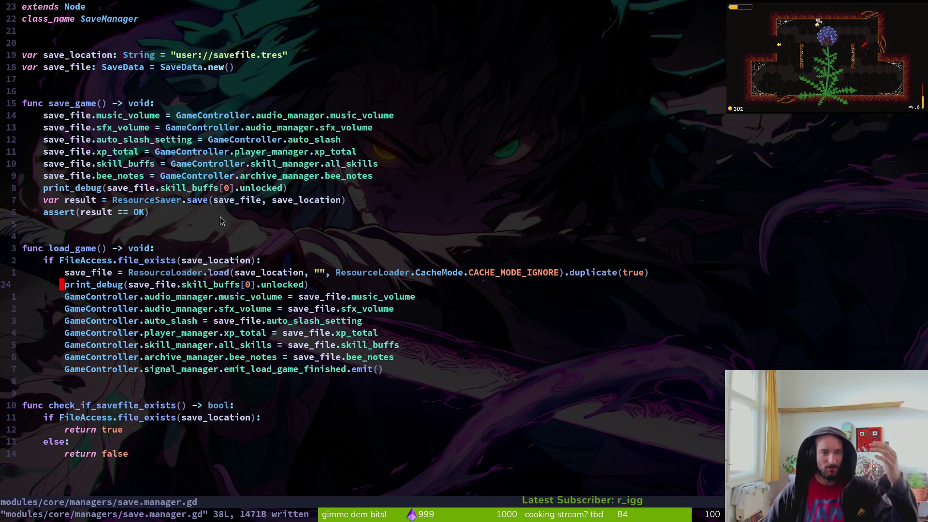
# Save and close the script with :wq, then check git status in tig.
pyautogui.write(':wq')
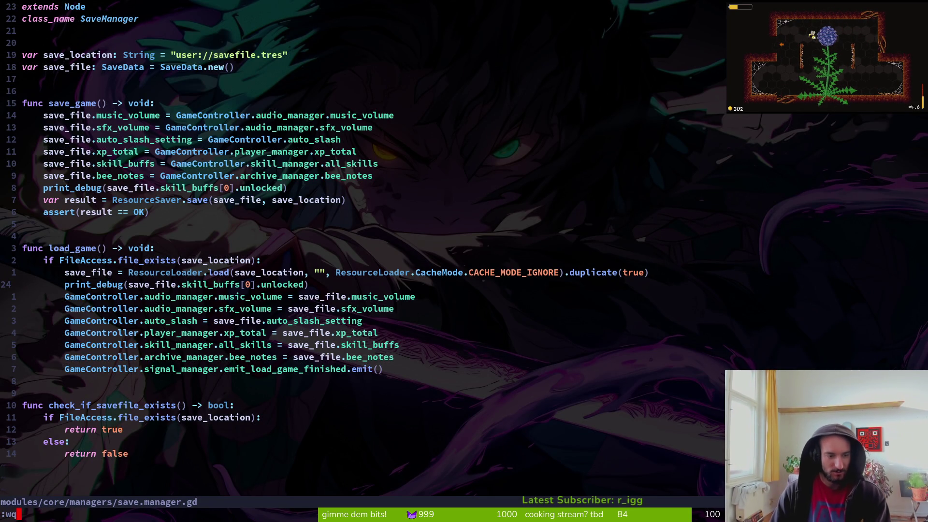
pyautogui.write(':wq')
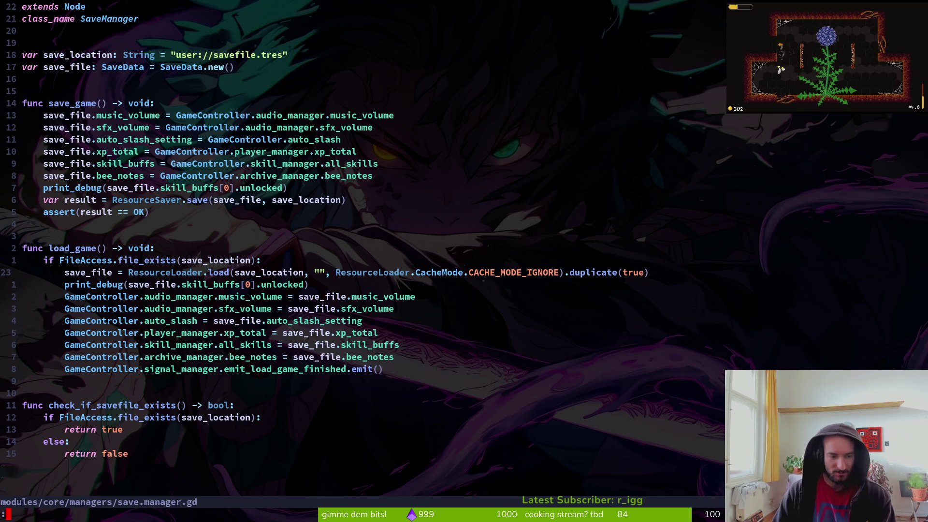
pyautogui.press('Return')
pyautogui.write('tig')
pyautogui.press('Return')
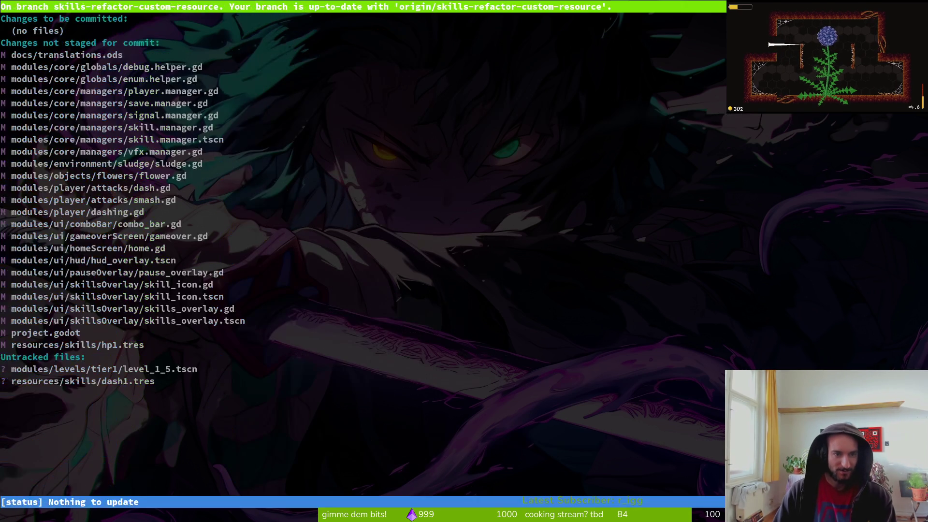
# Quit tig, relaunch vim, and open skill_icon.gd via a 'skii' file search.
pyautogui.write('qvim')
pyautogui.press('Return')
pyautogui.press('space')
pyautogui.press('f')
pyautogui.press('f')
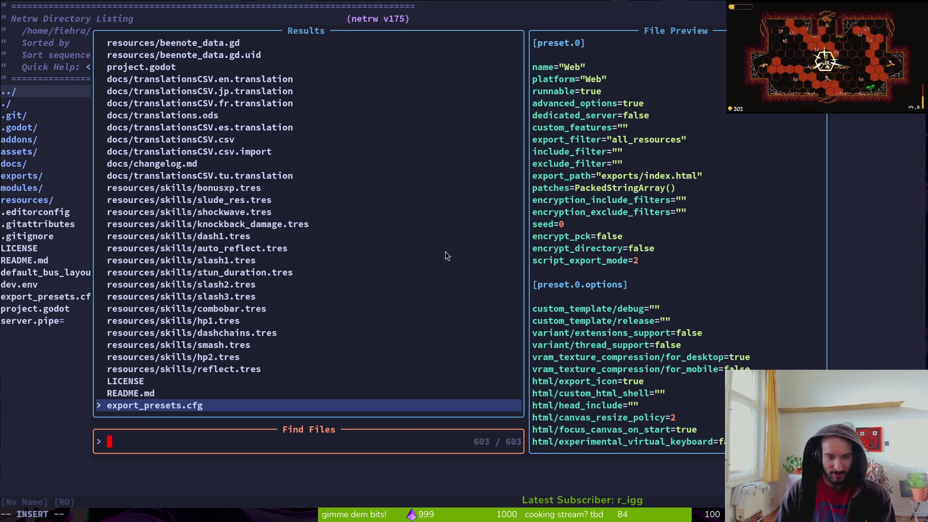
pyautogui.press('Up')
pyautogui.press('Up')
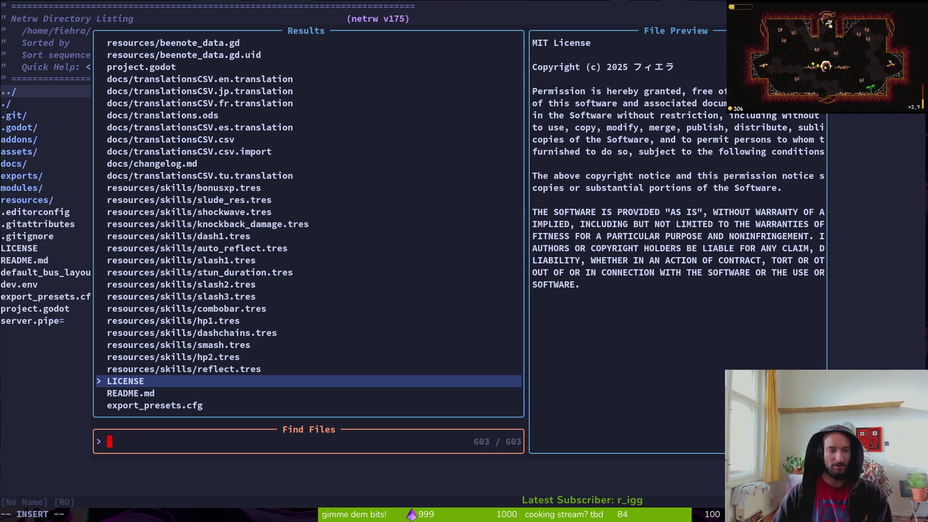
pyautogui.write('skii')
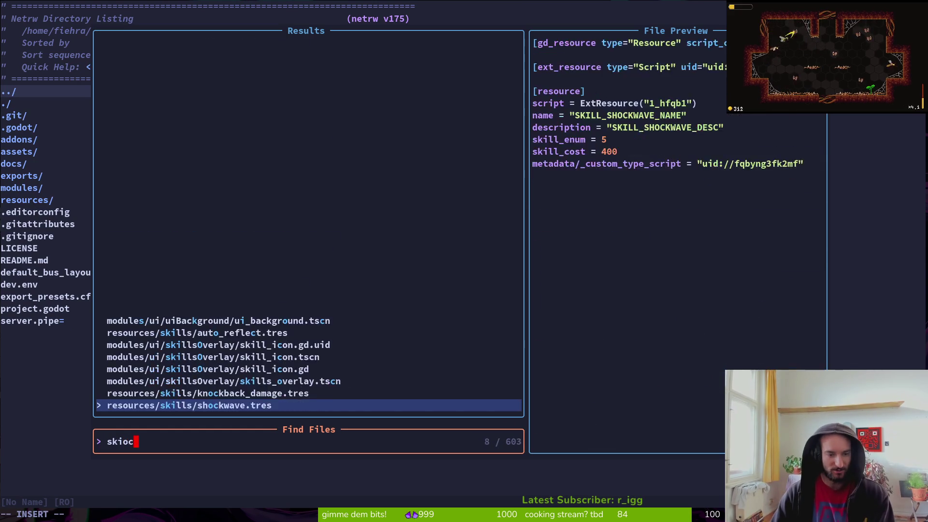
pyautogui.press('Return')
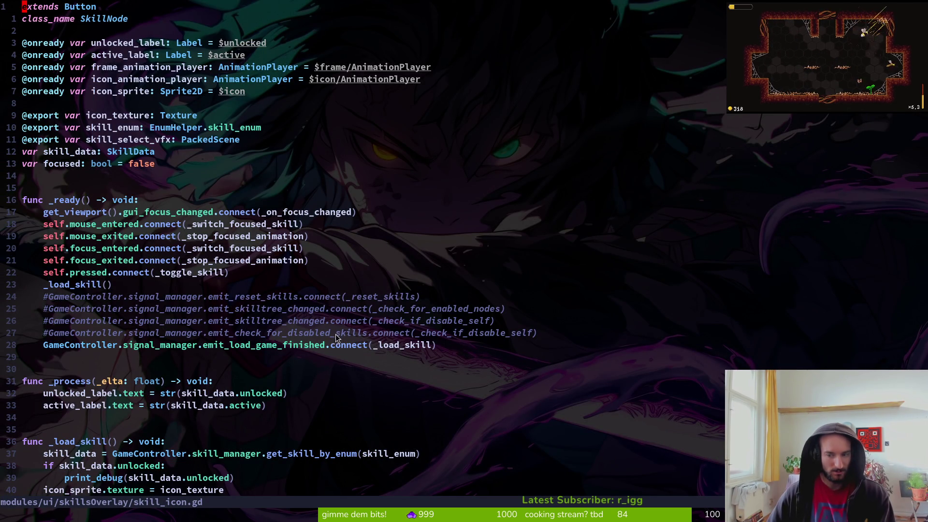
# Buy the reflect projectiles skill, quit to the main menu, and close the game.
pyautogui.scroll(-5, 357, 370)
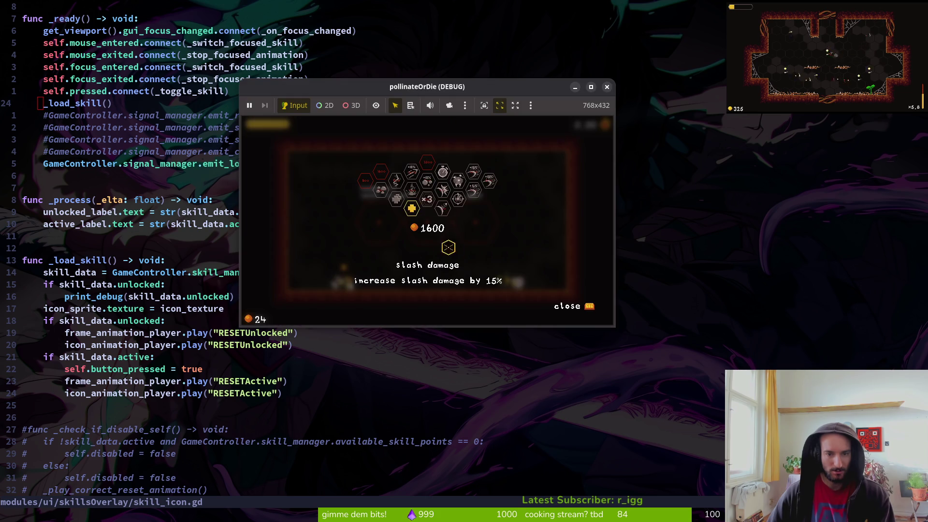
pyautogui.click(442, 209)
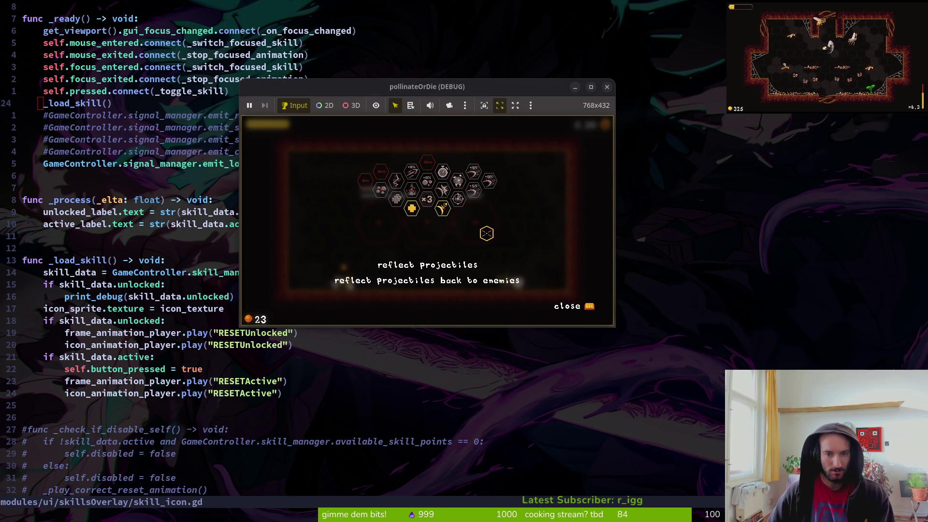
pyautogui.press('Escape')
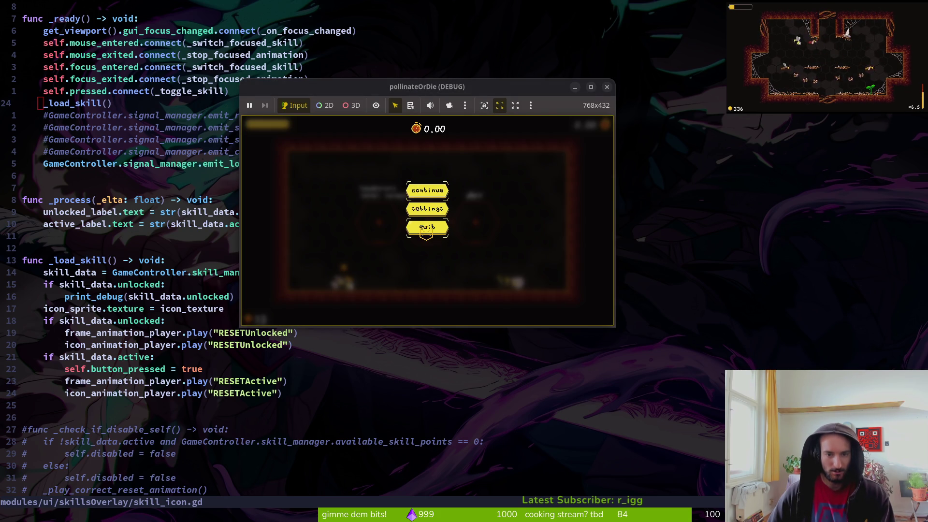
pyautogui.click(425, 227)
pyautogui.click(388, 228)
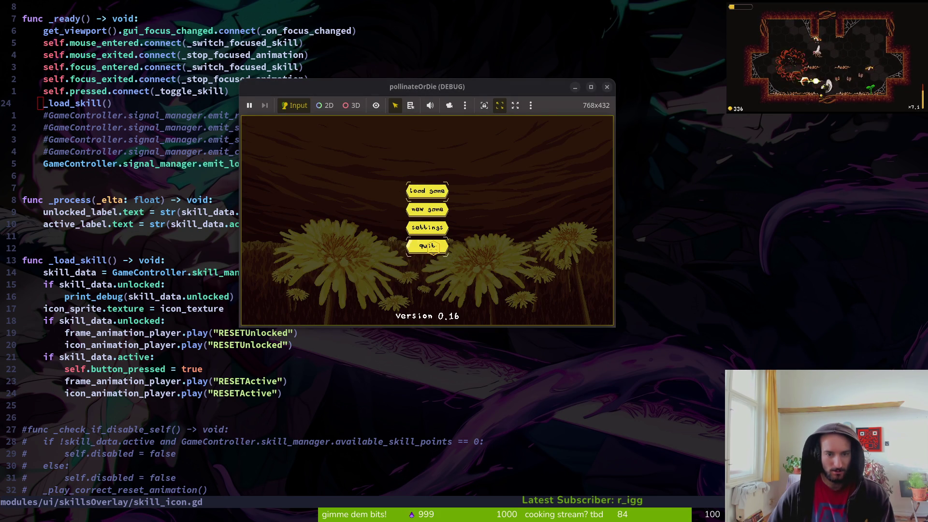
pyautogui.click(434, 247)
# Relaunch the game, load the save, and open the skills overlay to check unlocked skills.
pyautogui.hotkey('alt', 'Tab')
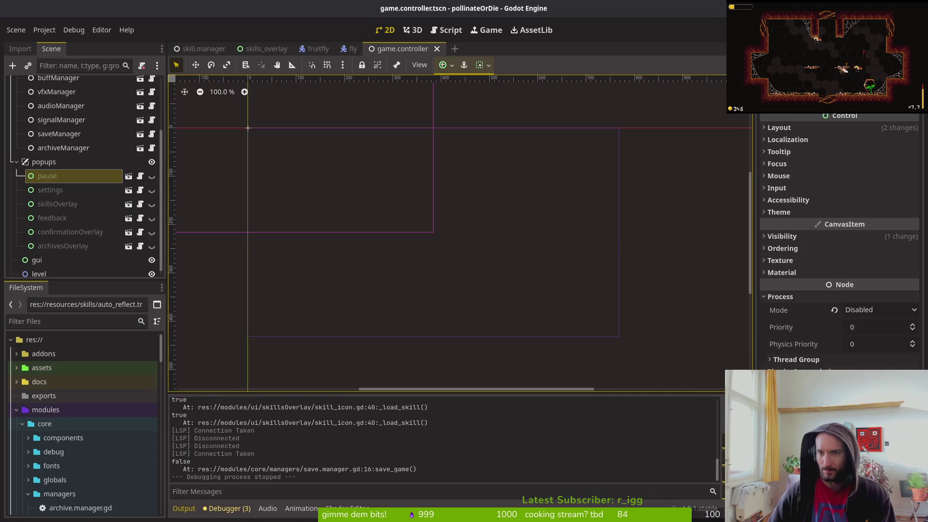
pyautogui.press('F5')
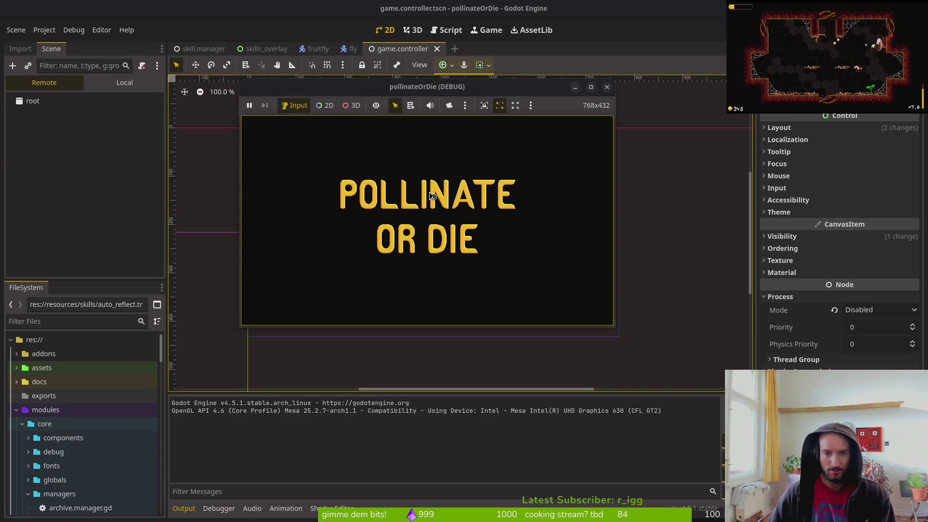
pyautogui.click(434, 193)
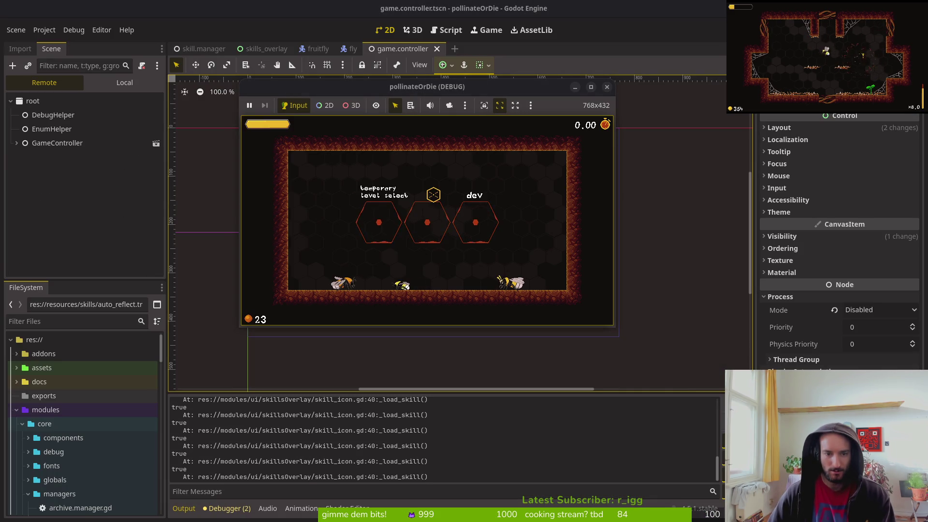
pyautogui.click(427, 215)
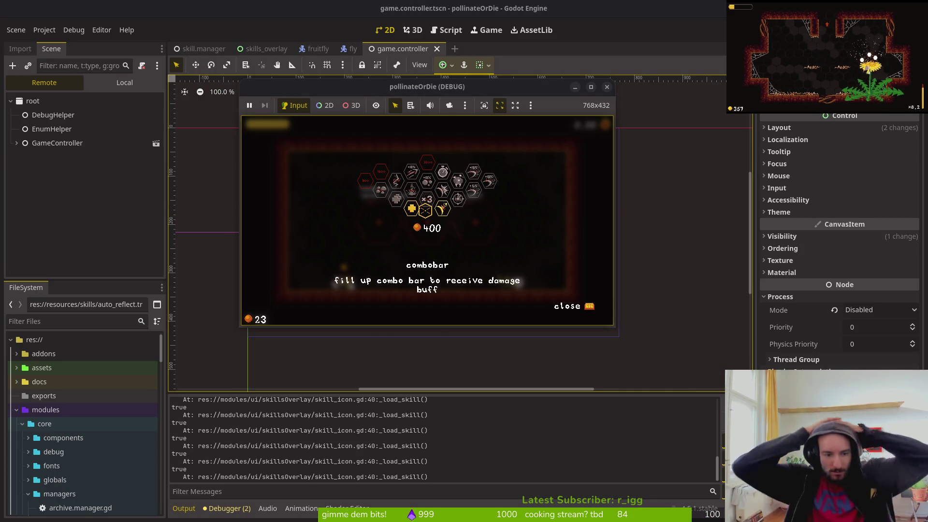
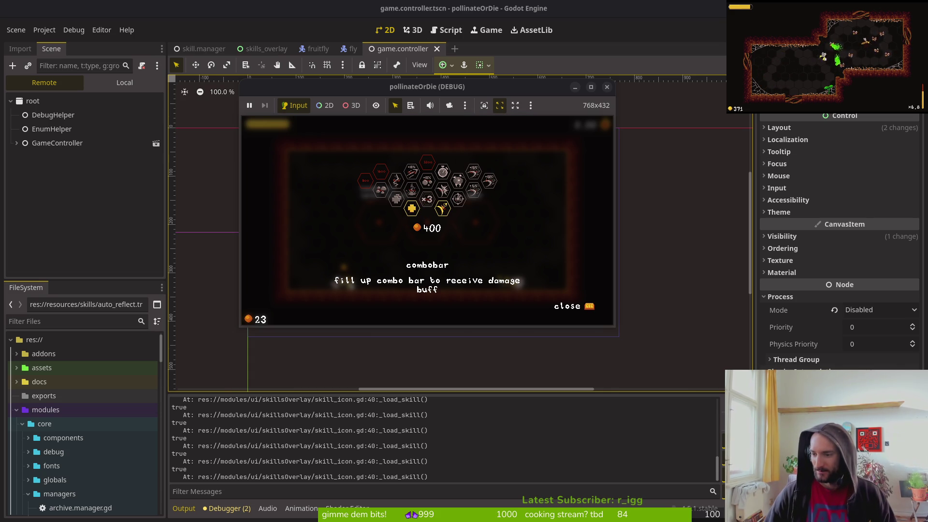
# Browse to the health skill's description in the game, then save and quit skill_icon.gd with :wq.
pyautogui.press('Left')
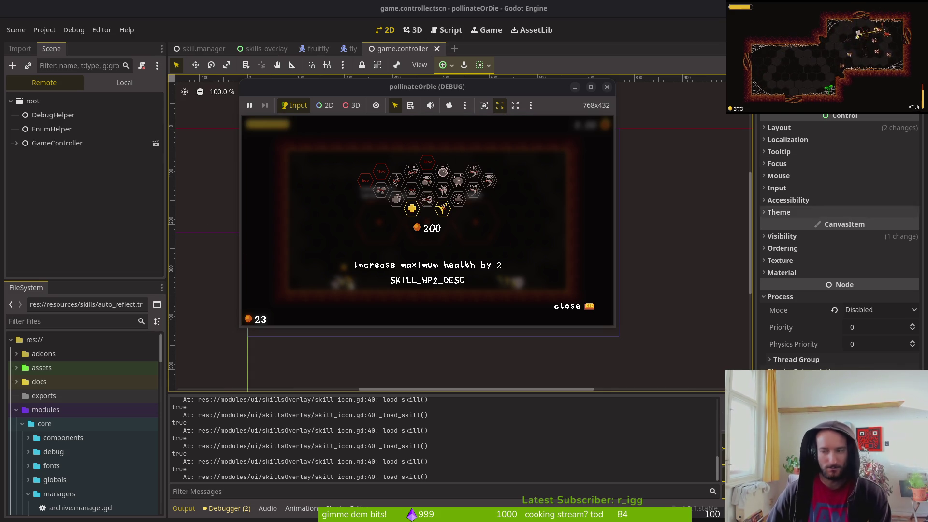
pyautogui.hotkey('alt', 'Tab')
pyautogui.write(':wq')
pyautogui.press('Return')
# Review each unstaged diff in tig, from save.manager.gd through gameover.gd to skill_icon.gd.
pyautogui.press('Down')
pyautogui.press('Down')
pyautogui.press('Down')
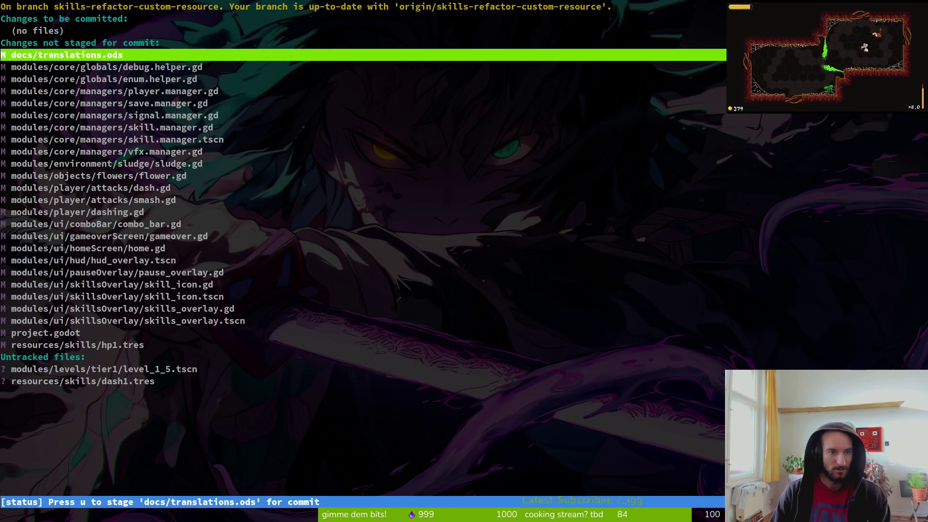
pyautogui.press('Return')
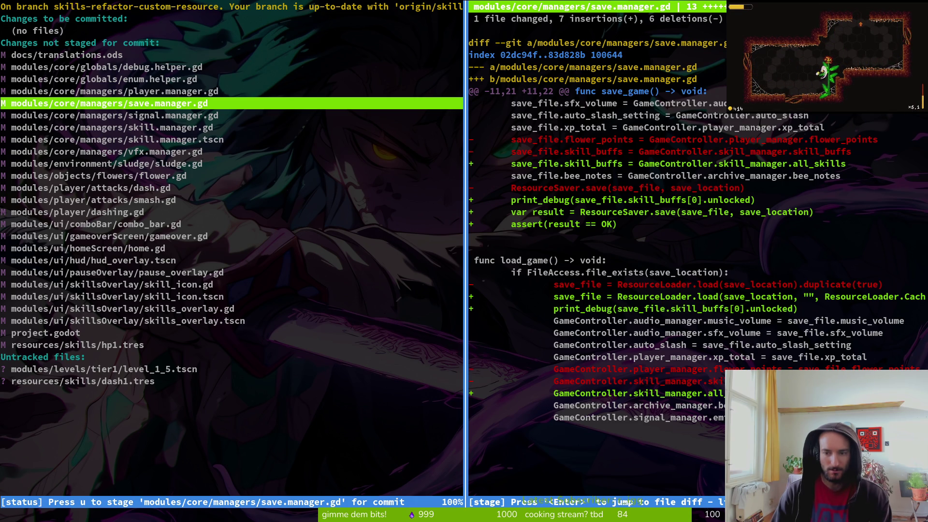
pyautogui.press('j')
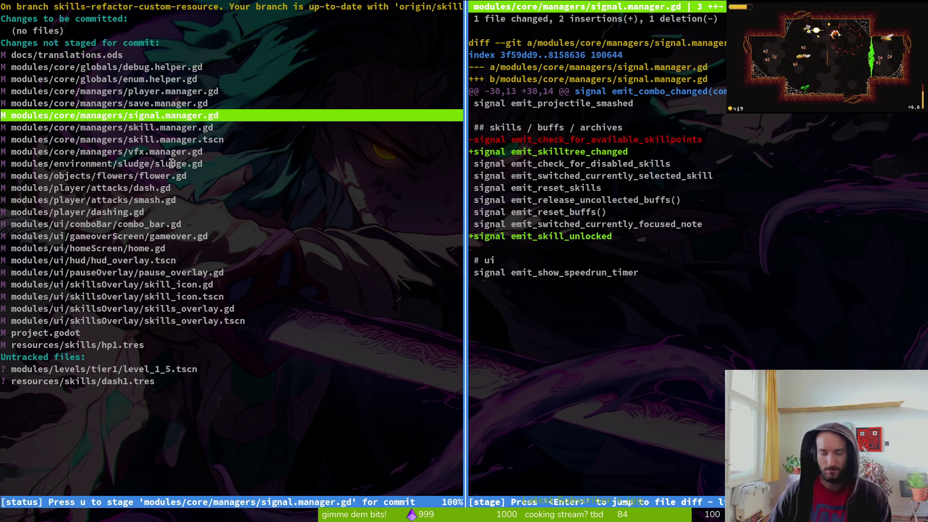
pyautogui.press('j')
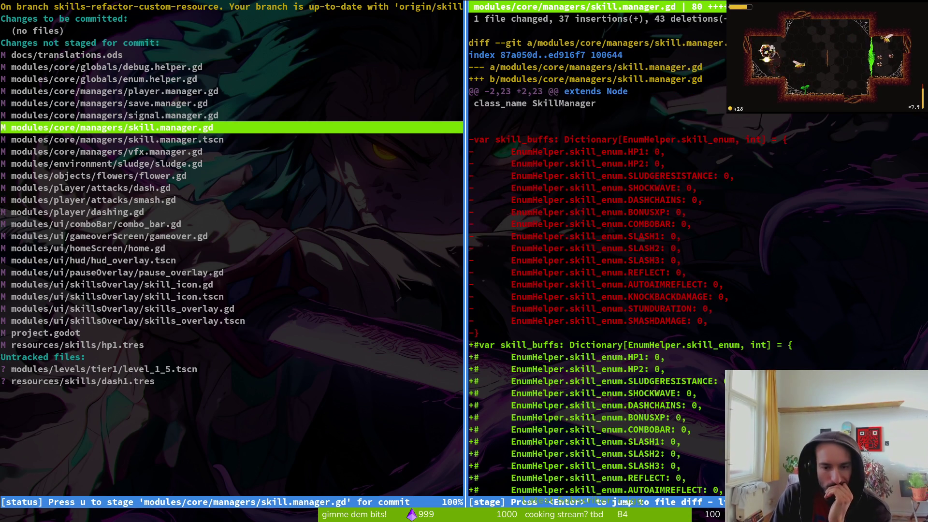
pyautogui.press('j')
pyautogui.press('j')
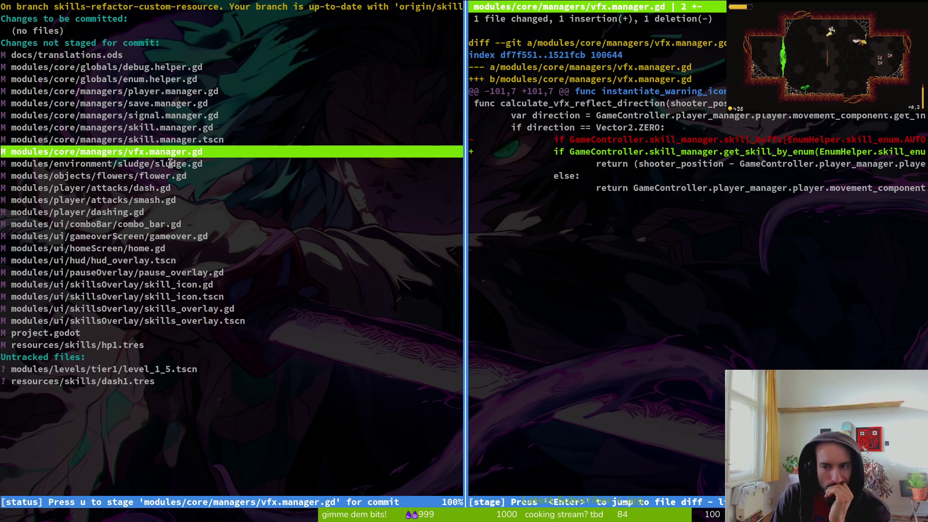
pyautogui.press('j')
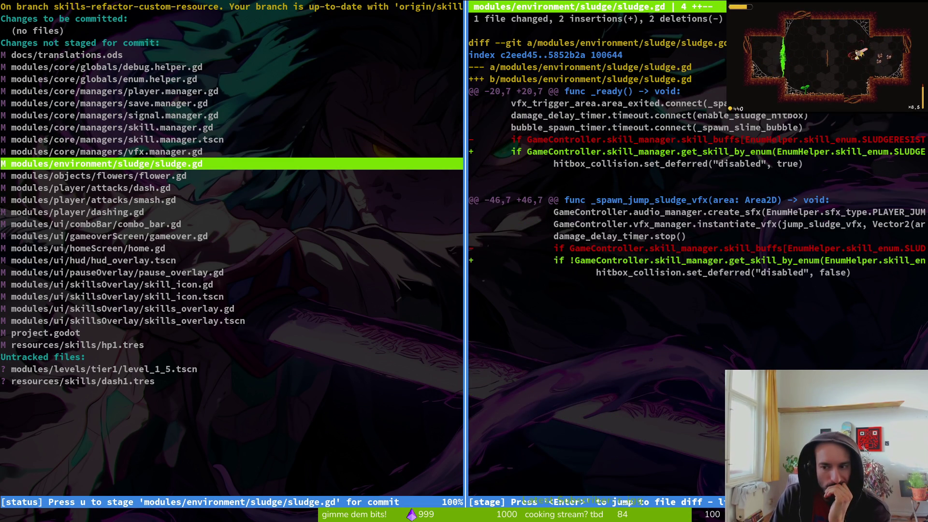
pyautogui.press('j')
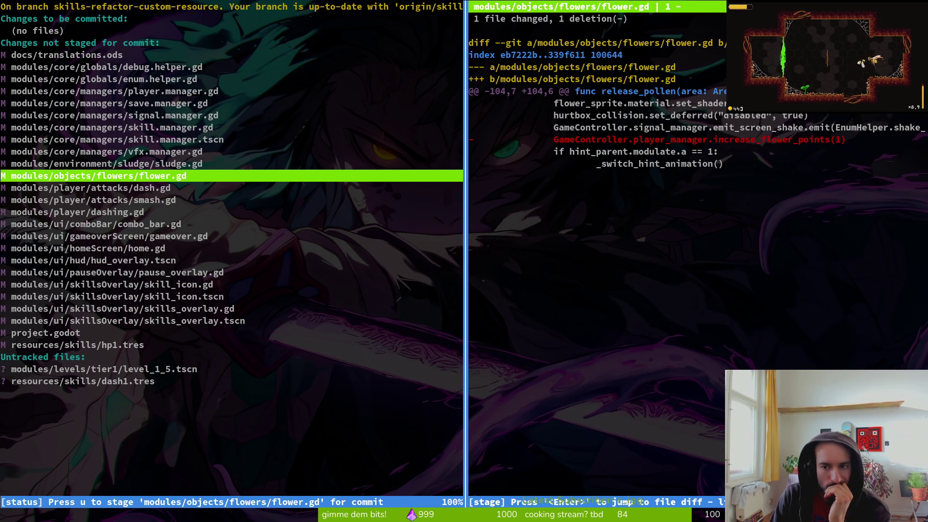
pyautogui.press('j')
pyautogui.press('j')
pyautogui.press('j')
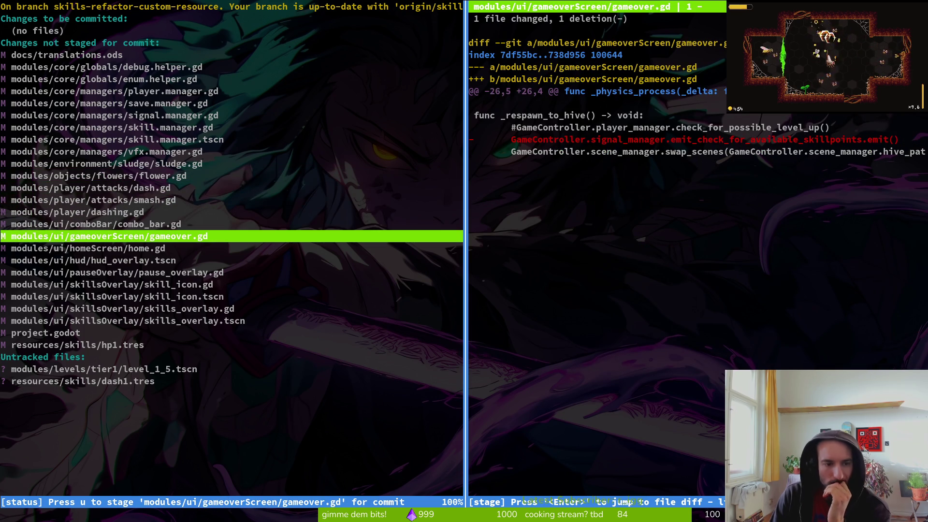
pyautogui.press('j')
pyautogui.press('j')
pyautogui.press('j')
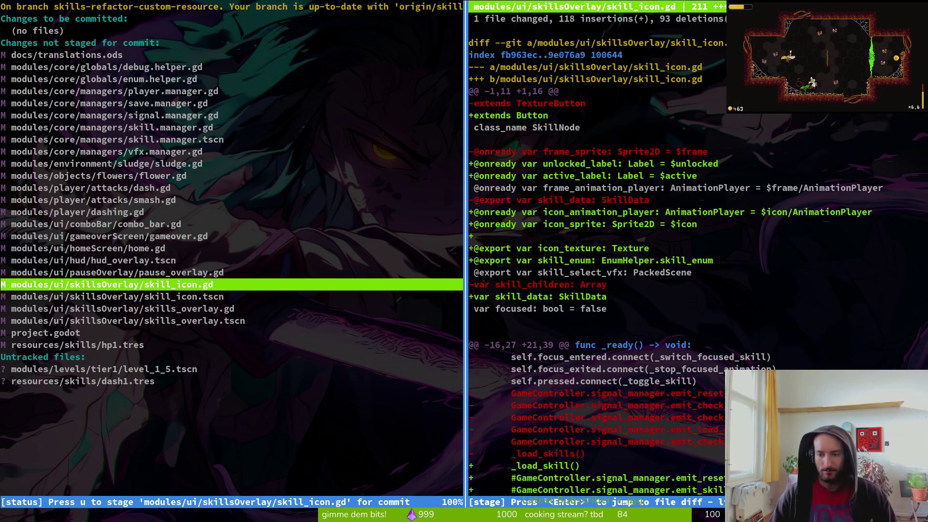
# Read further down the skill_icon.gd diff, then quit tig and clear the terminal.
pyautogui.click(558, 248)
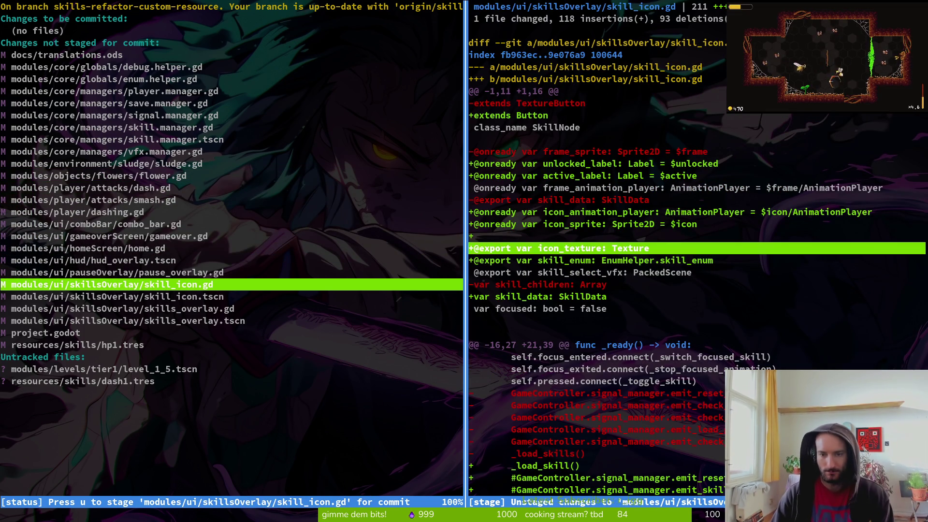
pyautogui.hotkey('ctrl', 'd')
pyautogui.hotkey('ctrl', 'd')
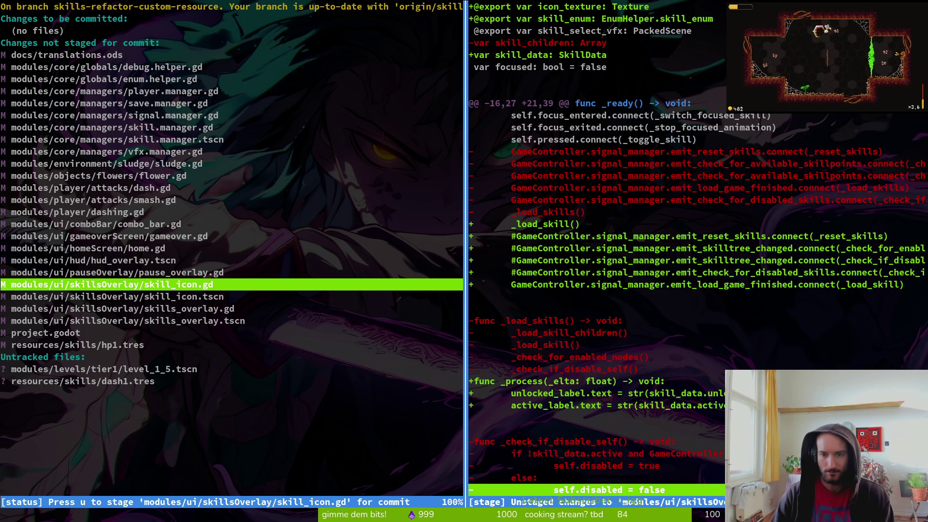
pyautogui.press('q')
pyautogui.press('q')
pyautogui.hotkey('ctrl', 'l')
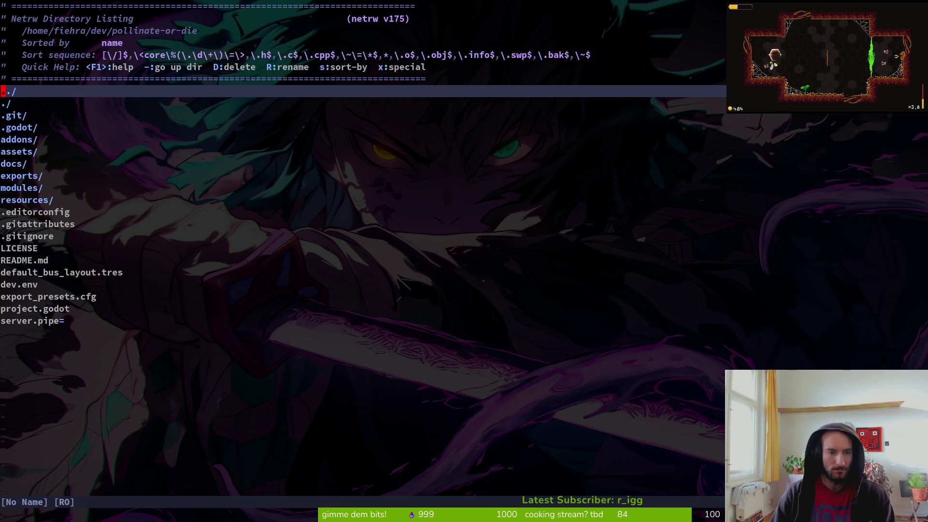
# In skill_icon.gd, move the _load_skill() call below the load_game_finished connect line in _ready, and save.
pyautogui.write('skii')
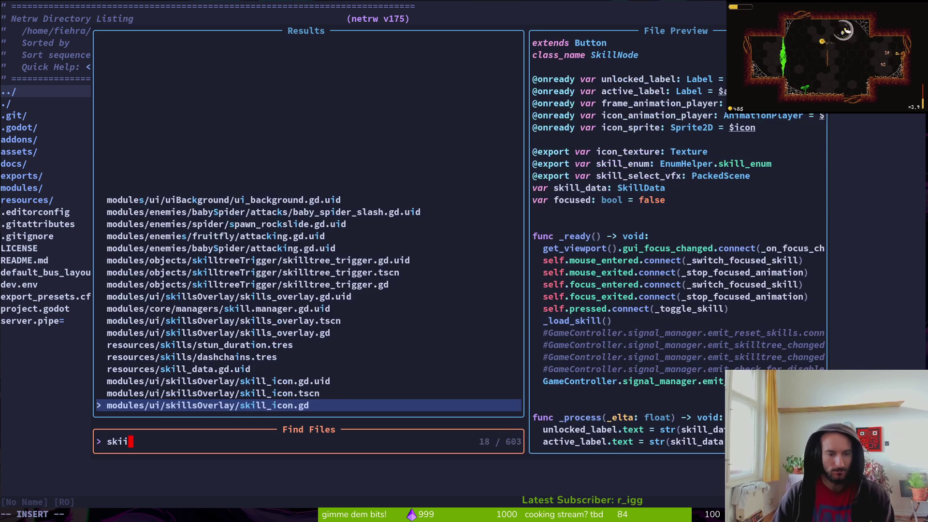
pyautogui.press('Return')
pyautogui.press('1')
pyautogui.press('6')
pyautogui.press('j')
pyautogui.press('j')
pyautogui.press('j')
pyautogui.press('j')
pyautogui.press('j')
pyautogui.hotkey('shift', 'v')
pyautogui.hotkey('shift', 'j')
pyautogui.hotkey('shift', 'j')
pyautogui.hotkey('shift', 'j')
pyautogui.hotkey('shift', 'j')
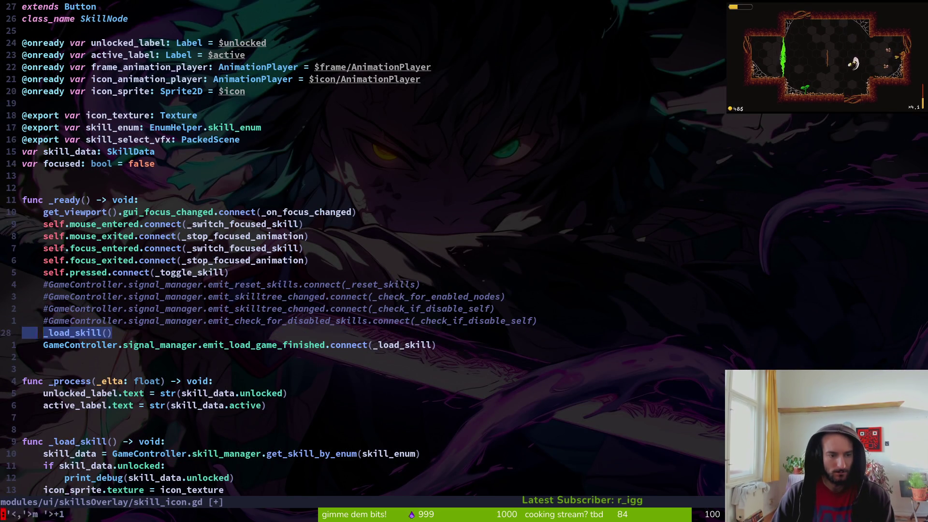
pyautogui.hotkey('shift', 'j')
pyautogui.press('Escape')
pyautogui.hotkey('ctrl', 's')
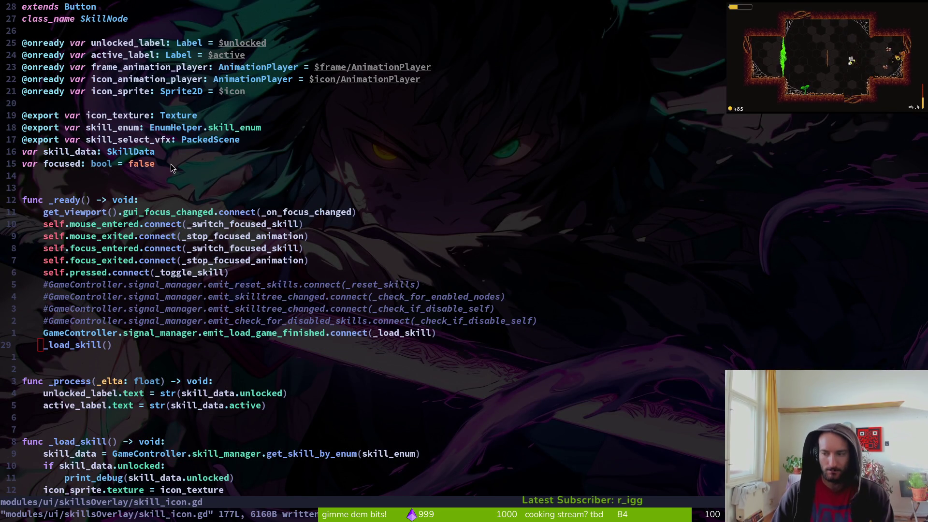
pyautogui.hotkey('alt', 'Tab')
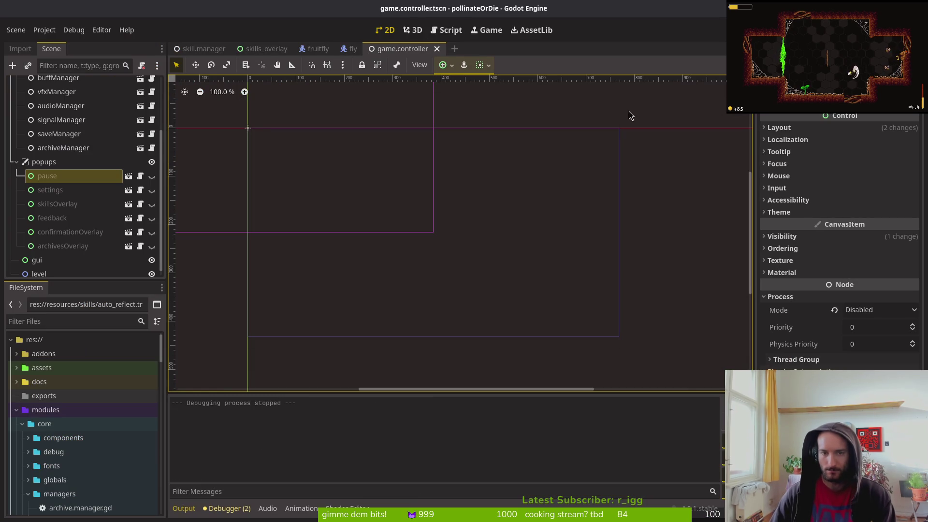
# Run the game, open the skill tree to check the health skill, then close the game window.
pyautogui.press('F5')
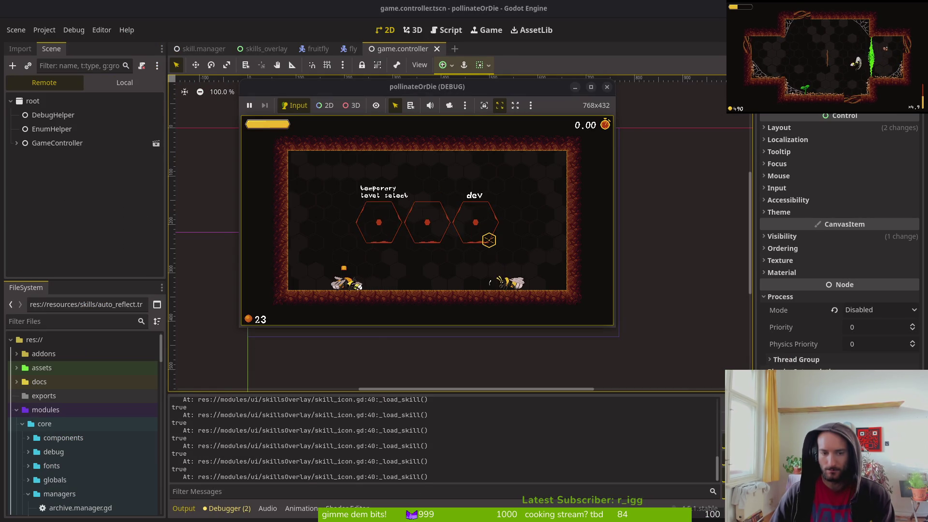
pyautogui.click(489, 241)
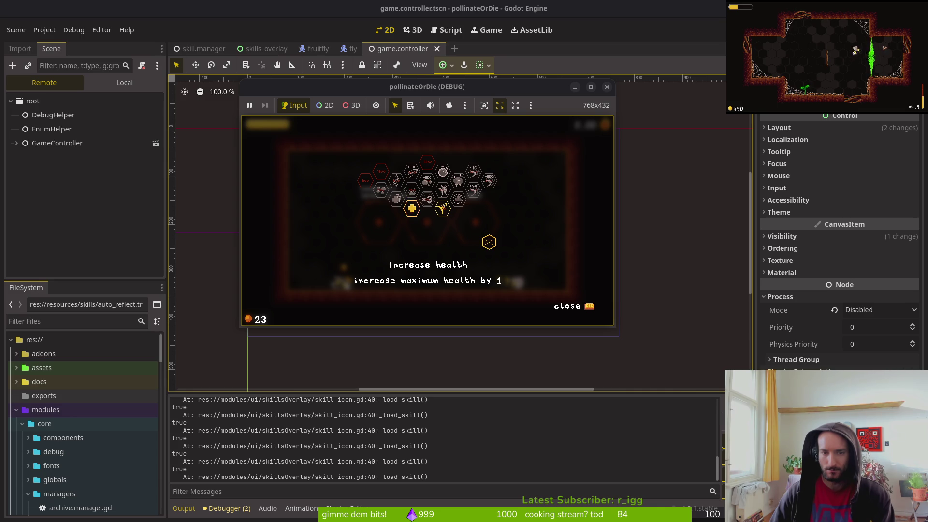
pyautogui.click(606, 88)
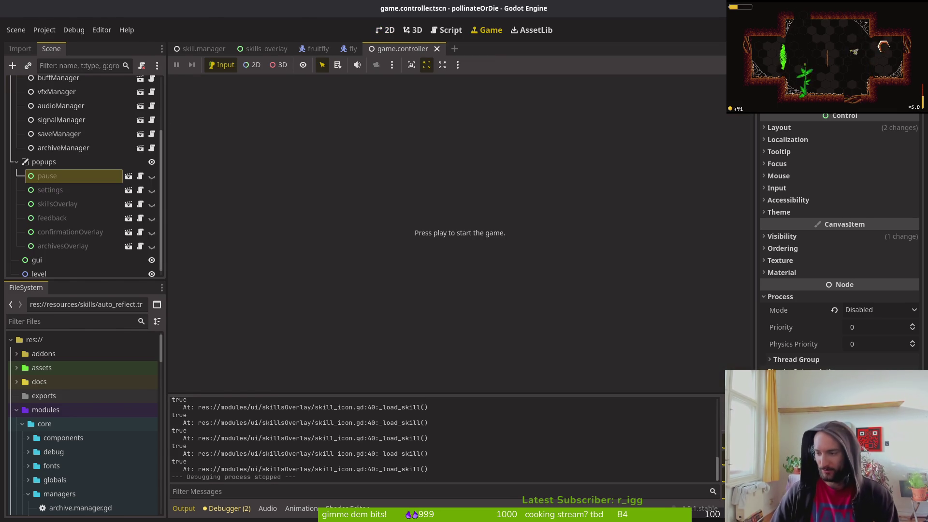
pyautogui.hotkey('alt', 'Tab')
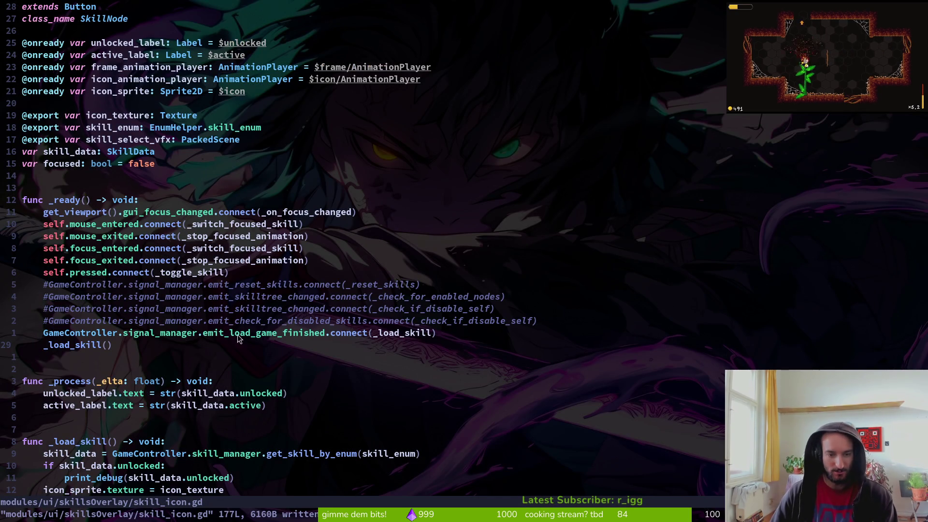
# Place the cursor on skill_icon.gd's print_debug line, then quit Vim with :q.
pyautogui.scroll(-3, 152, 430)
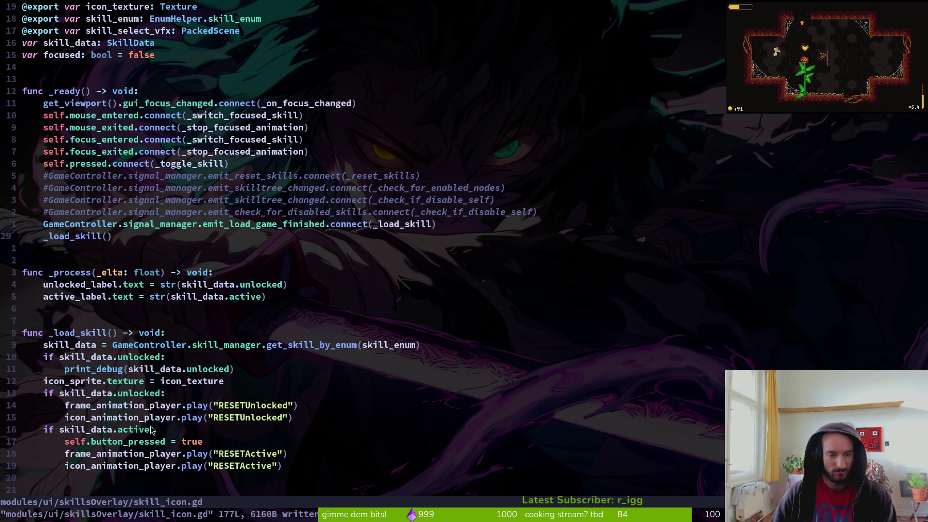
pyautogui.click(155, 370)
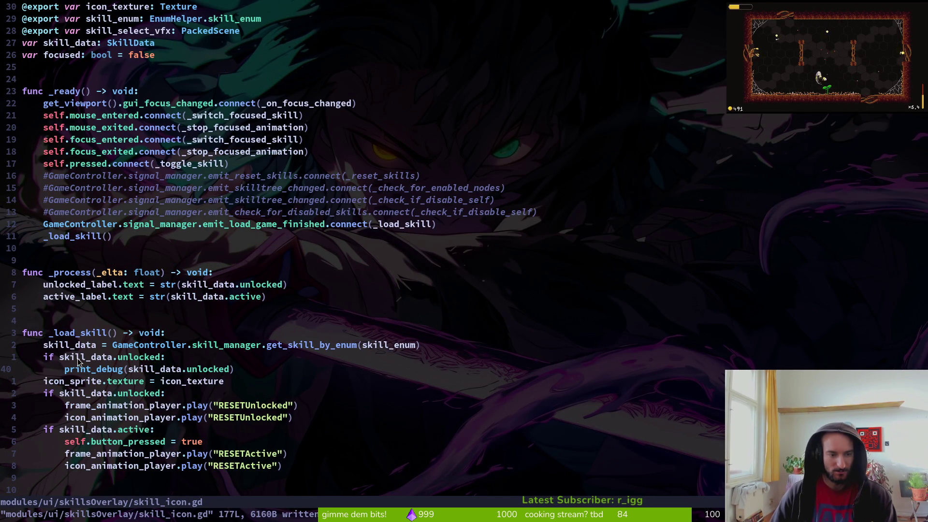
pyautogui.write(':q')
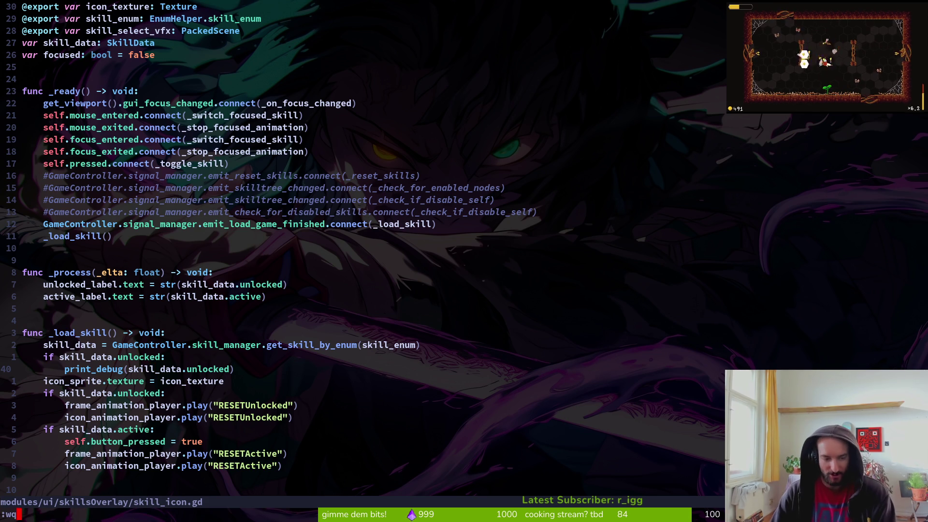
pyautogui.press('Return')
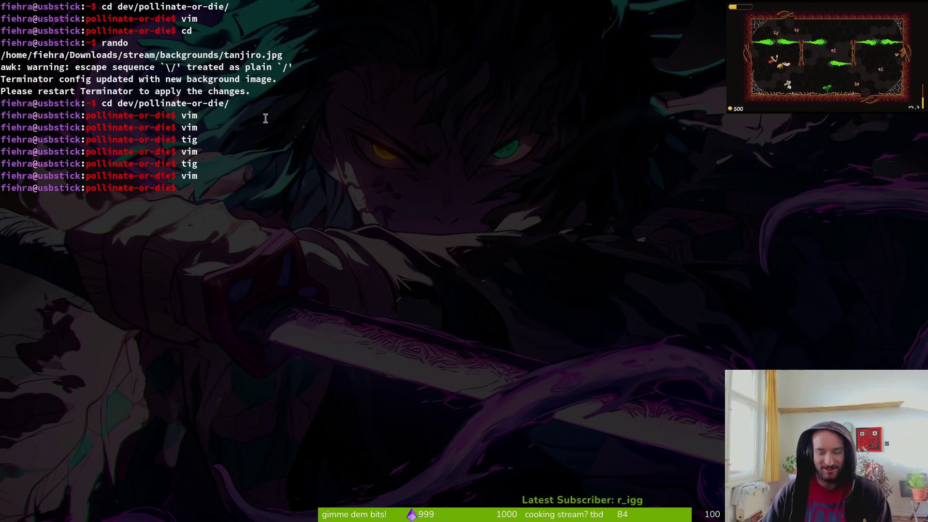
# After a failed vi command, run tig status and select debug.helper.gd.
pyautogui.write('vi')
pyautogui.press('Return')
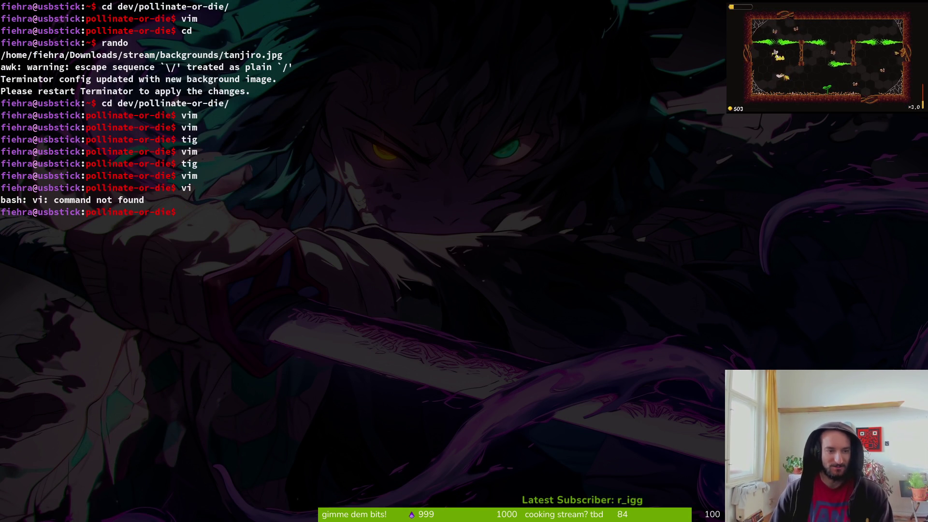
pyautogui.write('tig status')
pyautogui.press('Return')
pyautogui.press('Down')
pyautogui.press('Down')
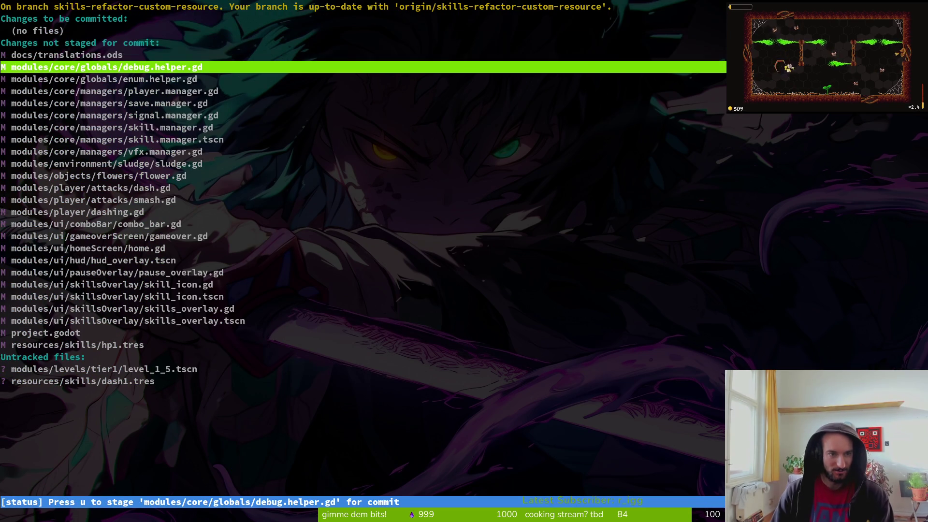
# Check the debug.helper.gd and enum.helper.gd diffs.
pyautogui.press('Return')
pyautogui.press('q')
pyautogui.press('Down')
pyautogui.press('Return')
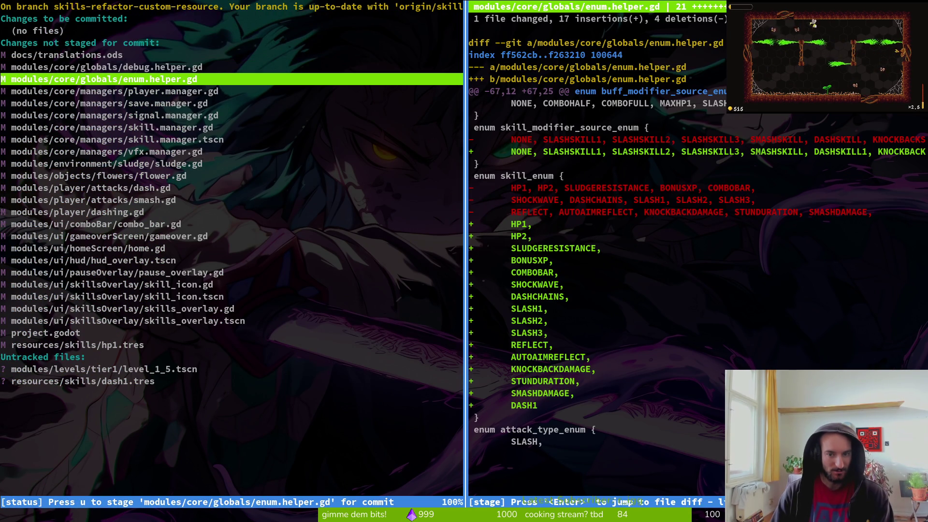
pyautogui.press('q')
pyautogui.press('Down')
pyautogui.press('Up')
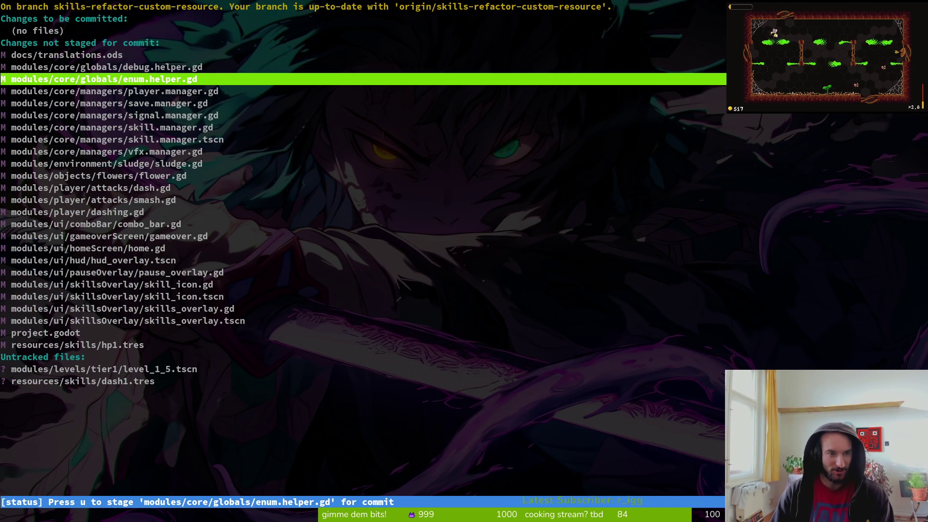
pyautogui.press('Return')
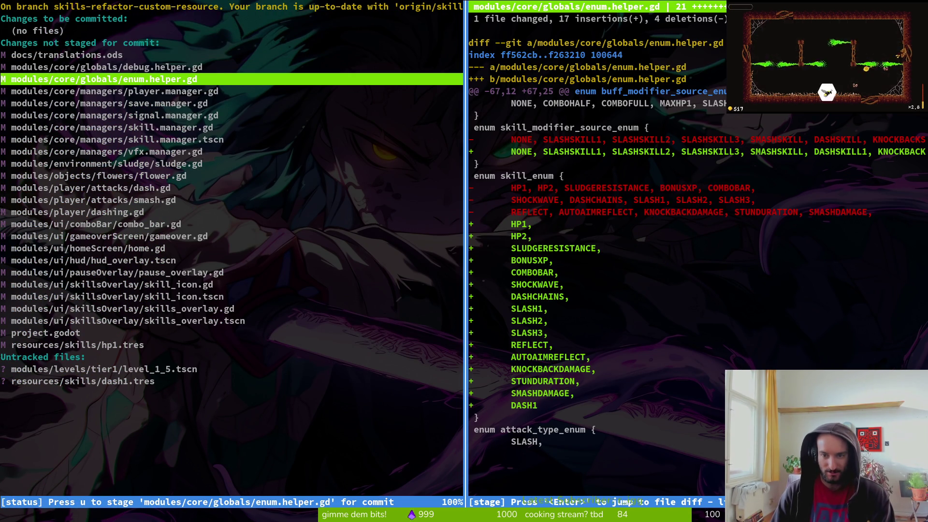
pyautogui.press('q')
# Review the player.manager.gd, save.manager.gd and skill.manager.gd diffs in turn.
pyautogui.press('Down')
pyautogui.press('Return')
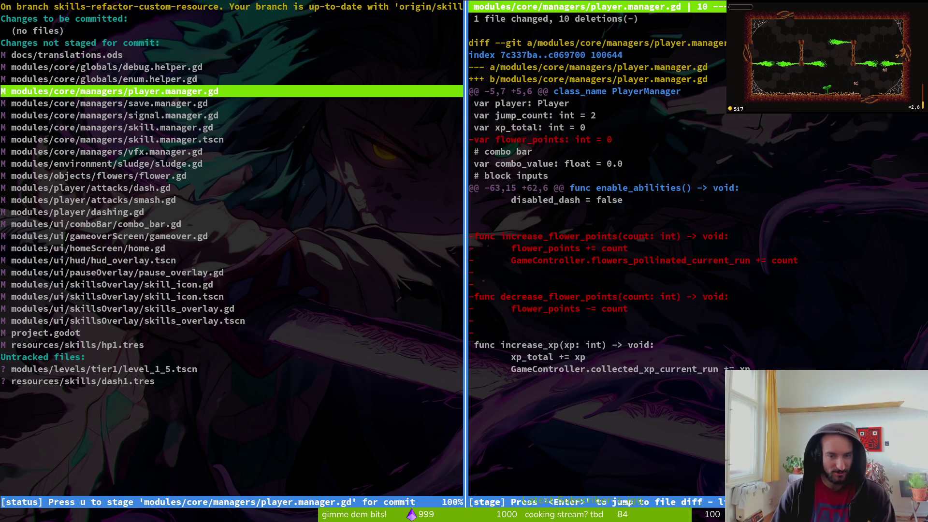
pyautogui.press('q')
pyautogui.press('Down')
pyautogui.press('Return')
pyautogui.press('q')
pyautogui.press('Down')
pyautogui.press('Return')
pyautogui.press('q')
pyautogui.press('Down')
pyautogui.press('Return')
# Step through the remaining changed files' diffs down to smash.gd.
pyautogui.press('q')
pyautogui.press('Down')
pyautogui.press('Return')
pyautogui.press('q')
pyautogui.press('Down')
pyautogui.press('Return')
pyautogui.press('q')
pyautogui.press('Down')
pyautogui.press('Return')
pyautogui.press('q')
pyautogui.press('Down')
pyautogui.press('Return')
pyautogui.press('q')
pyautogui.press('Down')
pyautogui.press('Return')
pyautogui.press('q')
pyautogui.press('Down')
pyautogui.press('Return')
pyautogui.press('Down')
pyautogui.press('Down')
pyautogui.press('Down')
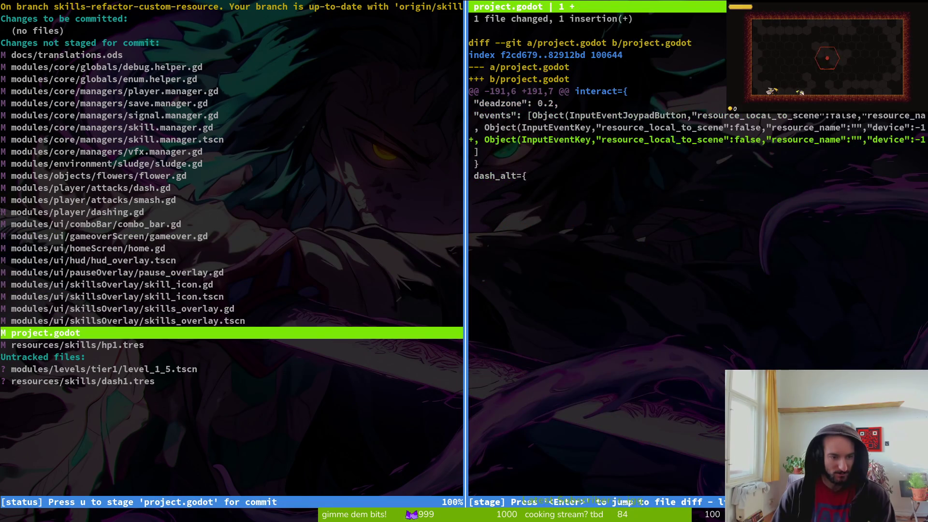
# Read the skills_overlay.gd diff full width to its end.
pyautogui.press('Down')
pyautogui.press('Down')
pyautogui.press('Up')
pyautogui.press('Up')
pyautogui.press('Up')
pyautogui.press('Up')
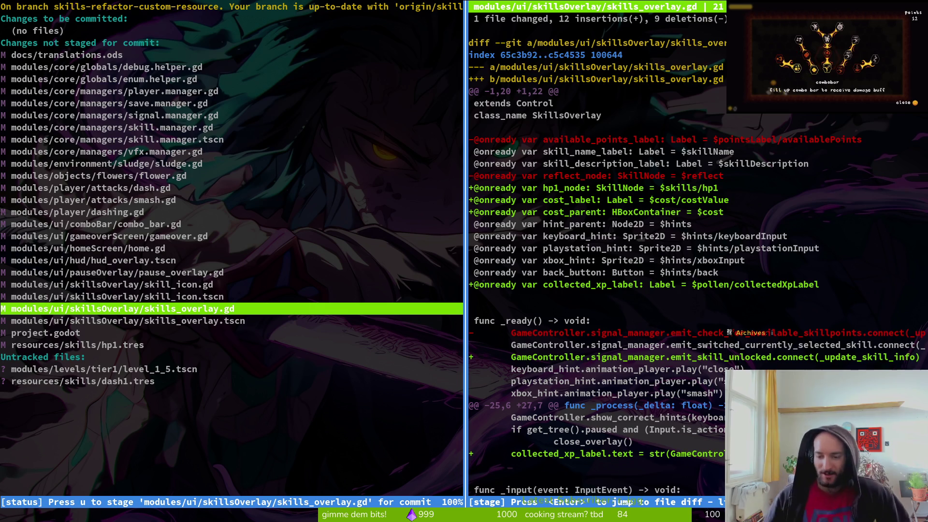
pyautogui.press('Return')
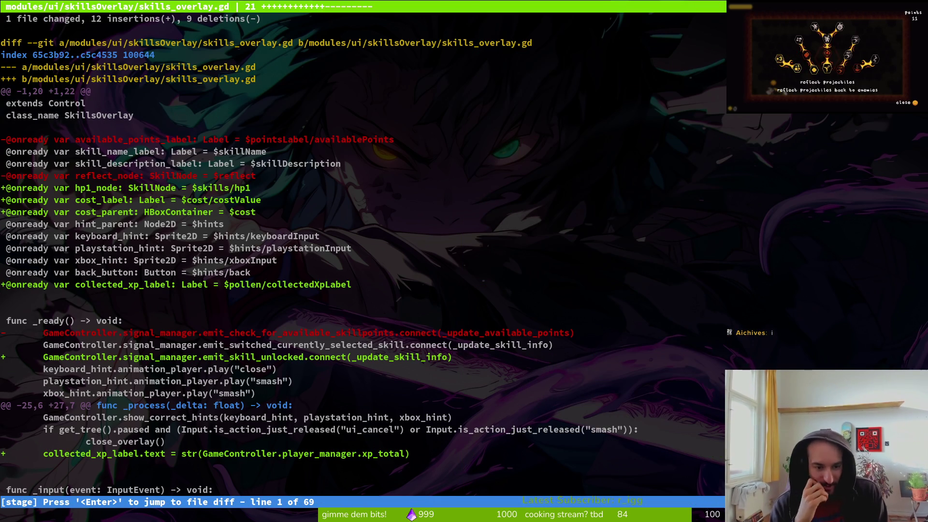
pyautogui.hotkey('ctrl', 'd')
pyautogui.hotkey('ctrl', 'd')
pyautogui.hotkey('ctrl', 'd')
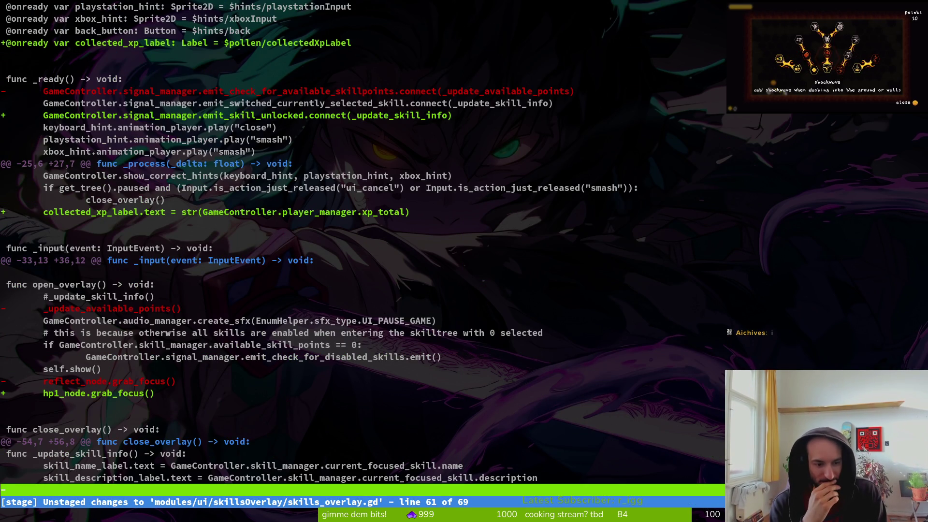
pyautogui.hotkey('ctrl', 'd')
pyautogui.hotkey('ctrl', 'd')
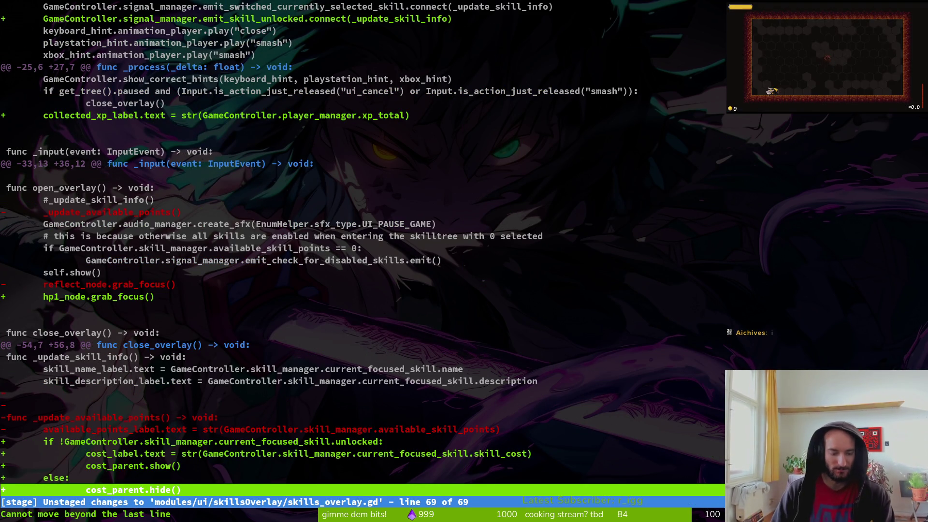
pyautogui.press('q')
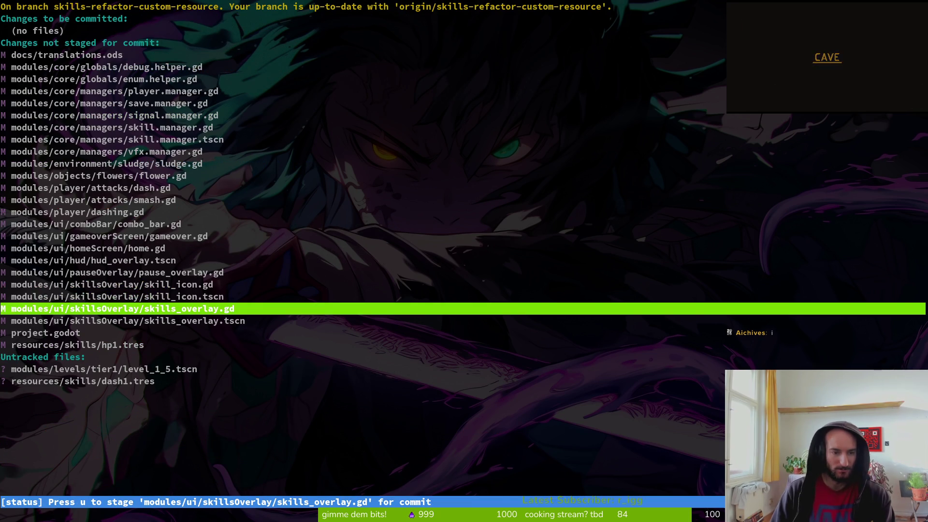
# Page through the skill_icon.gd diff full screen, returning to the _load_skill changes.
pyautogui.press('Up')
pyautogui.press('Up')
pyautogui.press('Return')
pyautogui.press('O')
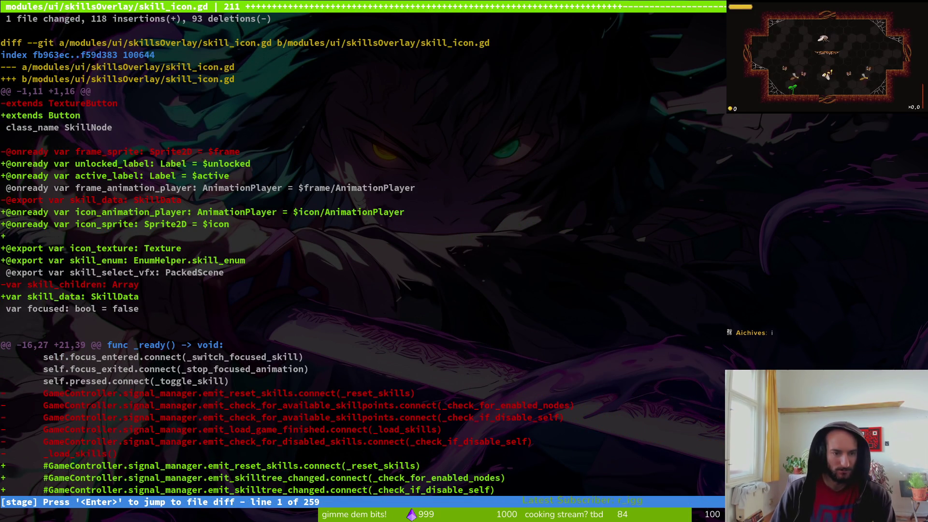
pyautogui.hotkey('ctrl', 'd')
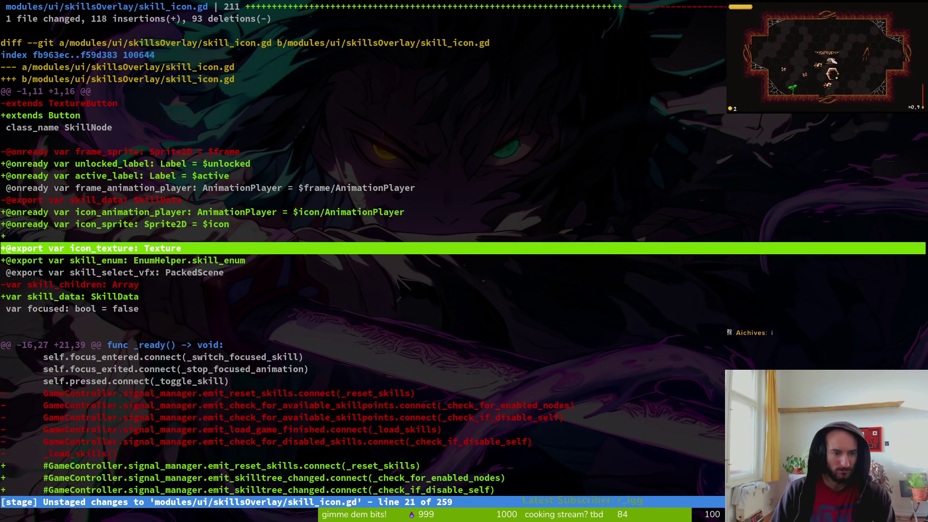
pyautogui.hotkey('ctrl', 'd')
pyautogui.hotkey('ctrl', 'd')
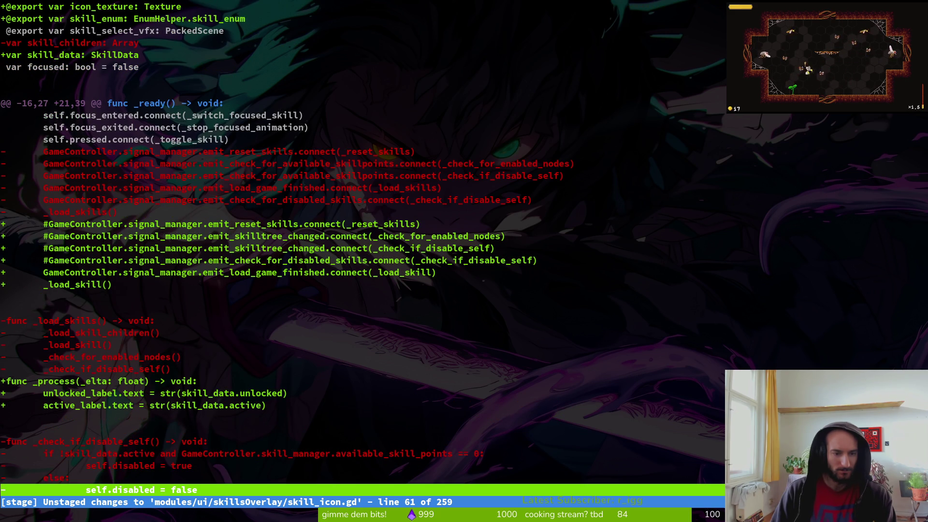
pyautogui.hotkey('ctrl', 'd')
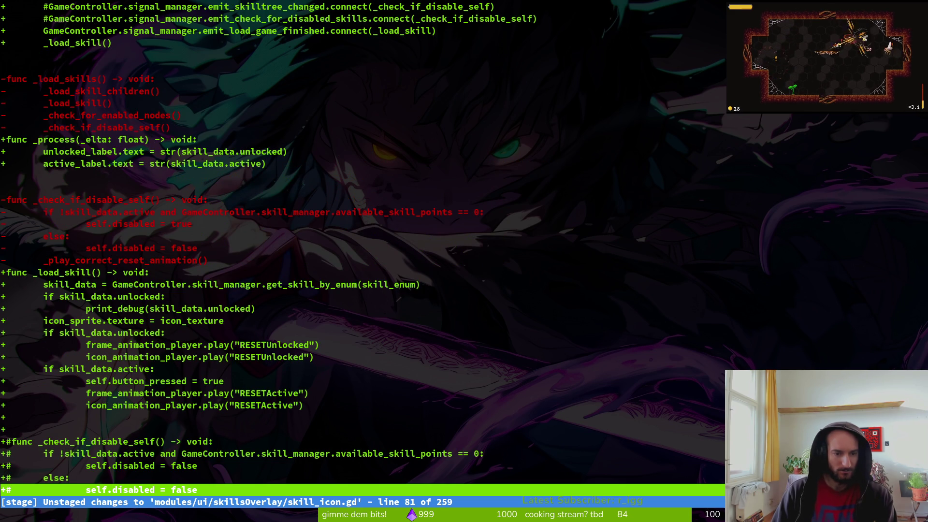
pyautogui.hotkey('ctrl', 'd')
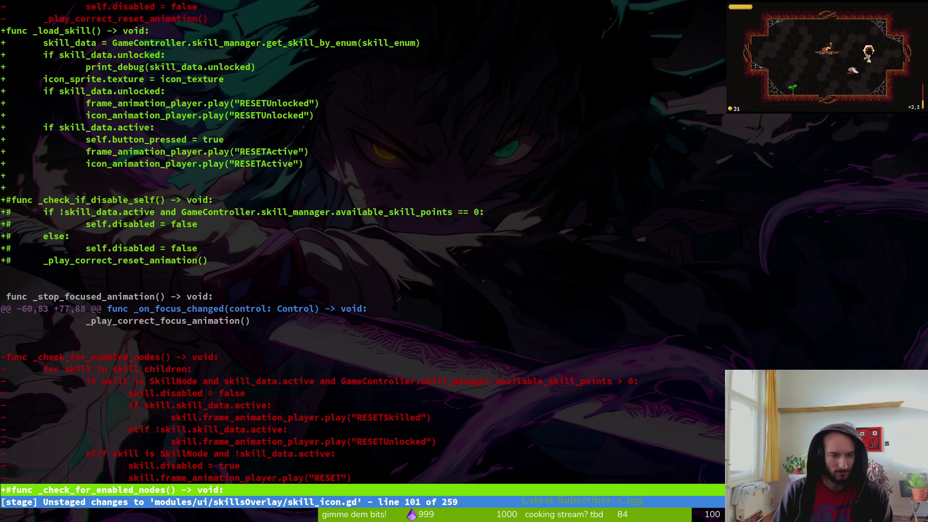
pyautogui.hotkey('ctrl', 'u')
pyautogui.hotkey('alt', 'Tab')
pyautogui.hotkey('alt', 'Tab')
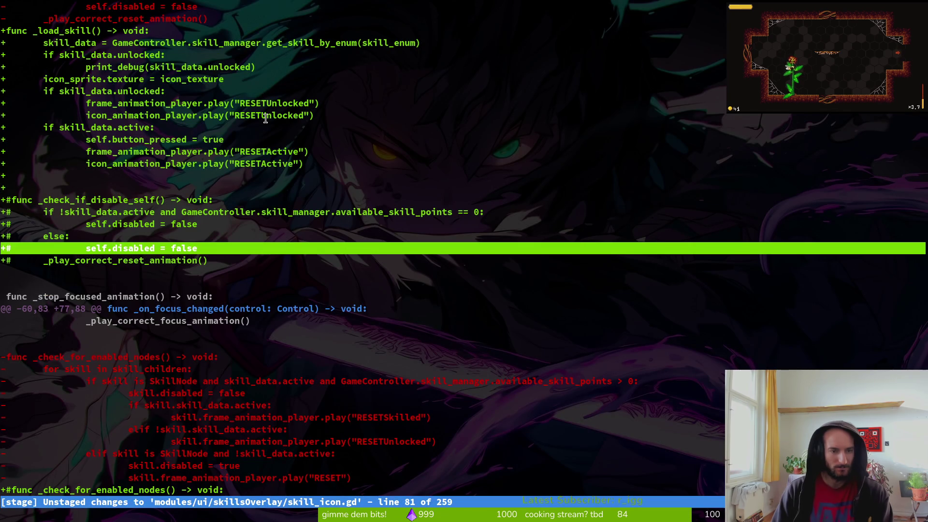
pyautogui.hotkey('alt', 'Tab')
pyautogui.hotkey('alt', 'Tab')
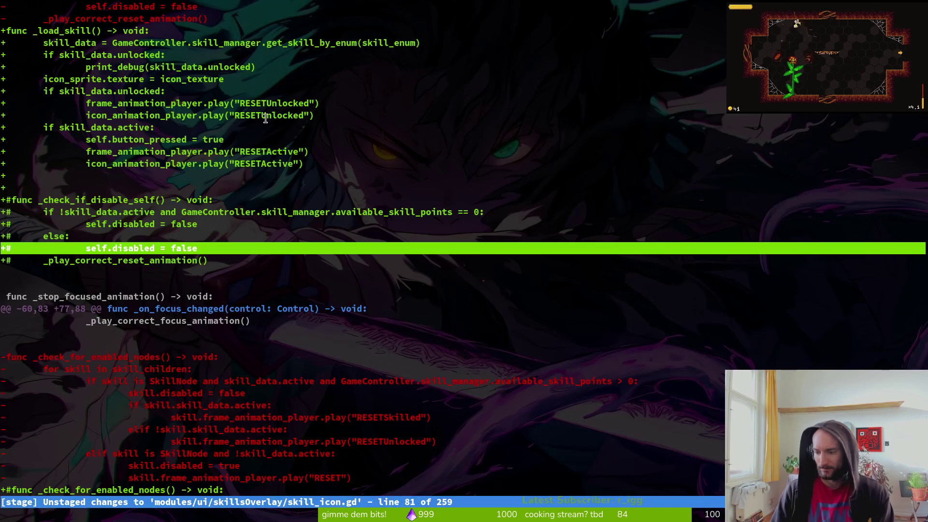
# Quit tig and return to Vim.
pyautogui.write('Qm')
pyautogui.press('Return')
pyautogui.hotkey('ctrl', 'p')
# In skill_icon.gd, delete the if/print_debug lines for skill_data.unlocked and save.
pyautogui.write('skill_ico')
pyautogui.press('Return')
pyautogui.write('/print')
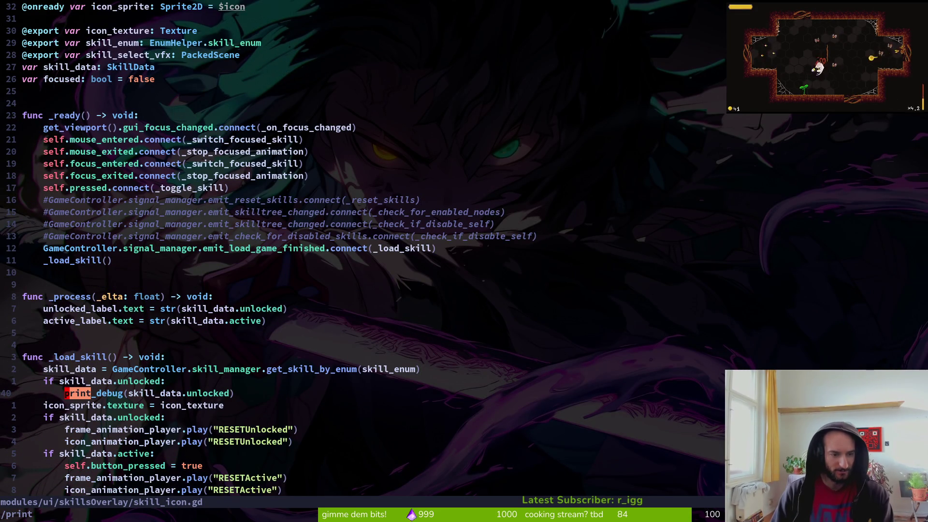
pyautogui.press('Return')
pyautogui.write('Vkd')
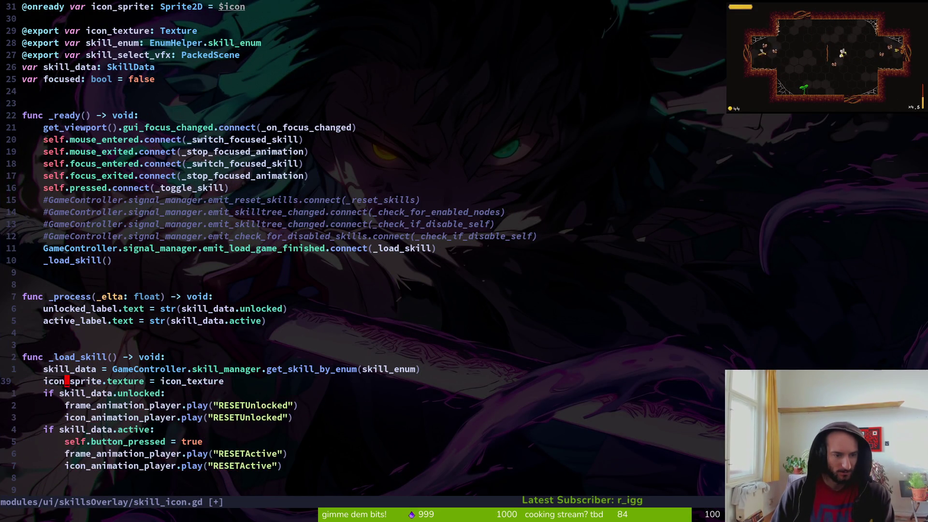
pyautogui.write(':w')
pyautogui.press('Return')
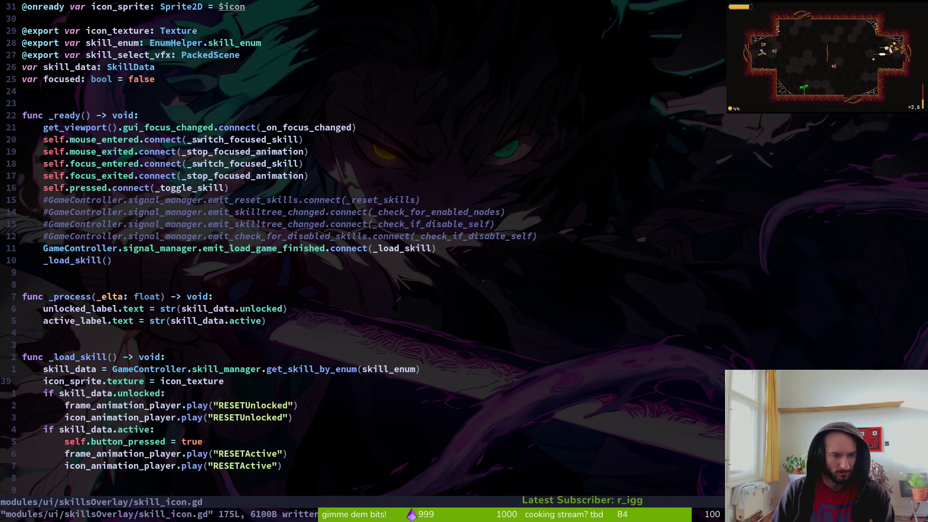
# Confirm no print remains in skill_icon.gd, undoing an accidental character deletion.
pyautogui.press('j')
pyautogui.press('j')
pyautogui.press('j')
pyautogui.press('j')
pyautogui.press('j')
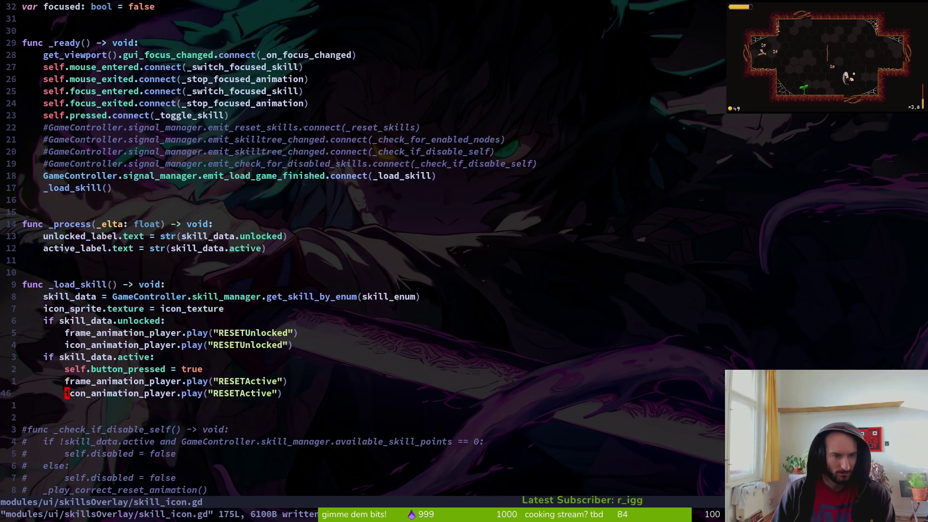
pyautogui.write('/print')
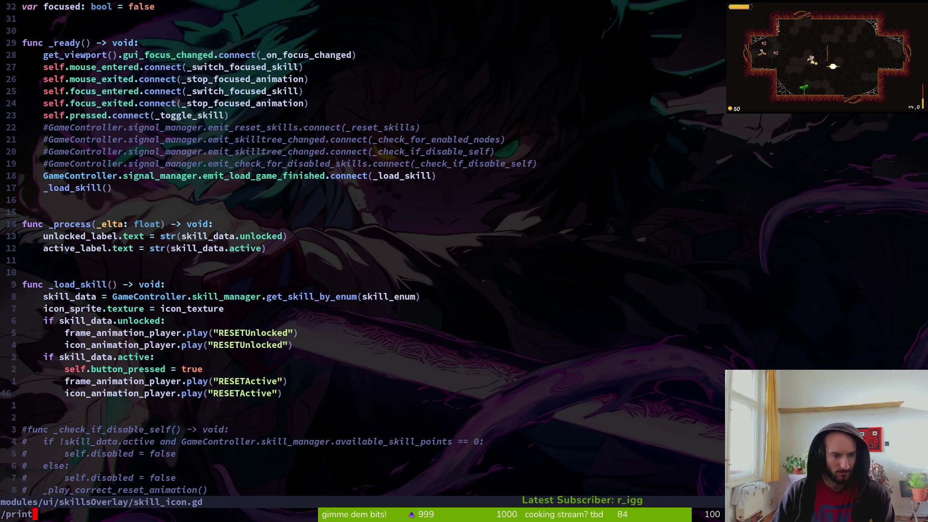
pyautogui.press('Return')
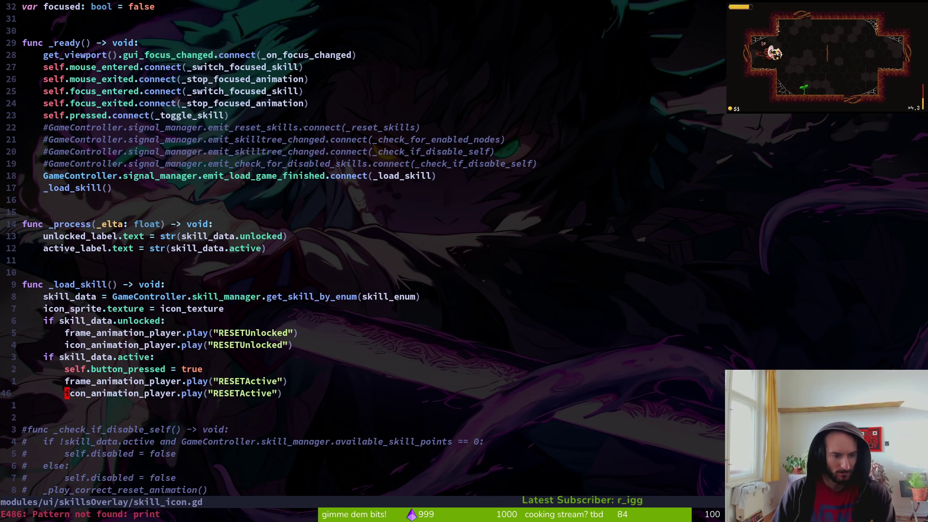
pyautogui.press('Escape')
pyautogui.press('l')
pyautogui.press('x')
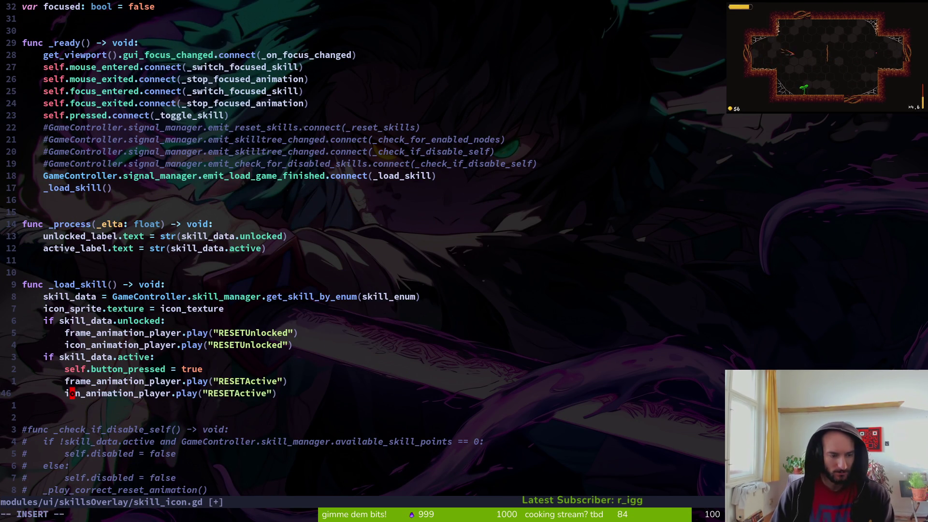
pyautogui.press('u')
# Grep the whole project for 'print' and select the save.manager.gd line 24 match.
pyautogui.press('space')
pyautogui.press('f')
pyautogui.press('w')
pyautogui.press('Down')
pyautogui.press('Down')
pyautogui.press('Down')
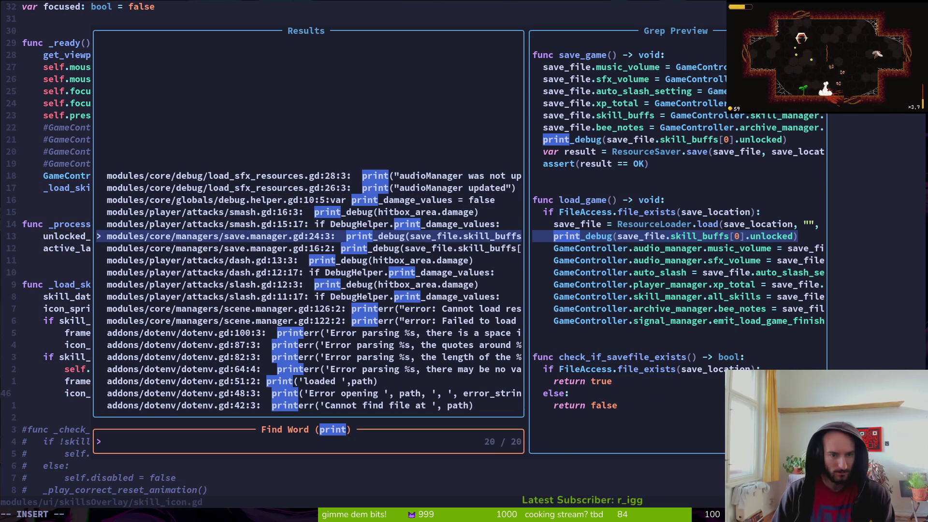
# Change save.manager.gd's load call to ResourceLoader.load(save_location), save, and run the game.
pyautogui.press('Return')
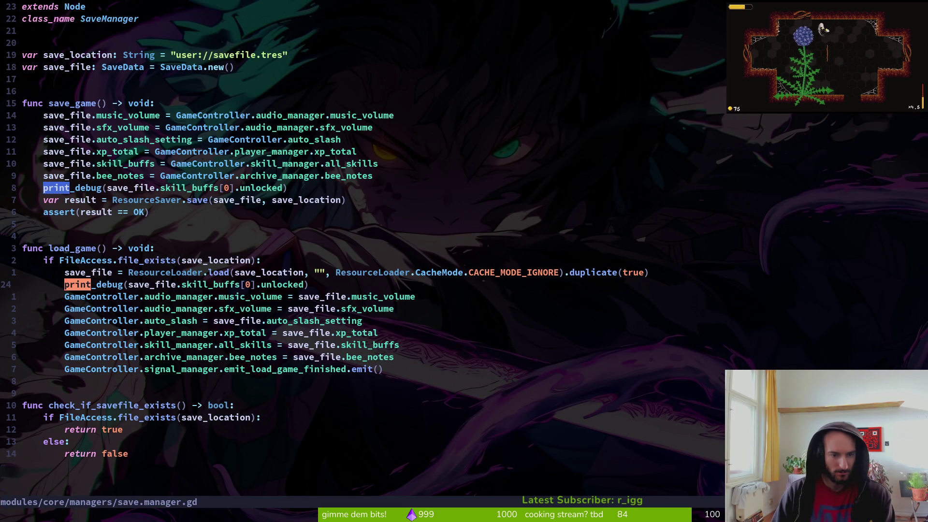
pyautogui.press('k')
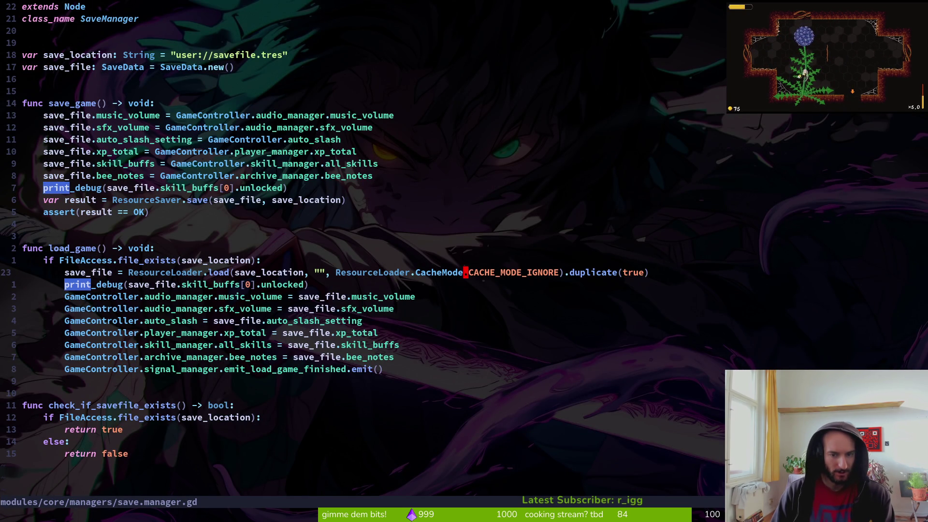
pyautogui.press('c')
pyautogui.press('e')
pyautogui.hotkey('ctrl', 'w')
pyautogui.hotkey('ctrl', 'w')
pyautogui.hotkey('ctrl', 'w')
pyautogui.hotkey('ctrl', 'w')
pyautogui.hotkey('ctrl', 'w')
pyautogui.hotkey('ctrl', 'w')
pyautogui.press('BackSpace')
pyautogui.press('BackSpace')
pyautogui.press('Escape')
pyautogui.write(':w')
pyautogui.press('Return')
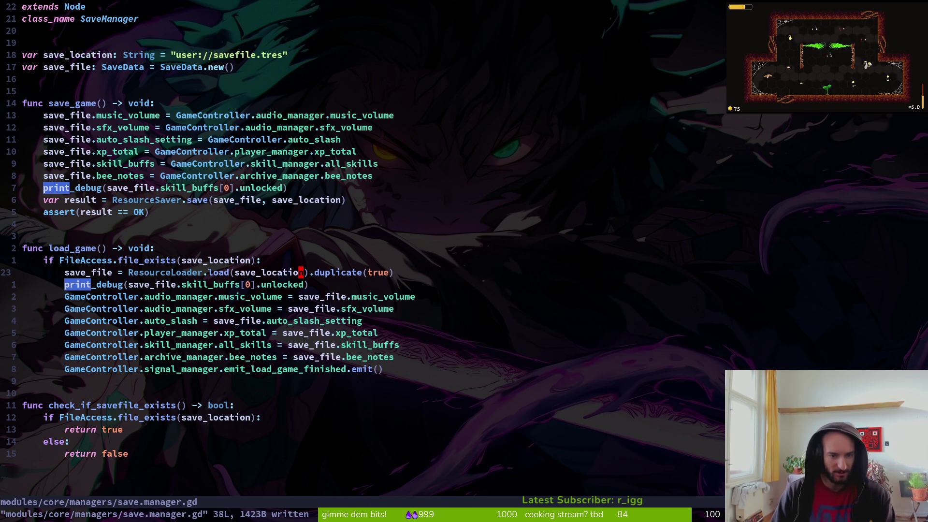
pyautogui.hotkey('alt', 'Tab')
pyautogui.press('F5')
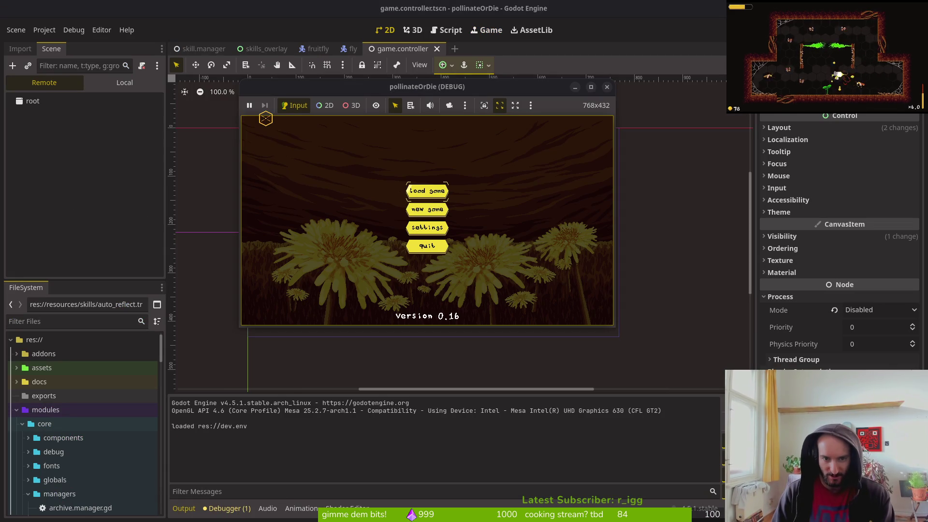
# Load the saved game and open the skill tree at reflect projectiles, then close it.
pyautogui.press('Return')
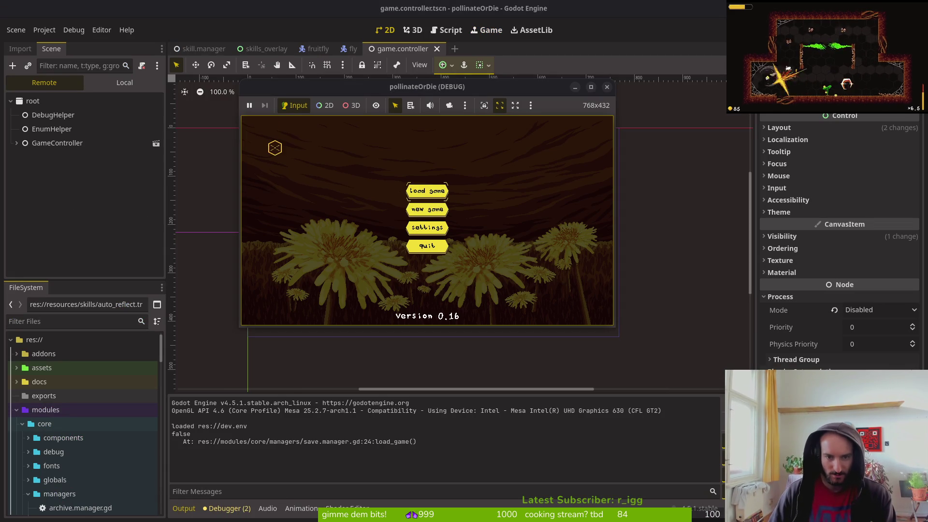
pyautogui.press('Tab')
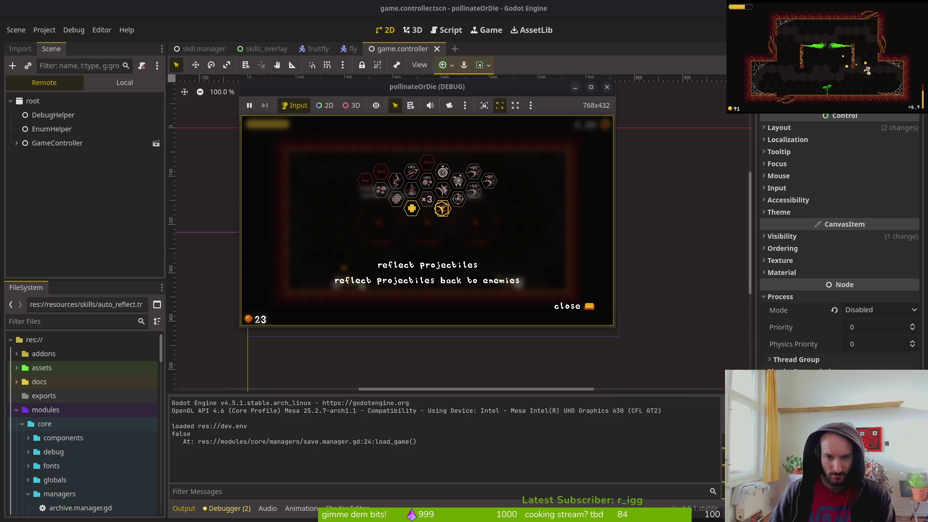
pyautogui.press('Tab')
pyautogui.press('Tab')
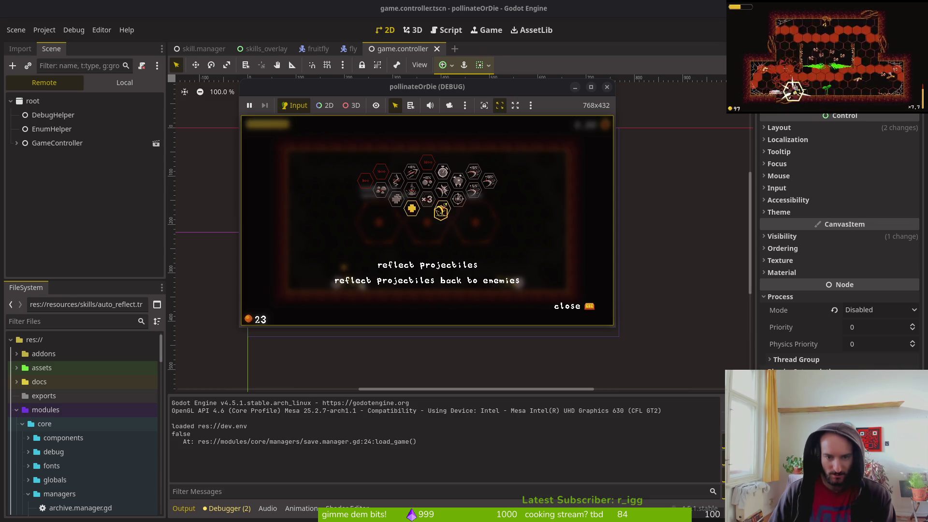
pyautogui.press('Tab')
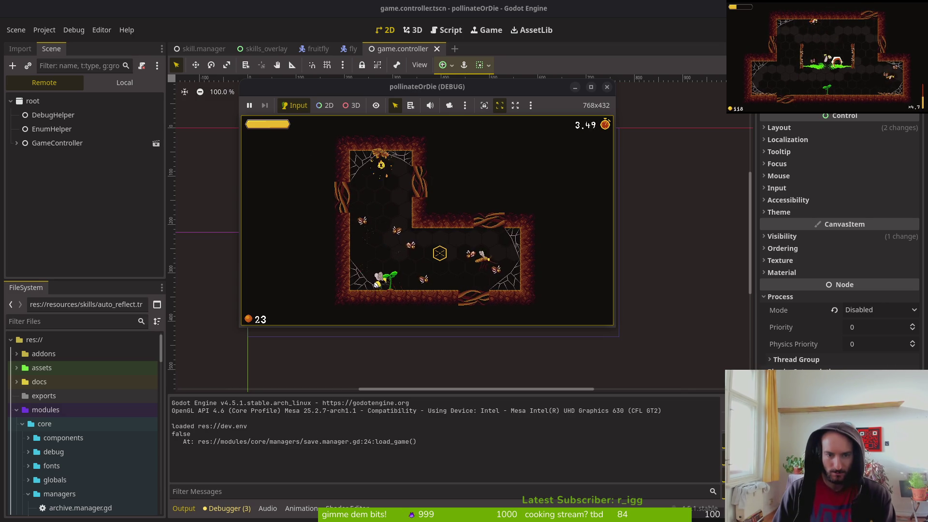
# Pause, confirm returning to the hive, and close the game window.
pyautogui.press('Escape')
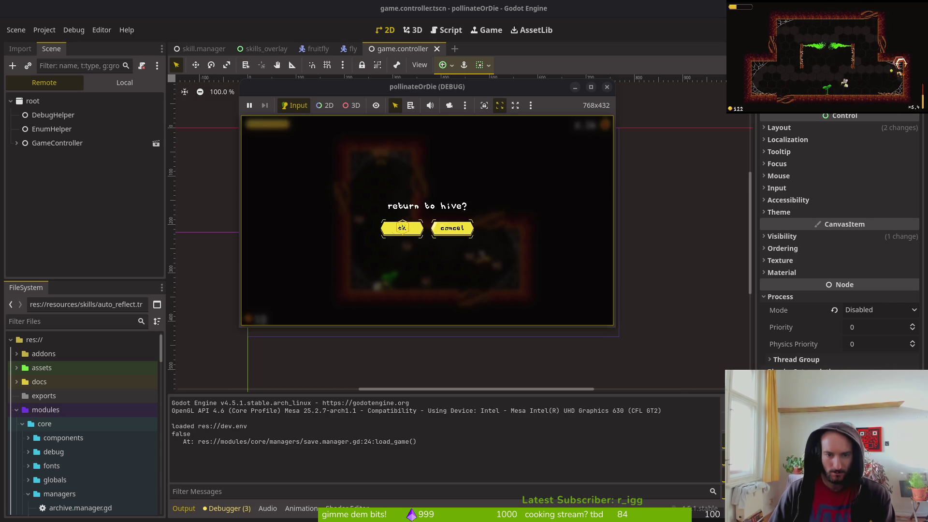
pyautogui.click(394, 229)
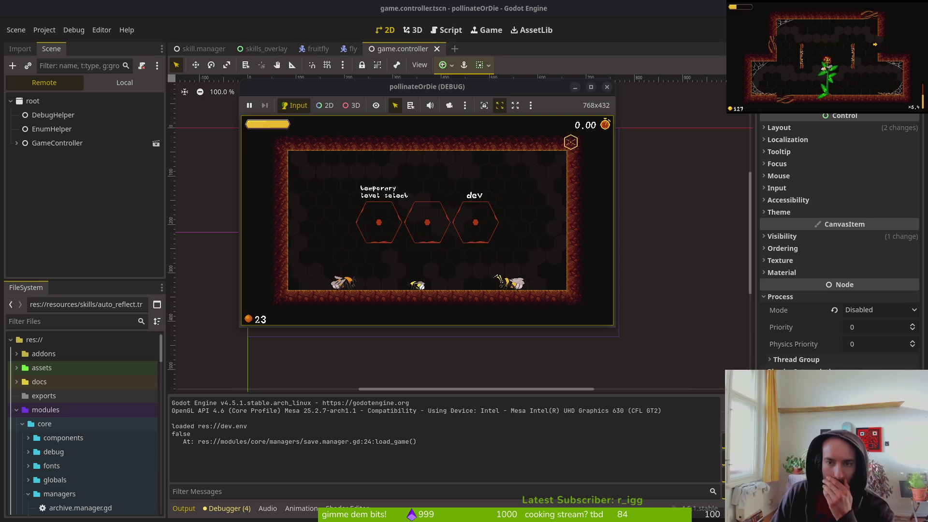
pyautogui.click(608, 87)
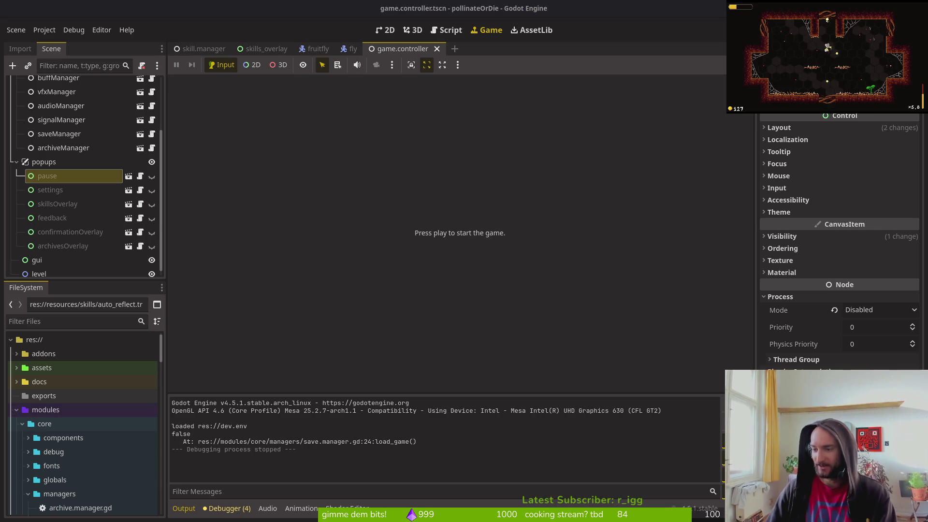
# Close the YouTube tutorial and open GitLab issue #641 in the pollinate or die project.
pyautogui.hotkey('alt', 'Tab')
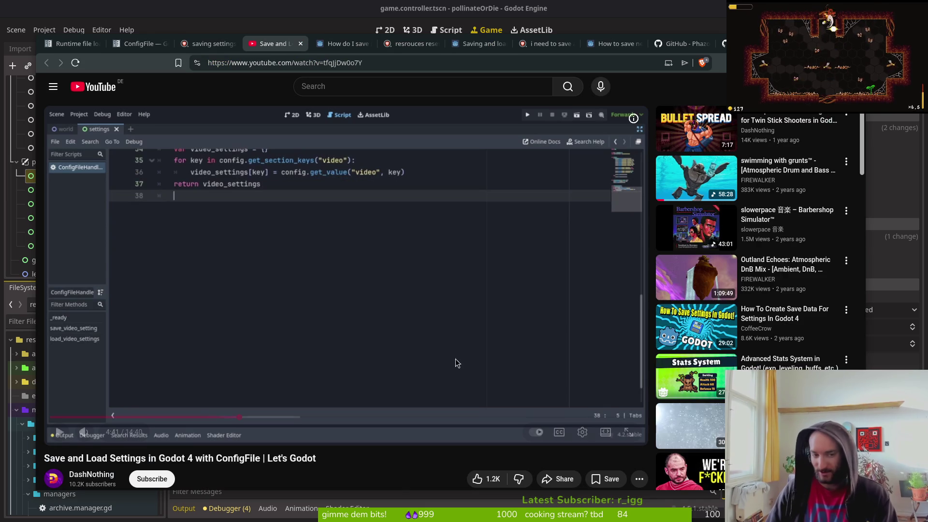
pyautogui.middleClick(264, 43)
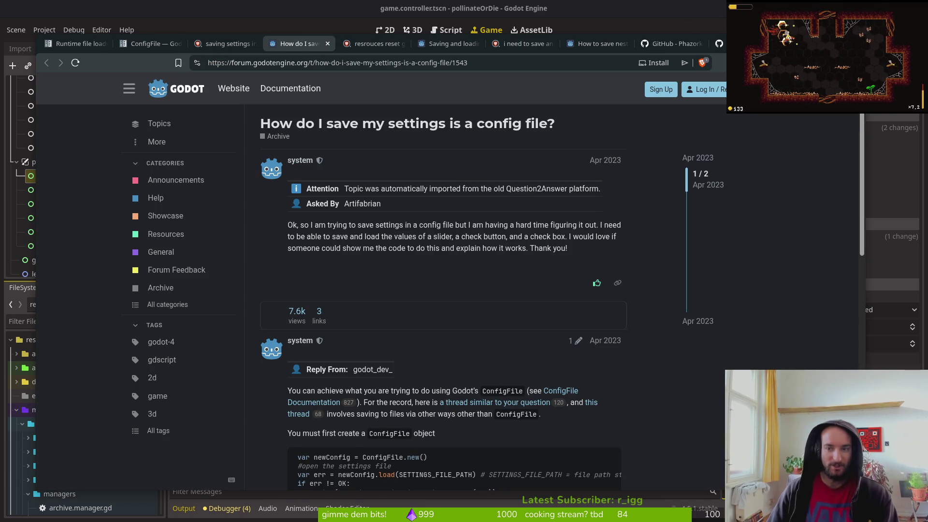
pyautogui.hotkey('ctrl', 't')
pyautogui.write('git')
pyautogui.press('Down')
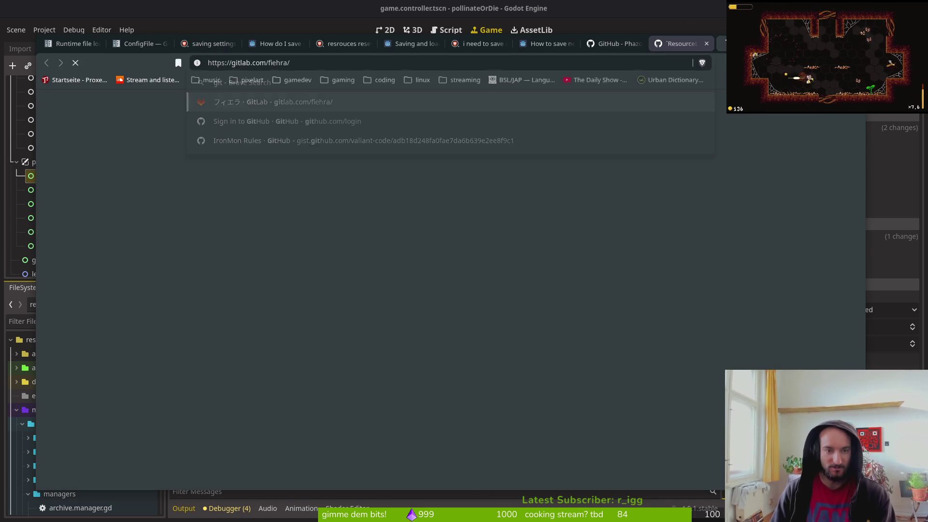
pyautogui.press('Return')
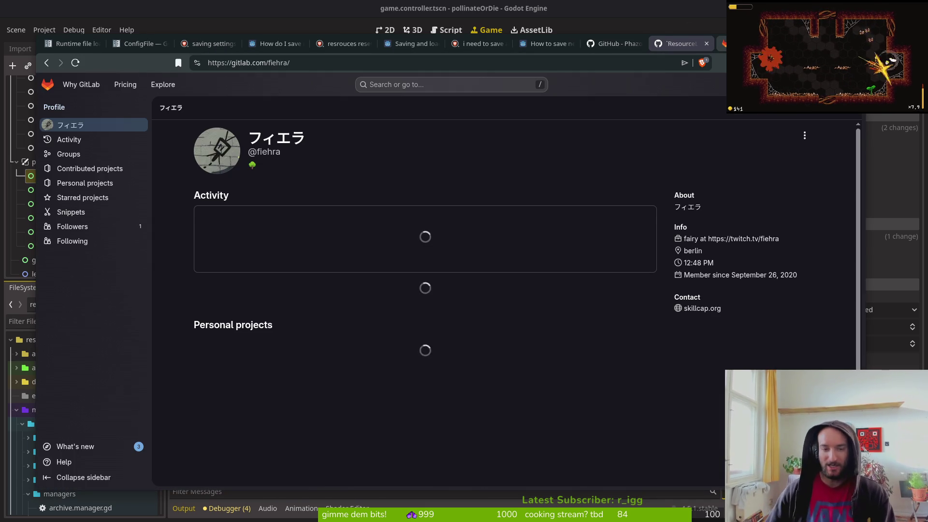
pyautogui.click(433, 296)
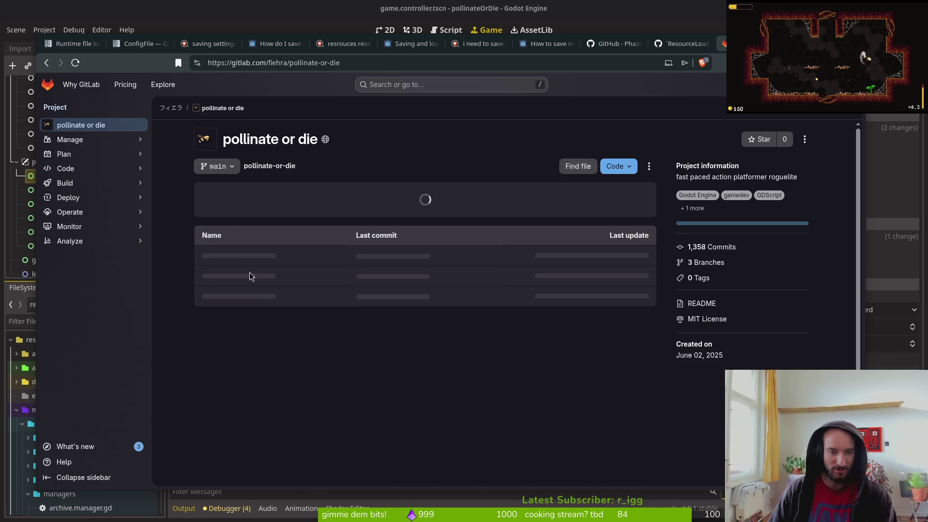
pyautogui.click(79, 154)
pyautogui.click(94, 169)
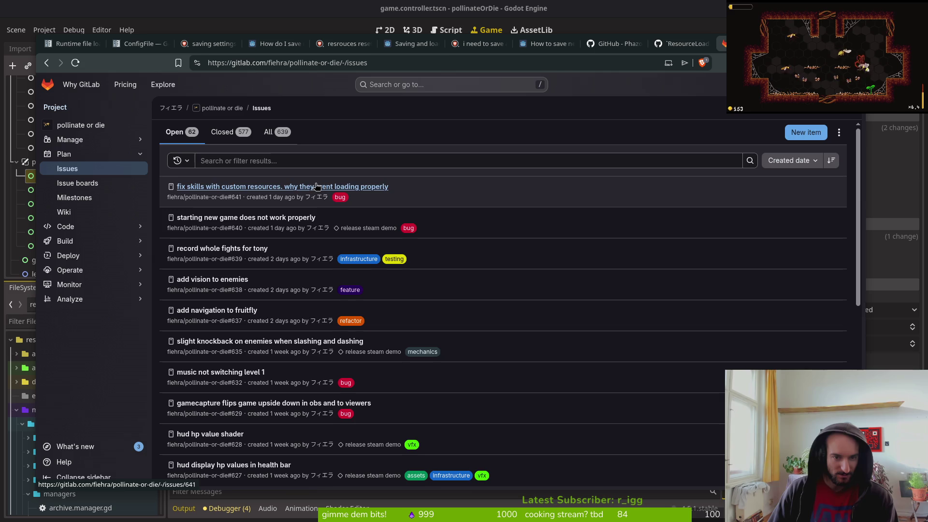
pyautogui.click(290, 187)
# Close the leftover GitHub, forum, ConfigFile docs and research tabs, then the browser window.
pyautogui.click(681, 43)
pyautogui.click(607, 43)
pyautogui.click(607, 44)
pyautogui.click(251, 44)
pyautogui.click(278, 43)
pyautogui.click(278, 44)
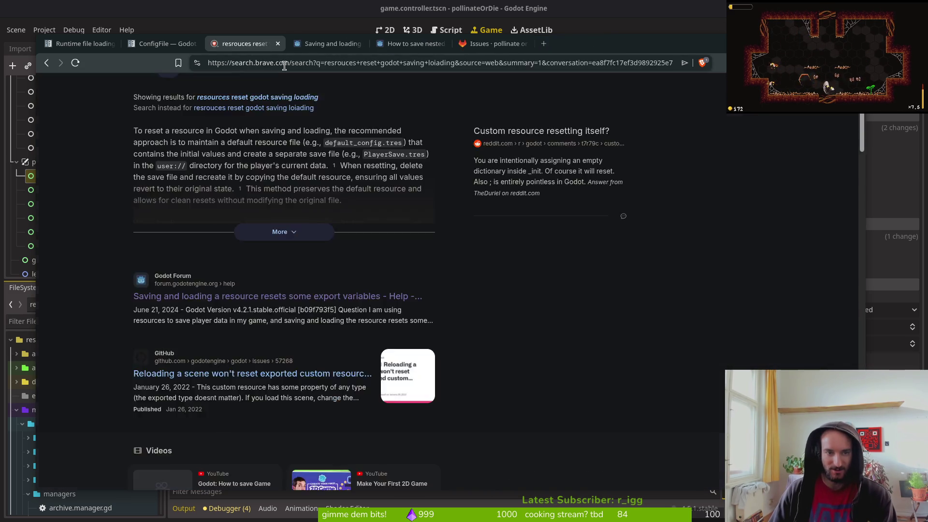
pyautogui.click(278, 43)
pyautogui.click(278, 44)
pyautogui.hotkey('ctrl', 'w')
pyautogui.click(166, 44)
pyautogui.hotkey('ctrl', 'w')
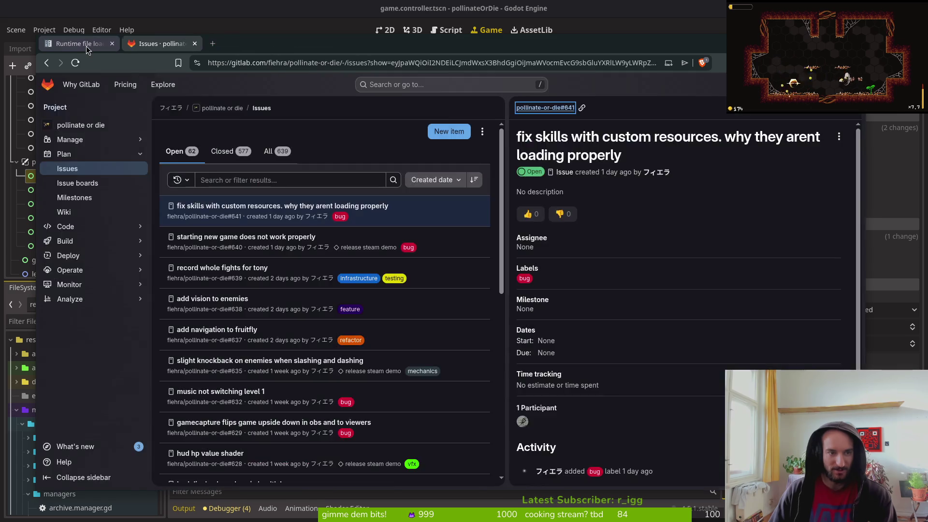
pyautogui.click(80, 44)
pyautogui.hotkey('ctrl', 'w')
pyautogui.hotkey('ctrl', 'w')
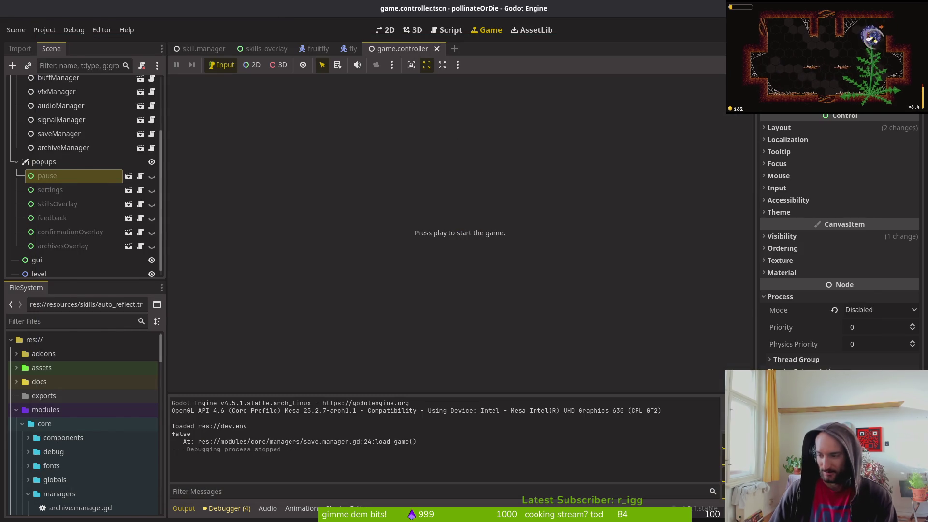
# Undo in Vim to restore CACHE_MODE_IGNORE in load_game, save save.manager.gd, and return to Godot.
pyautogui.hotkey('alt', 'Tab')
pyautogui.write('u')
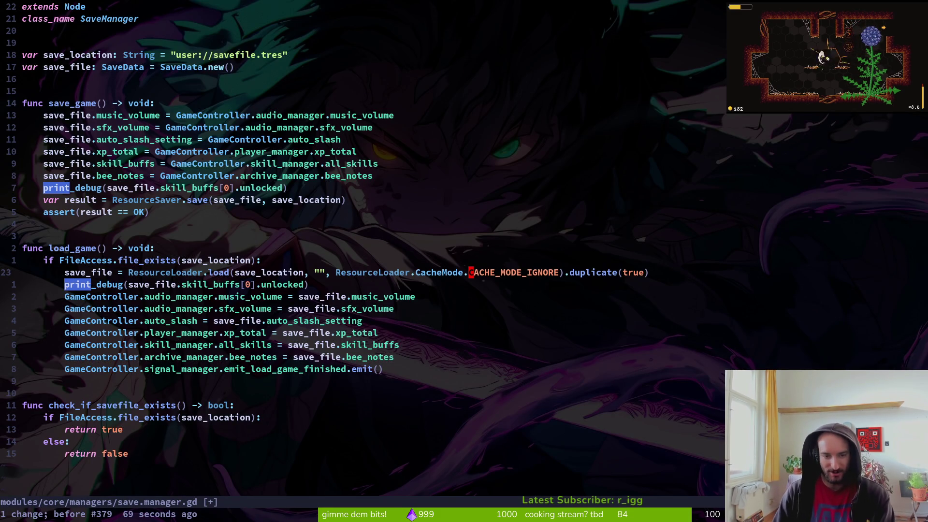
pyautogui.write(':w')
pyautogui.press('Return')
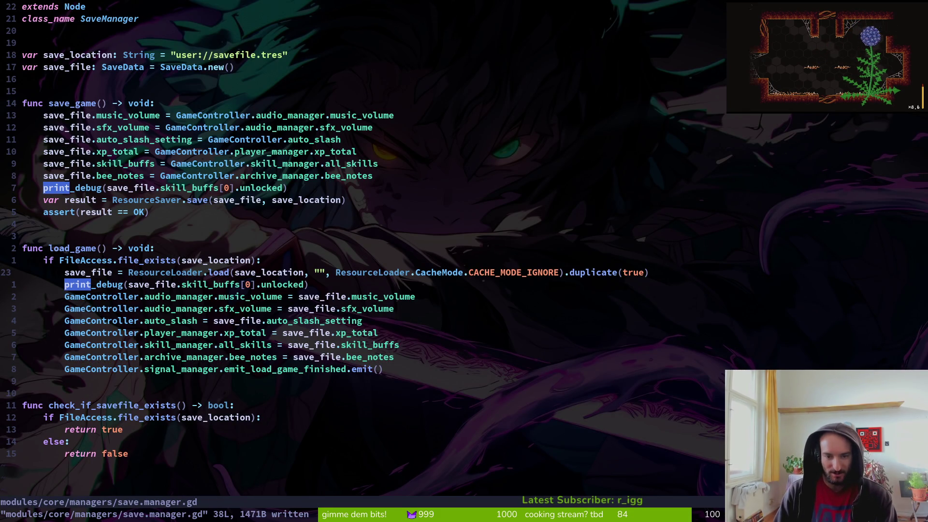
pyautogui.hotkey('alt', 'Tab')
pyautogui.click(73, 30)
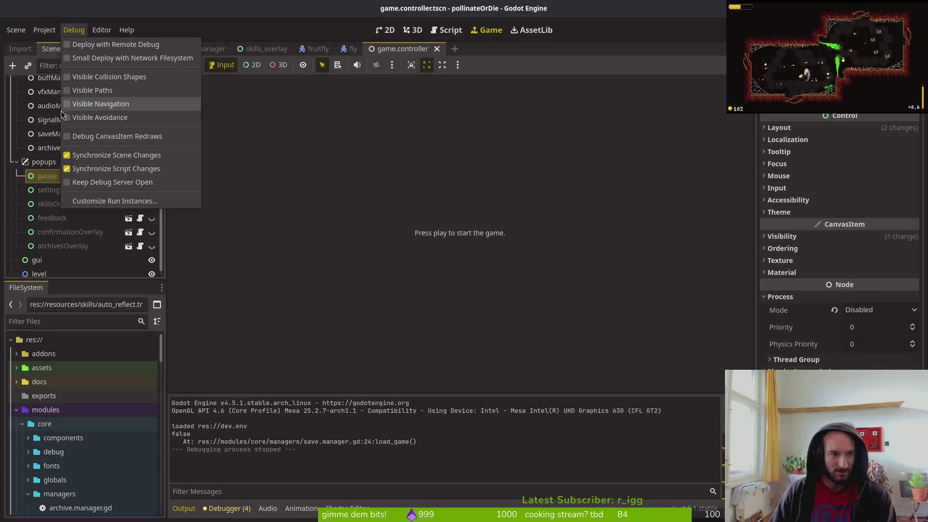
# Open the user data folder from the Project menu and delete savefile.tres.
pyautogui.click(407, 223)
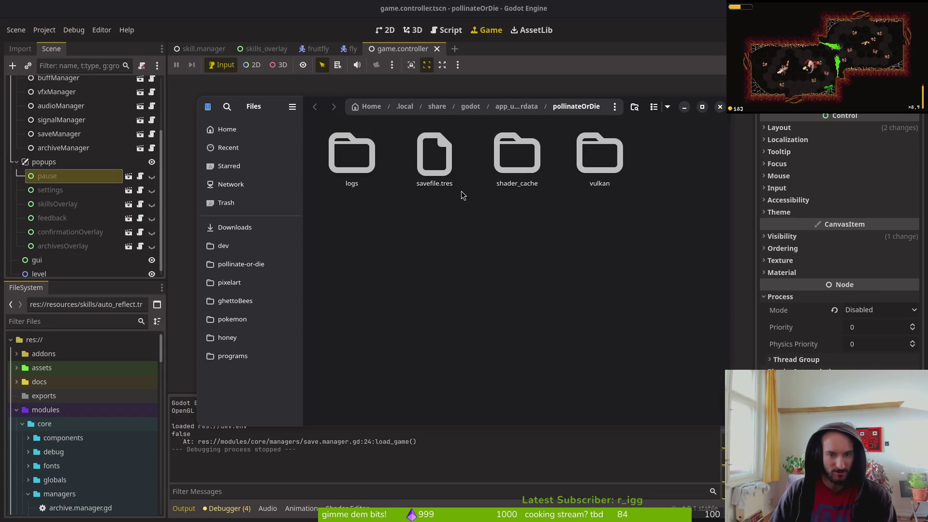
pyautogui.click(434, 160)
pyautogui.press('Delete')
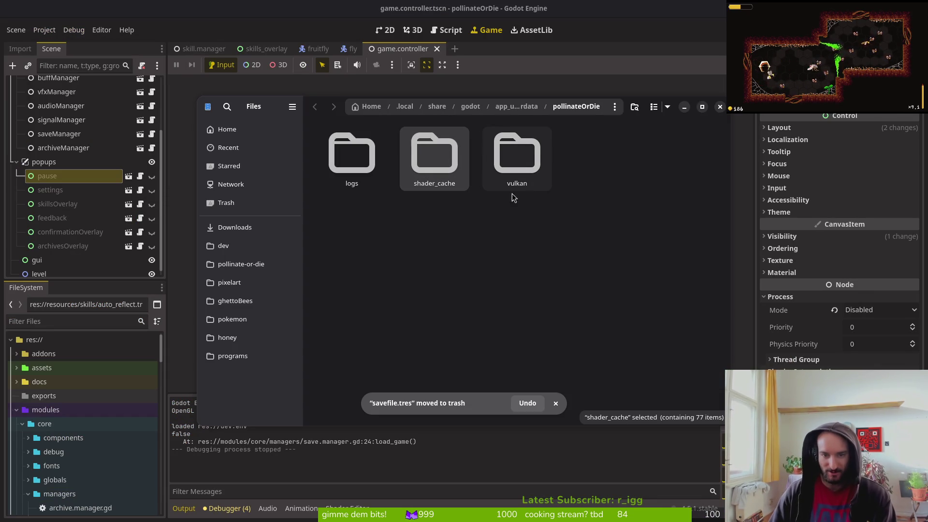
pyautogui.click(558, 260)
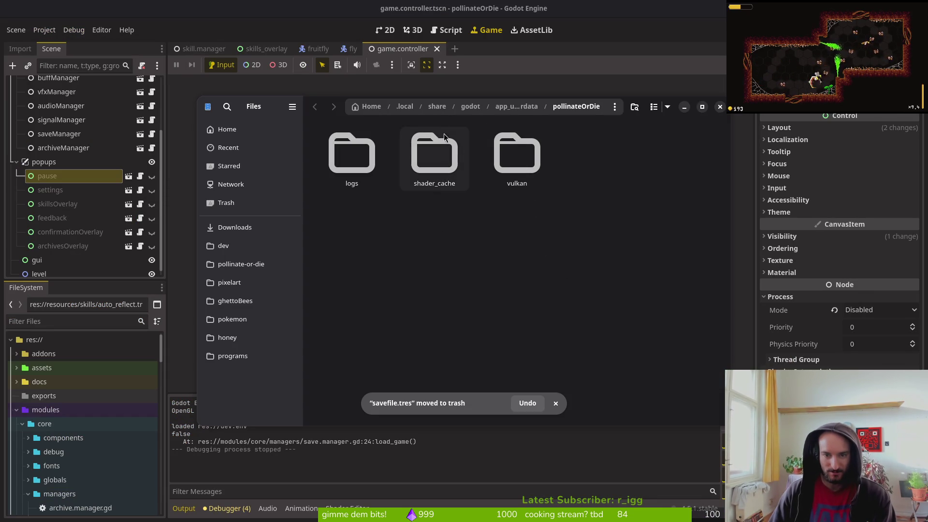
# Look inside the logs, shader_cache and vulkan folders, then close Files.
pyautogui.doubleClick(332, 160)
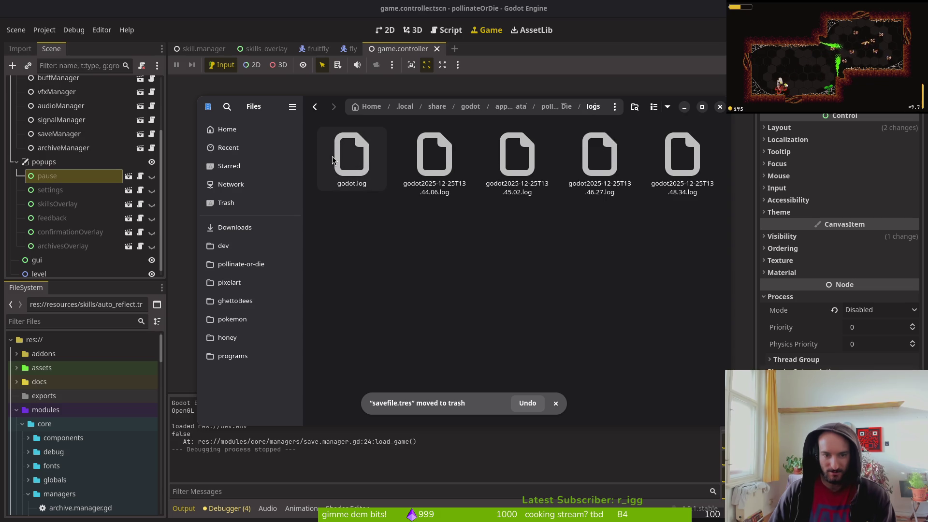
pyautogui.hotkey('alt', 'Left')
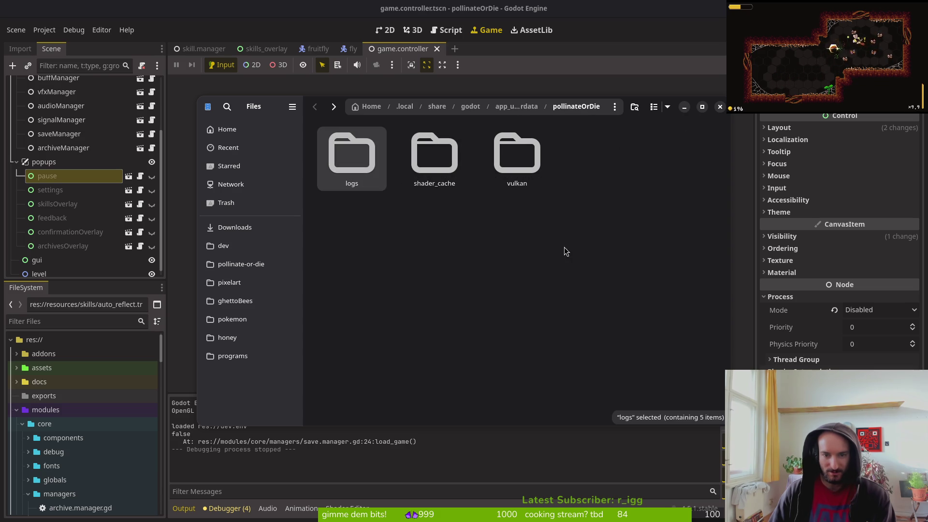
pyautogui.doubleClick(434, 155)
pyautogui.hotkey('alt', 'Left')
pyautogui.click(511, 158)
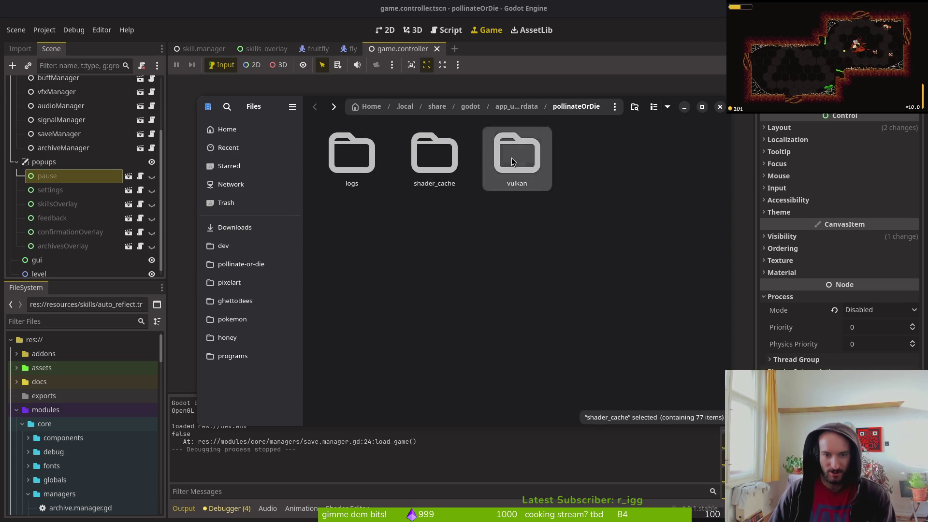
pyautogui.doubleClick(511, 158)
pyautogui.hotkey('alt', 'Left')
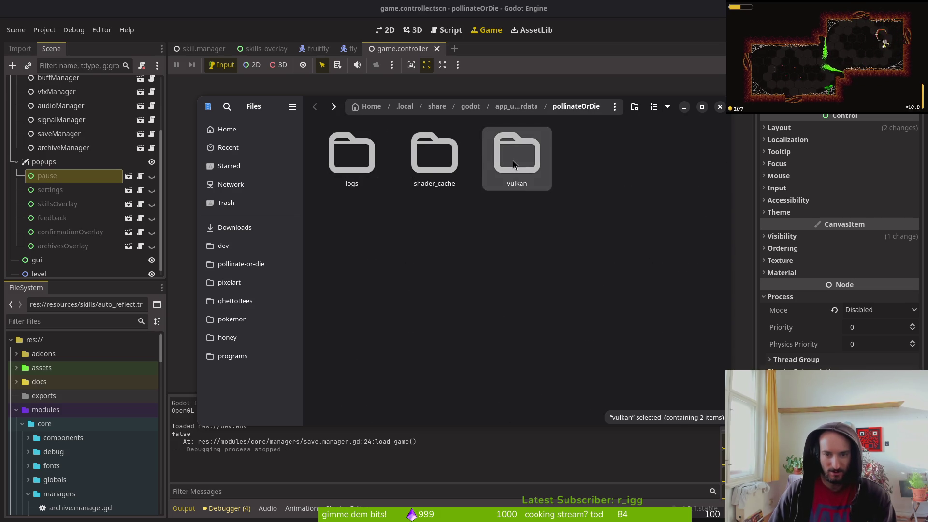
pyautogui.doubleClick(512, 160)
pyautogui.hotkey('alt', 'Left')
pyautogui.press('Delete')
pyautogui.click(719, 107)
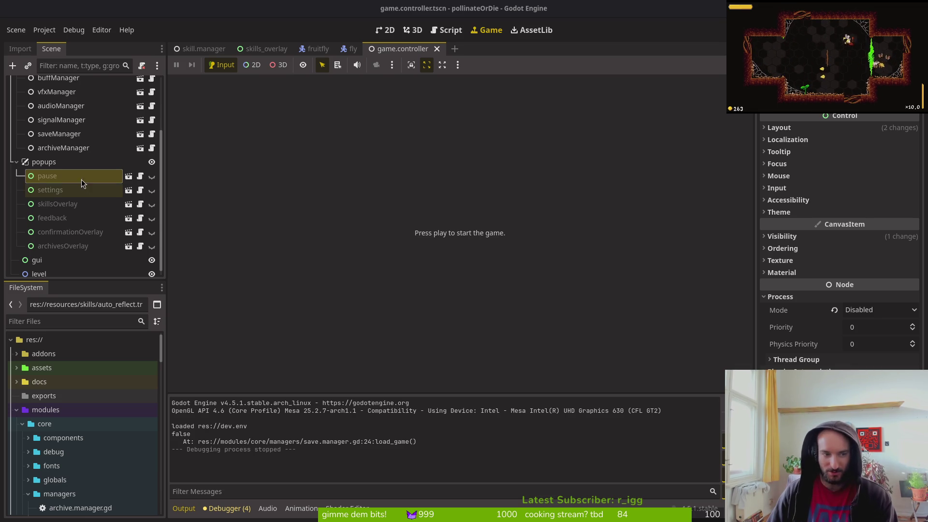
# Collapse the popups and managers nodes in the Scene dock and open a new browser window.
pyautogui.click(16, 162)
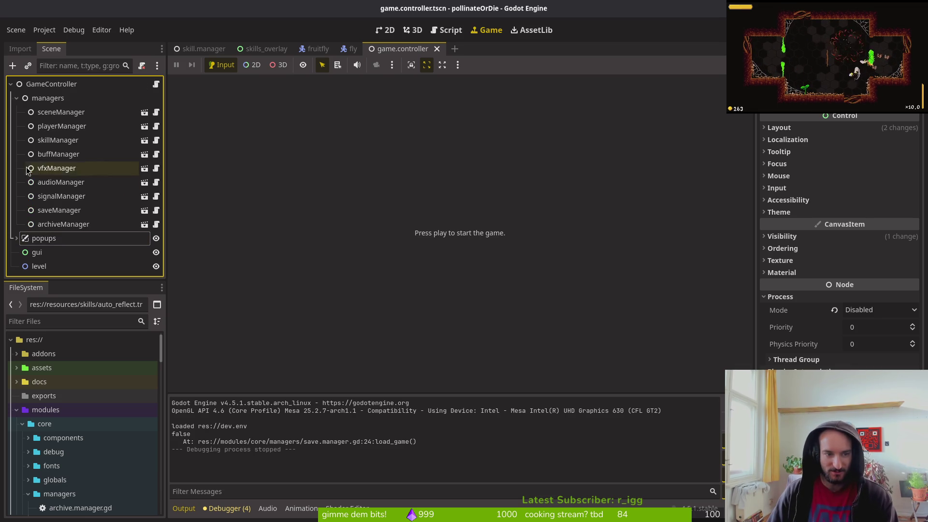
pyautogui.click(16, 98)
pyautogui.click(53, 200)
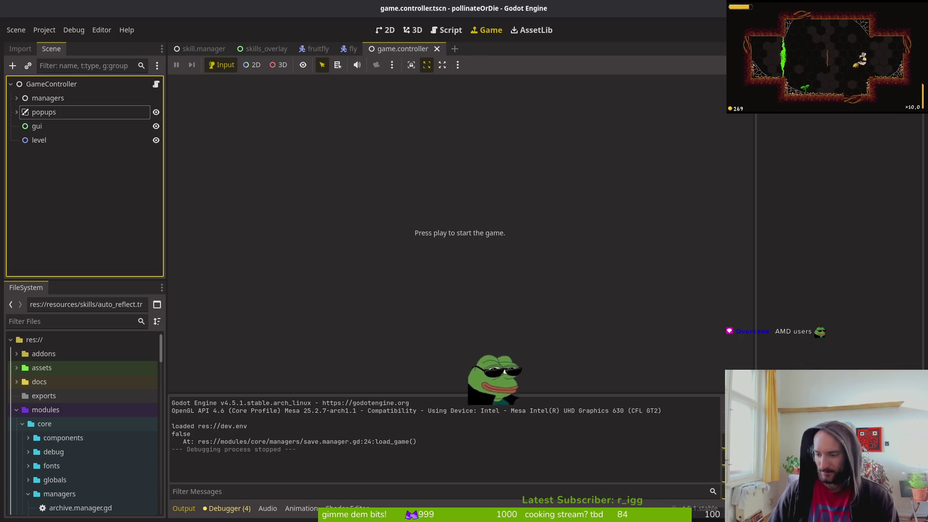
pyautogui.press('super+b')
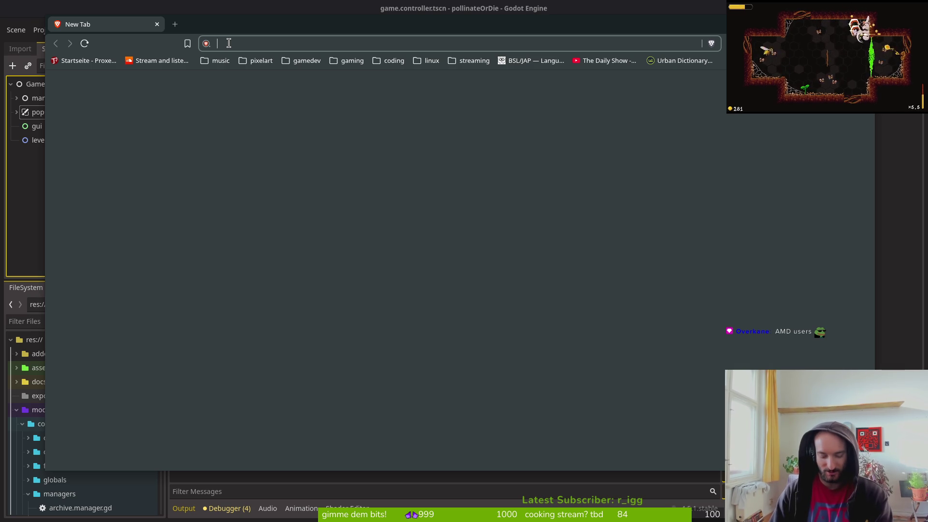
# Filter CopyQ's clipboard history for 'nvidi' and pick the 'Replace nvidia with extra/nvidia-open?' entry.
pyautogui.press('super+v')
pyautogui.press('Down')
pyautogui.press('Down')
pyautogui.press('Down')
pyautogui.press('Down')
pyautogui.press('Down')
pyautogui.press('Down')
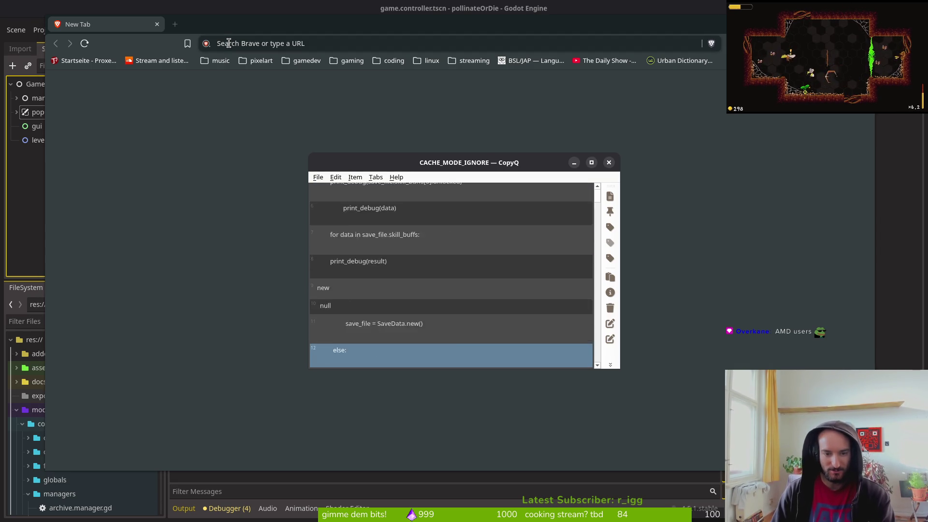
pyautogui.press('Up')
pyautogui.press('Up')
pyautogui.press('Up')
pyautogui.press('Down')
pyautogui.press('Down')
pyautogui.press('Down')
pyautogui.press('Down')
pyautogui.press('Down')
pyautogui.press('Down')
pyautogui.press('Down')
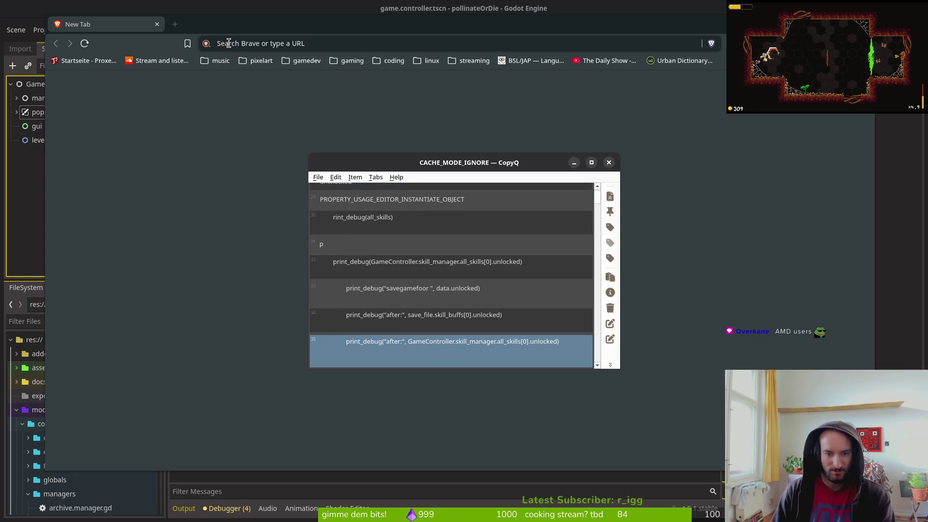
pyautogui.press('Up')
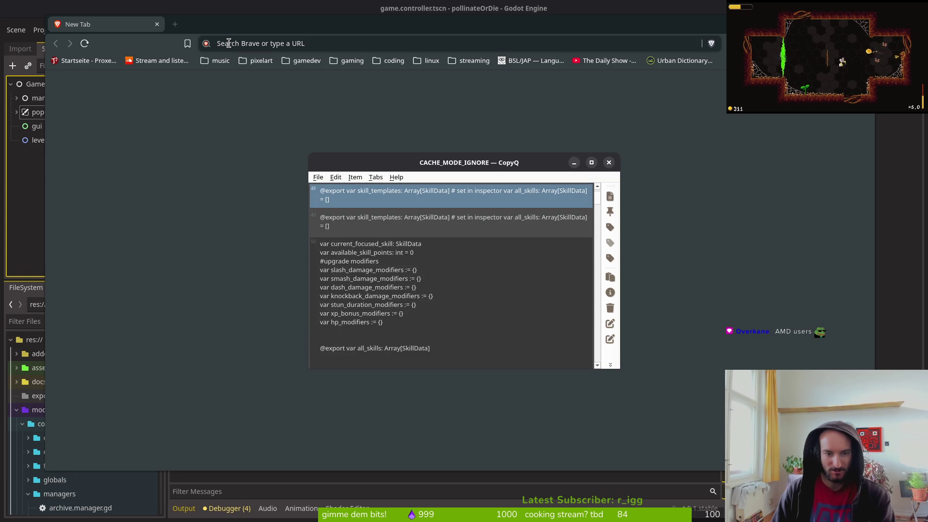
pyautogui.press('Escape')
pyautogui.press('super+v')
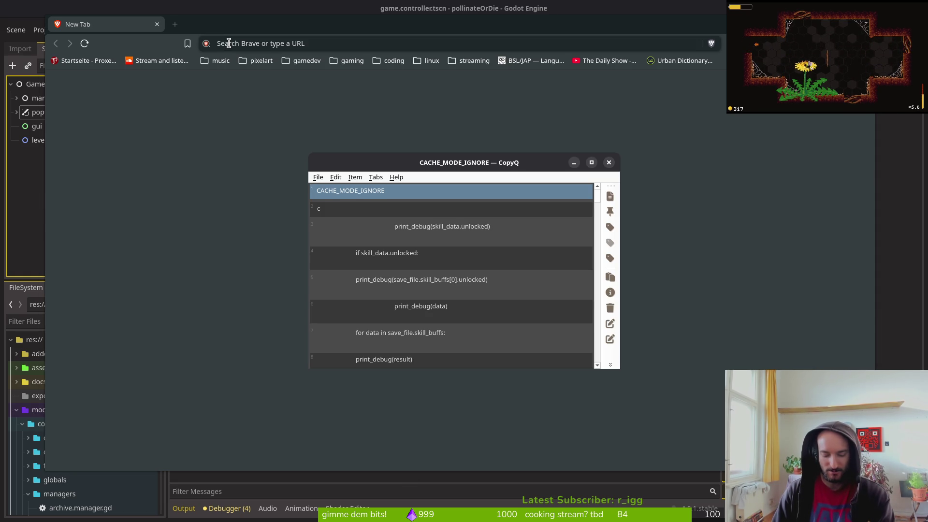
pyautogui.write('driver')
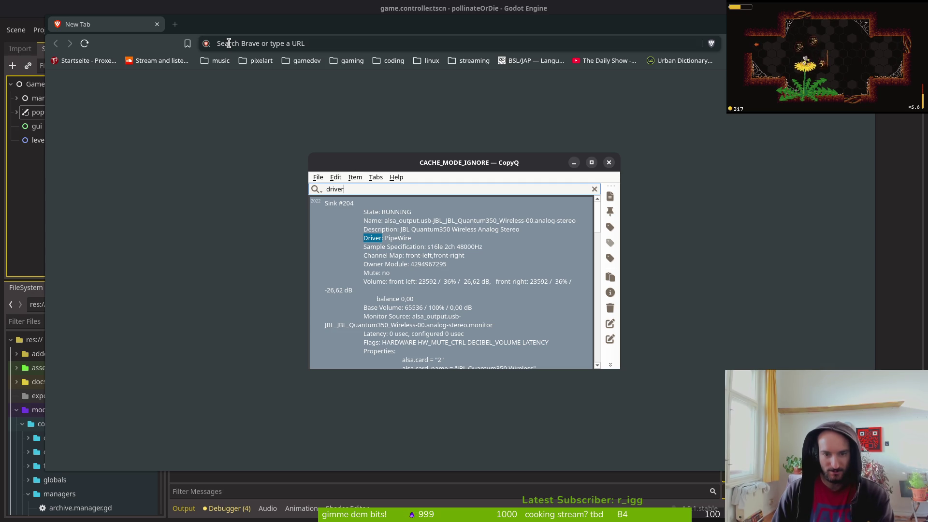
pyautogui.press('BackSpace')
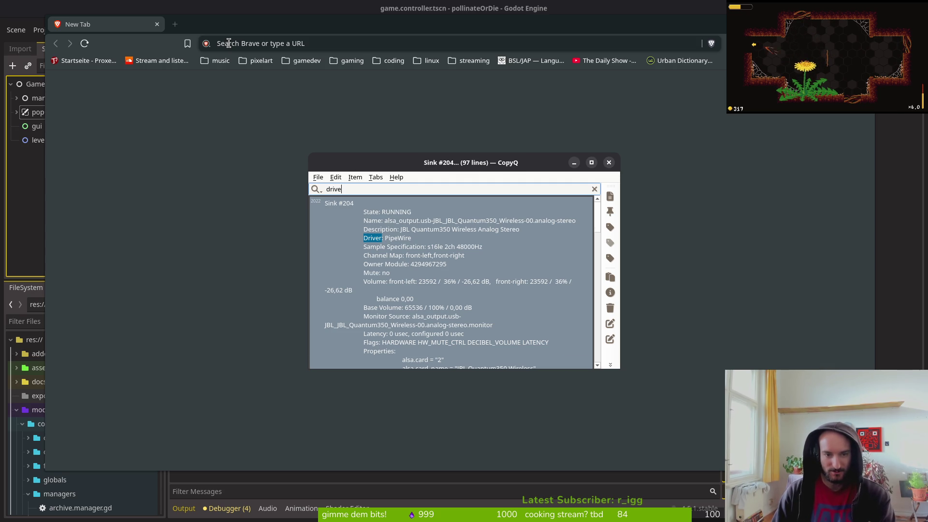
pyautogui.press('BackSpace')
pyautogui.press('BackSpace')
pyautogui.press('Escape')
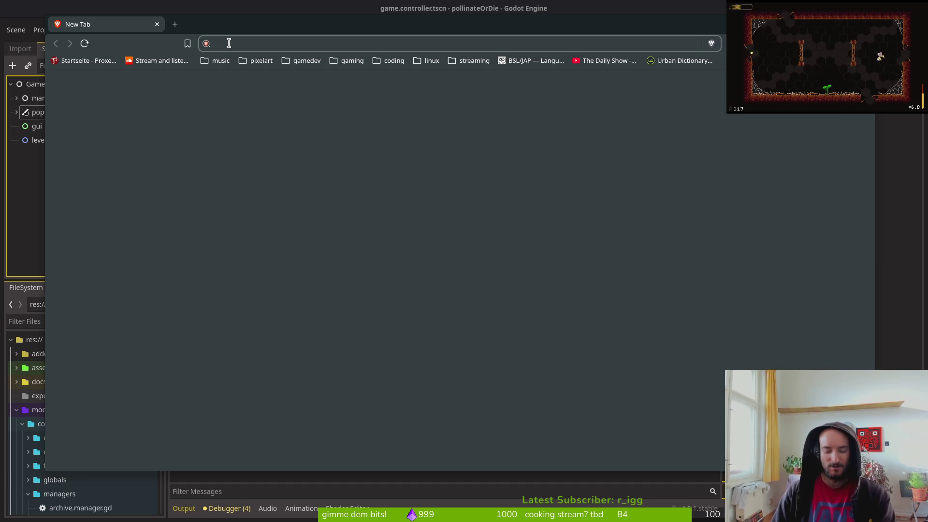
pyautogui.press('super+v')
pyautogui.write('nvidi')
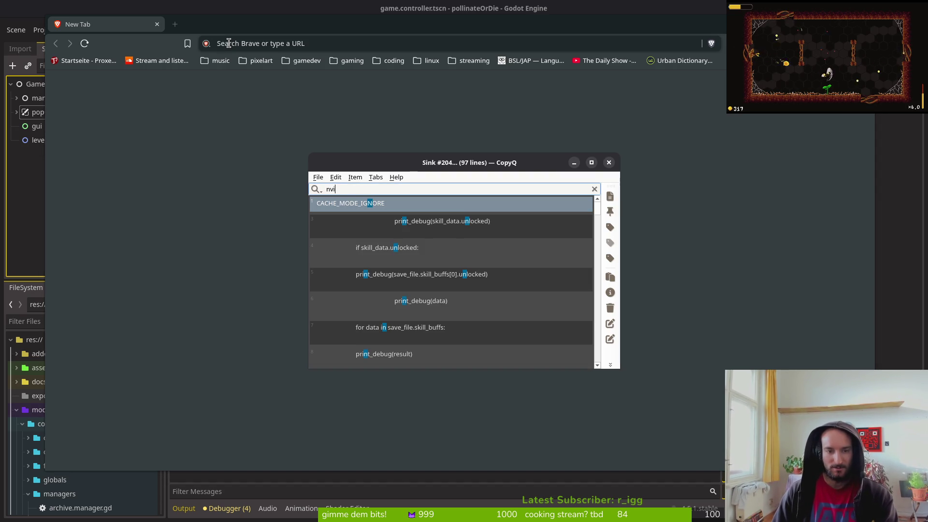
pyautogui.press('Return')
# Web-search 'Replace nvidia with extra/nvidia-open?' in Brave, passing the captcha.
pyautogui.write(':: Replace nvidia with extra/nvidia-open?')
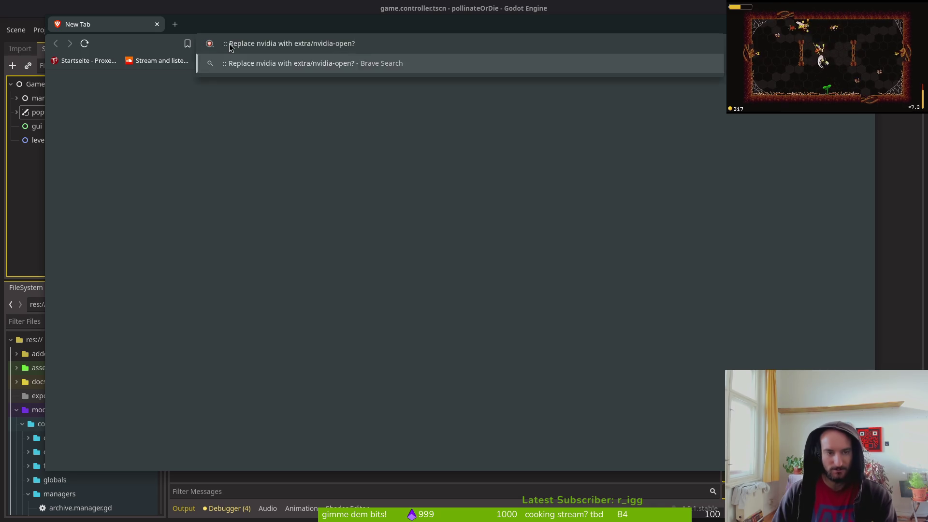
pyautogui.press('Return')
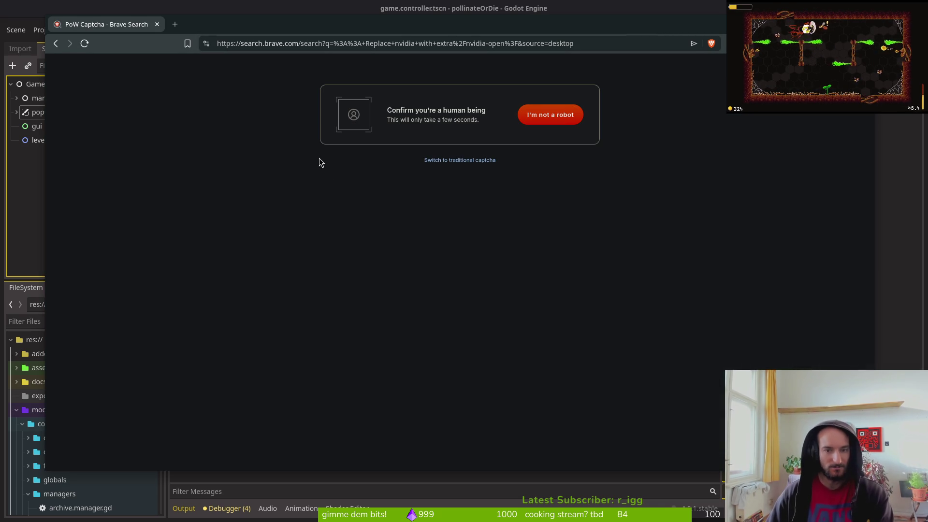
pyautogui.click(539, 118)
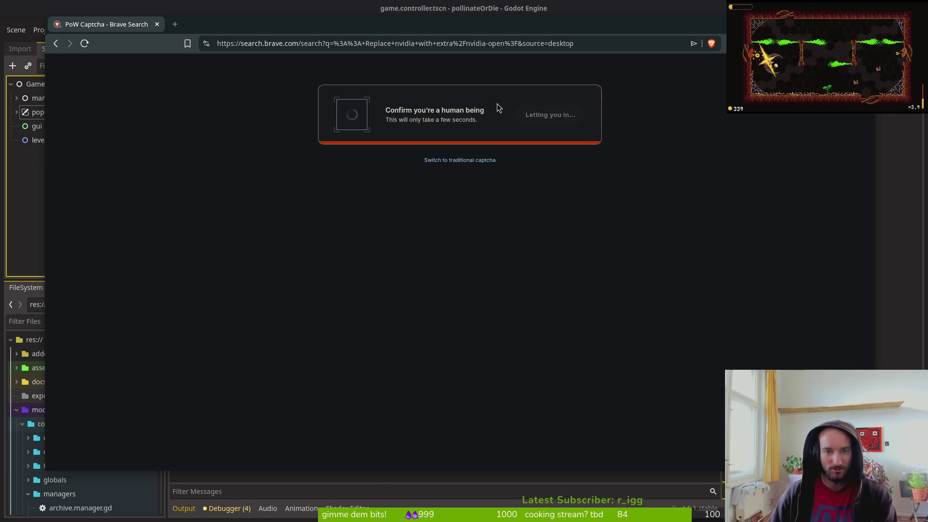
pyautogui.hotkey('ctrl', 't')
pyautogui.write(':: Replace nvidia with extra/nvidia-open?')
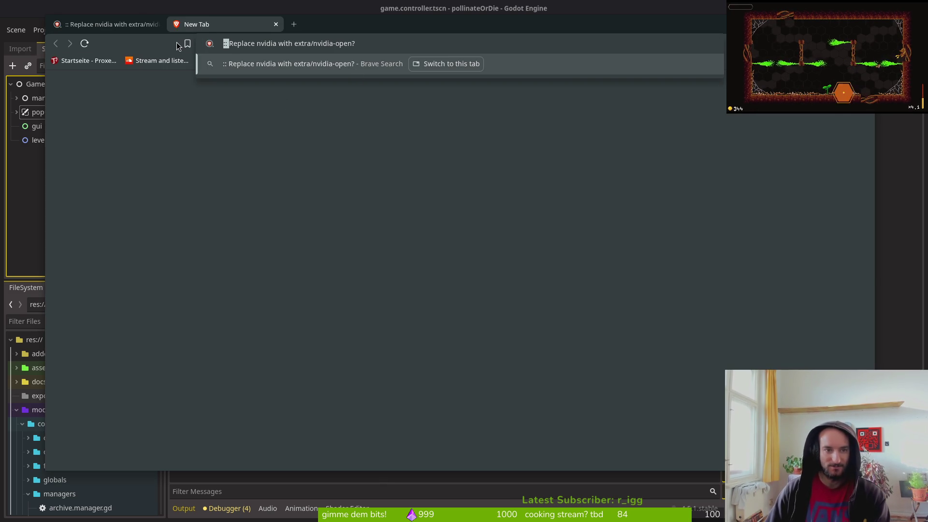
pyautogui.press('Return')
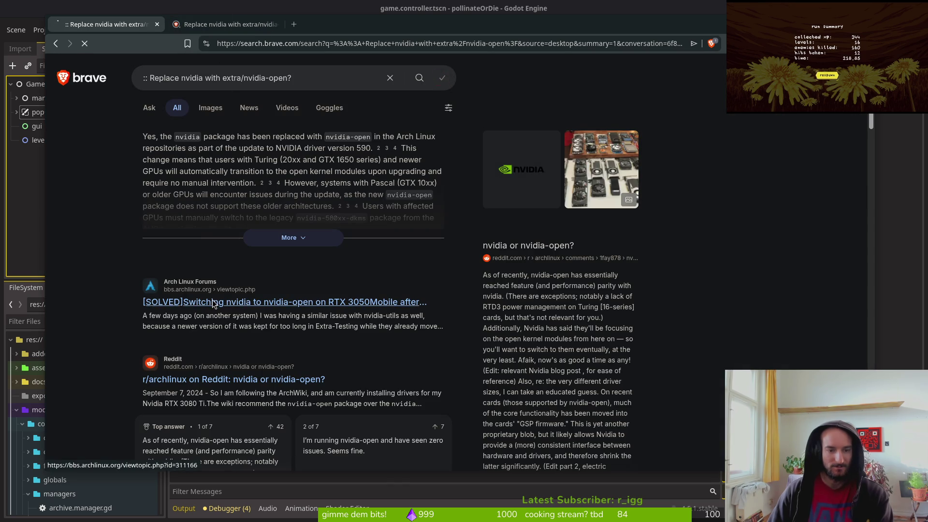
# Browse the results, glance at a Fedora discussion, and open the Arch forum thread on nvidia-open.
pyautogui.click(213, 302)
pyautogui.hotkey('alt', 'Left')
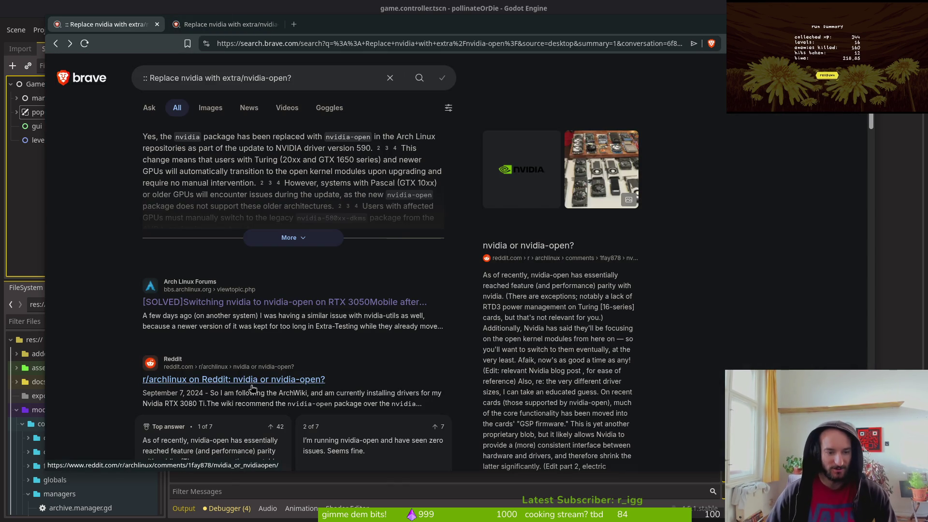
pyautogui.scroll(-3, 249, 315)
pyautogui.scroll(-5, 184, 251)
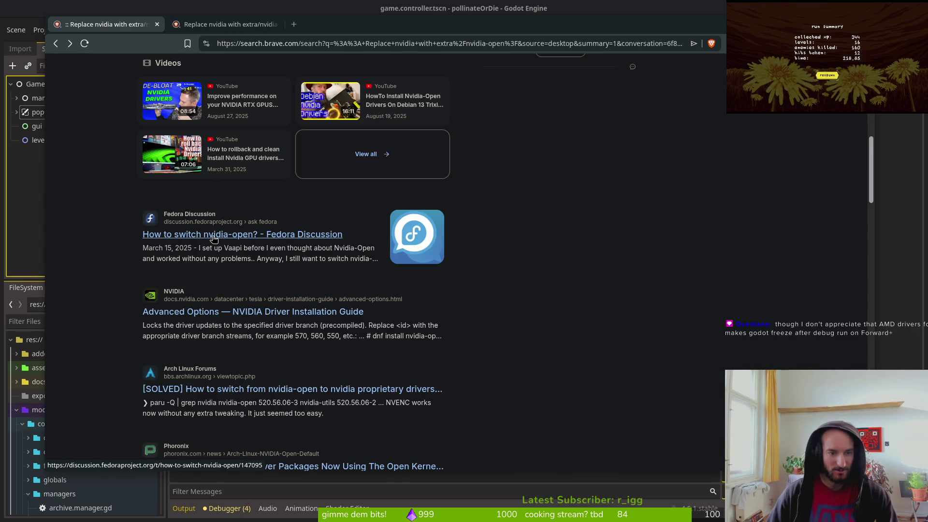
pyautogui.middleClick(213, 238)
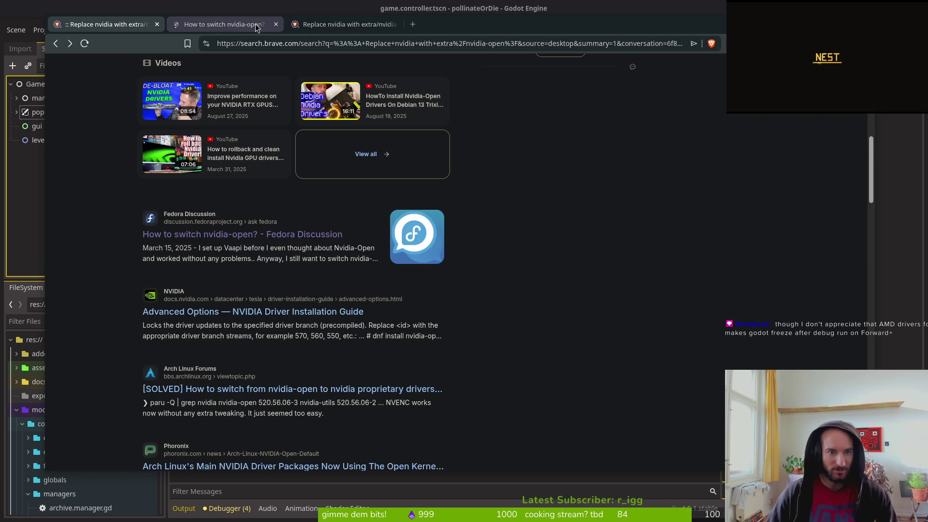
pyautogui.click(275, 24)
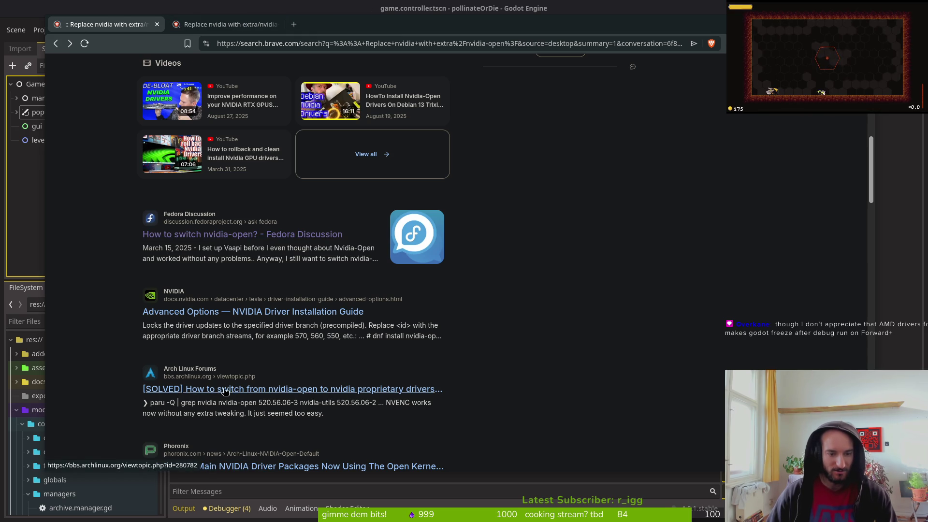
pyautogui.scroll(-5, 184, 309)
pyautogui.scroll(11, 208, 304)
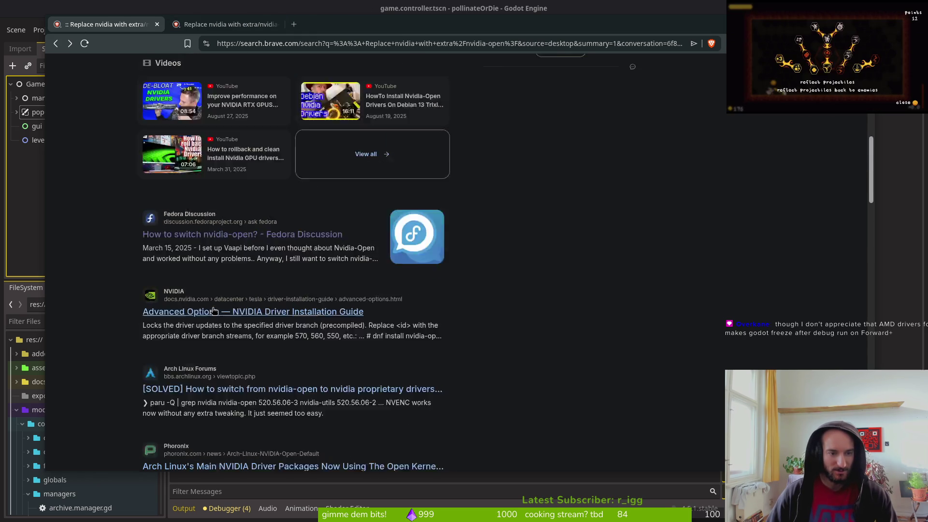
pyautogui.scroll(-4, 206, 300)
pyautogui.scroll(5, 203, 254)
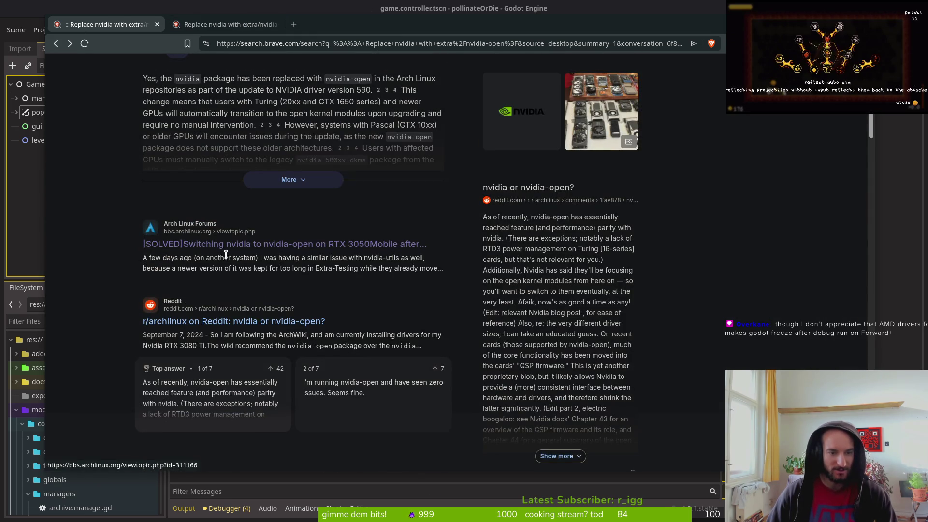
pyautogui.click(185, 245)
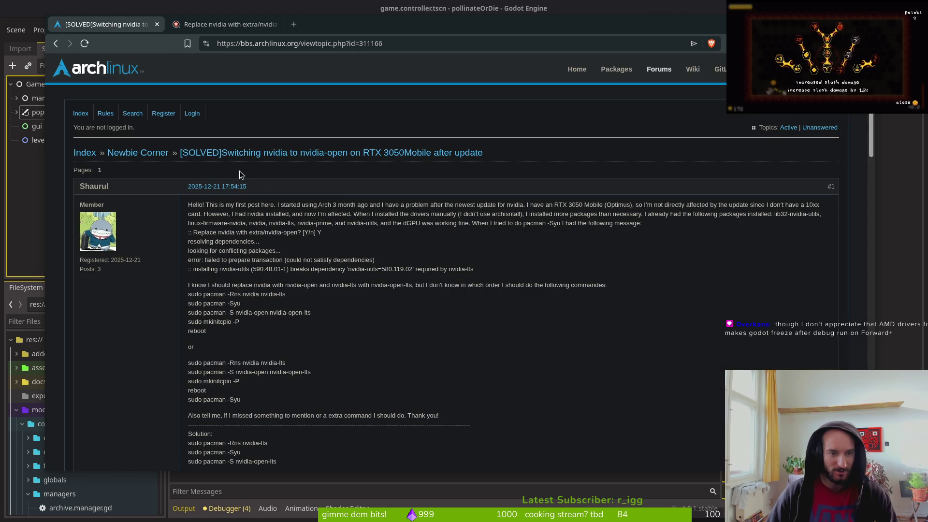
# Read the Arch forum thread on switching to nvidia-open, briefly checking back on Godot.
pyautogui.scroll(-3, 332, 250)
pyautogui.scroll(-2, 335, 253)
pyautogui.scroll(5, 335, 253)
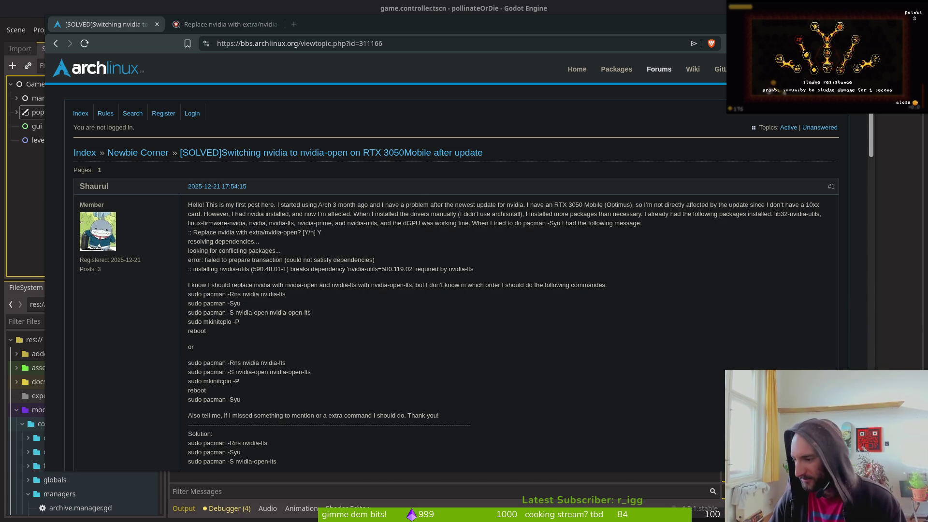
pyautogui.hotkey('alt', 'Tab')
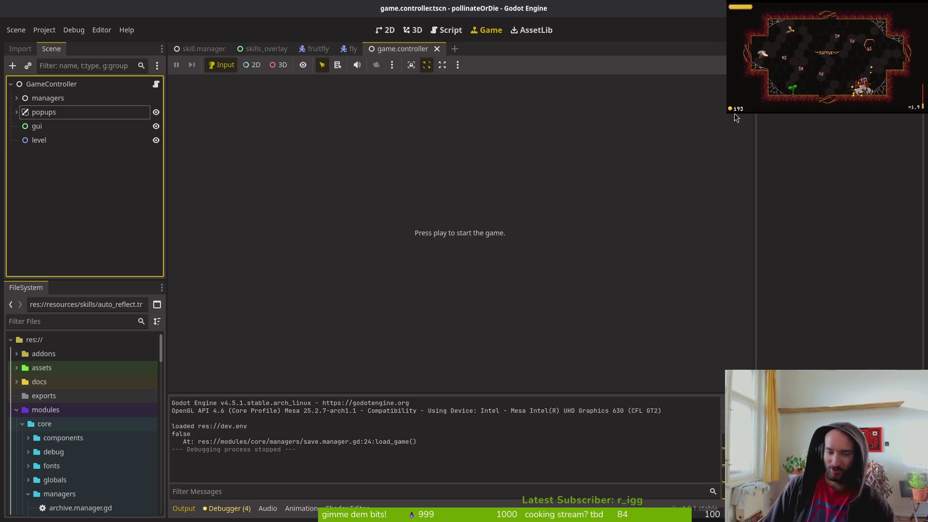
pyautogui.hotkey('alt', 'Tab')
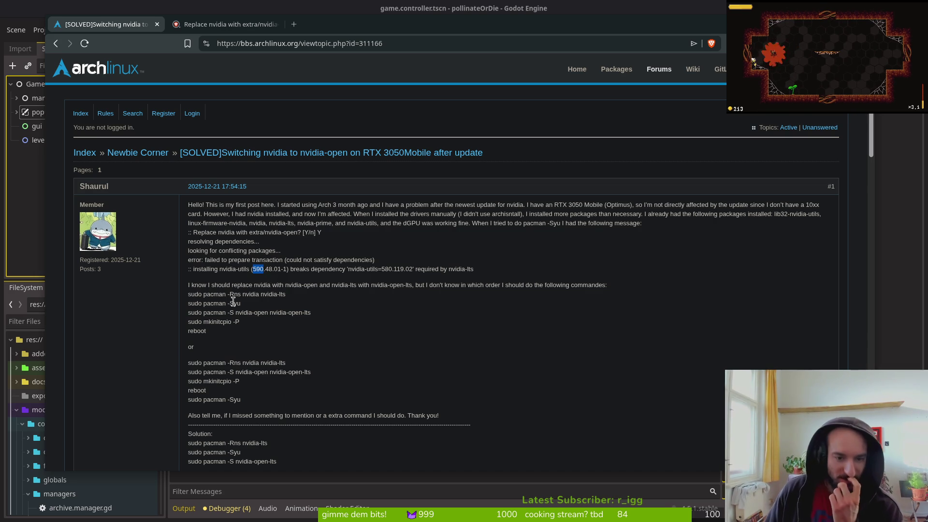
# Select the dependency error line requiring version 580.119.02, then close the thread and browser.
pyautogui.moveTo(381, 269)
pyautogui.mouseDown()
pyautogui.moveTo(420, 269)
pyautogui.moveTo(412, 269)
pyautogui.mouseUp()
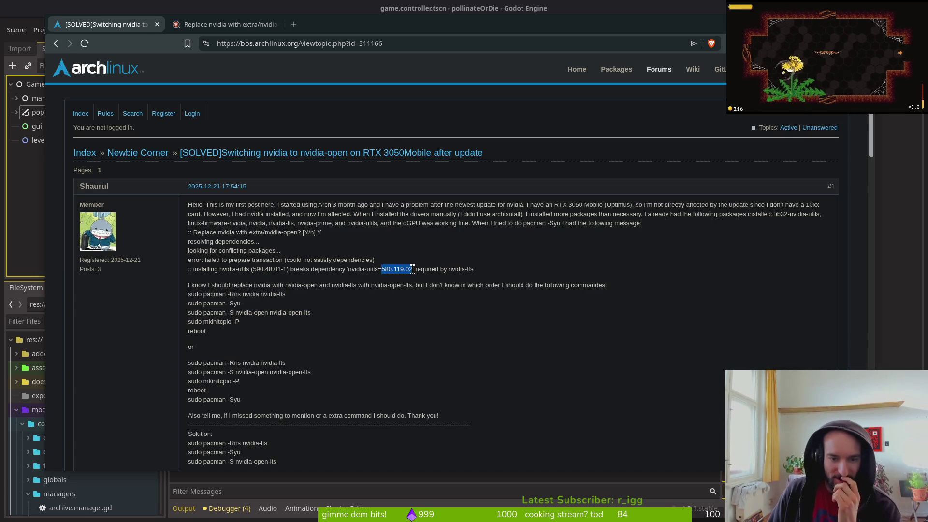
pyautogui.tripleClick(413, 268)
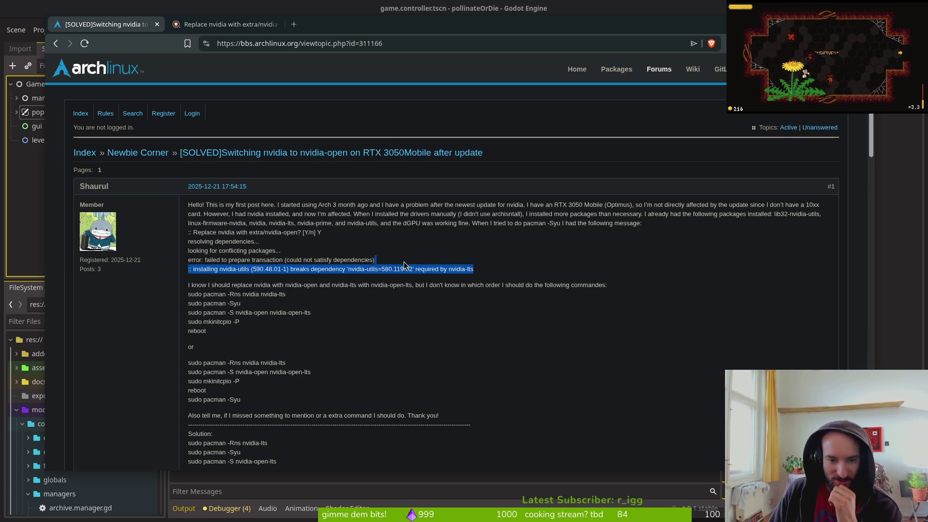
pyautogui.click(288, 284)
pyautogui.scroll(-4, 342, 327)
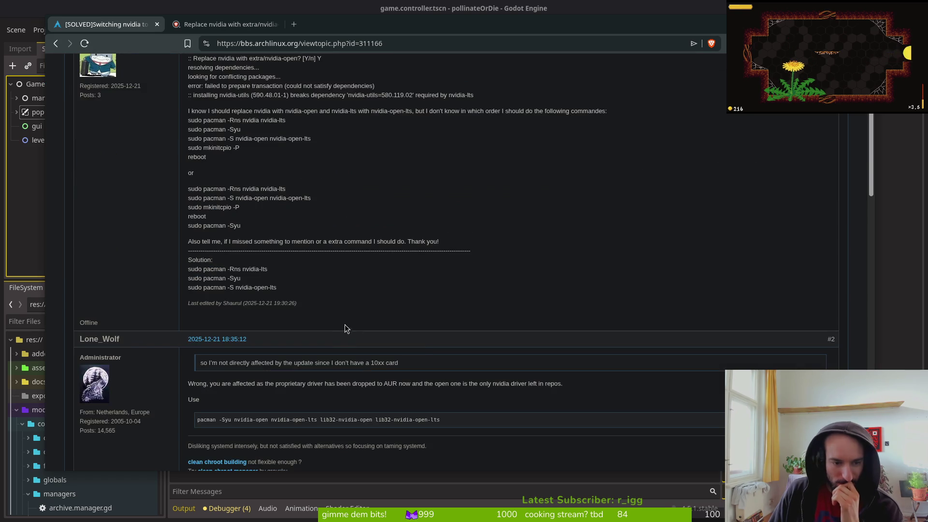
pyautogui.scroll(4, 384, 329)
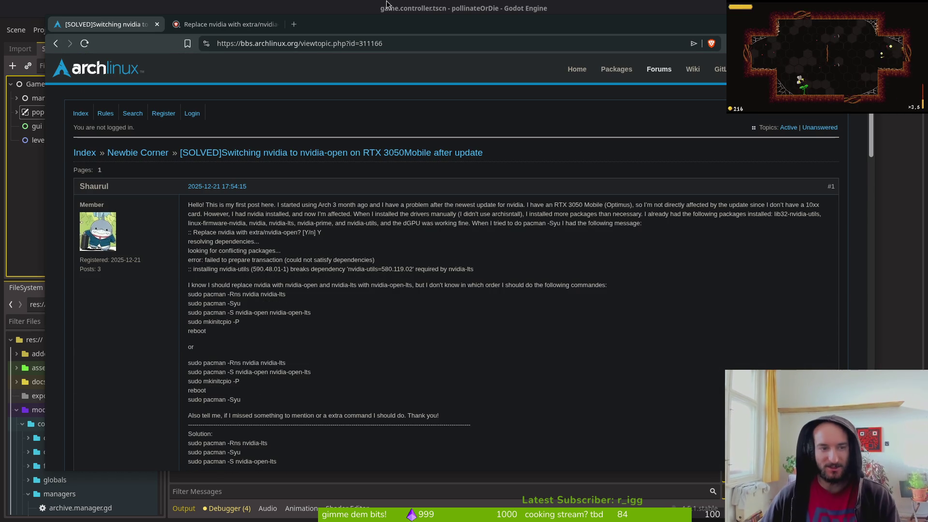
pyautogui.middleClick(103, 26)
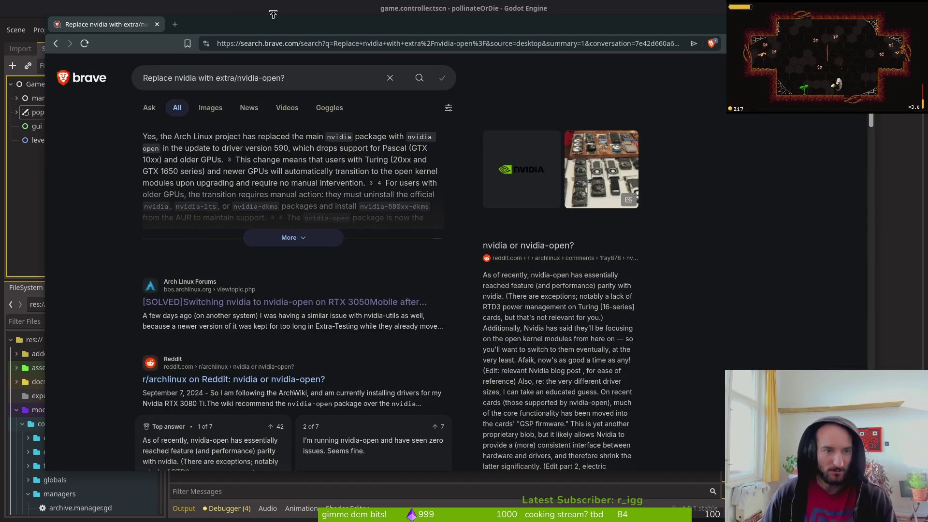
pyautogui.hotkey('ctrl', 'w')
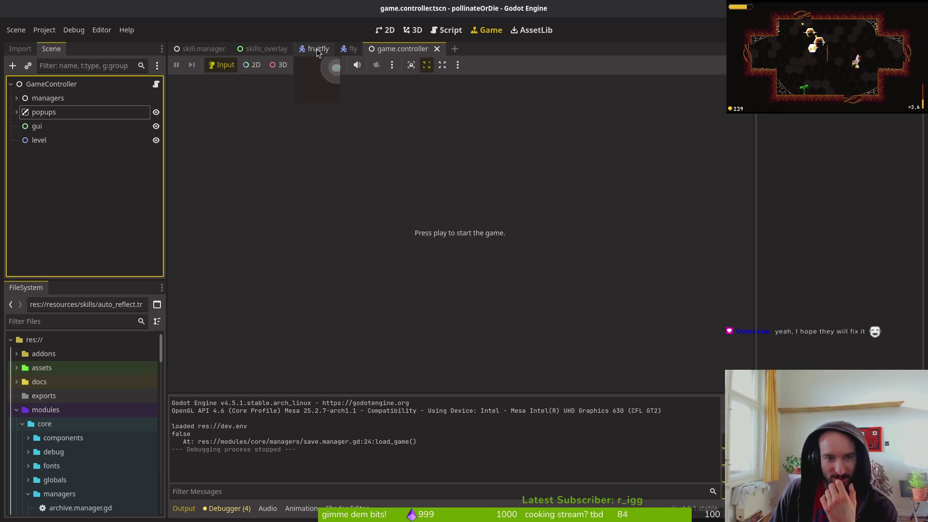
# Close the fruitfly, fly, skills_overlay and game.controller scene tabs, then switch to Vim.
pyautogui.click(317, 49)
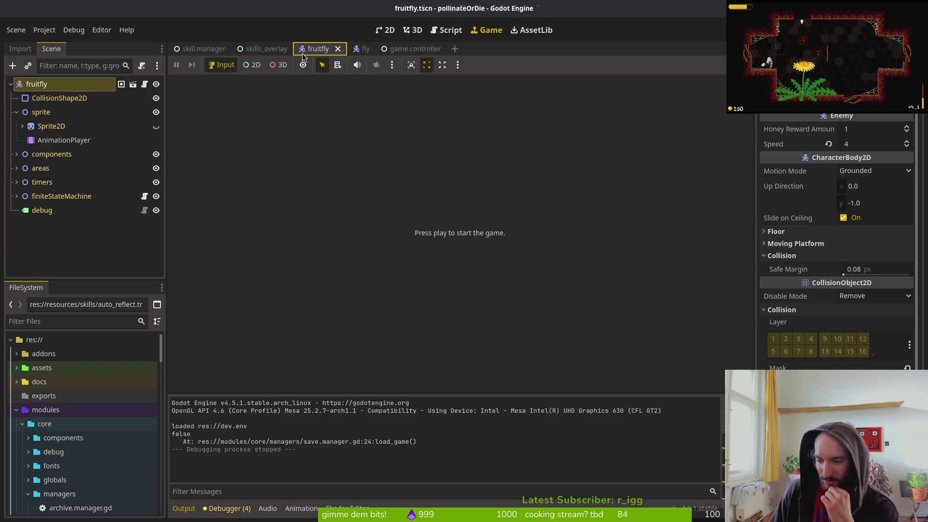
pyautogui.middleClick(302, 53)
pyautogui.middleClick(302, 53)
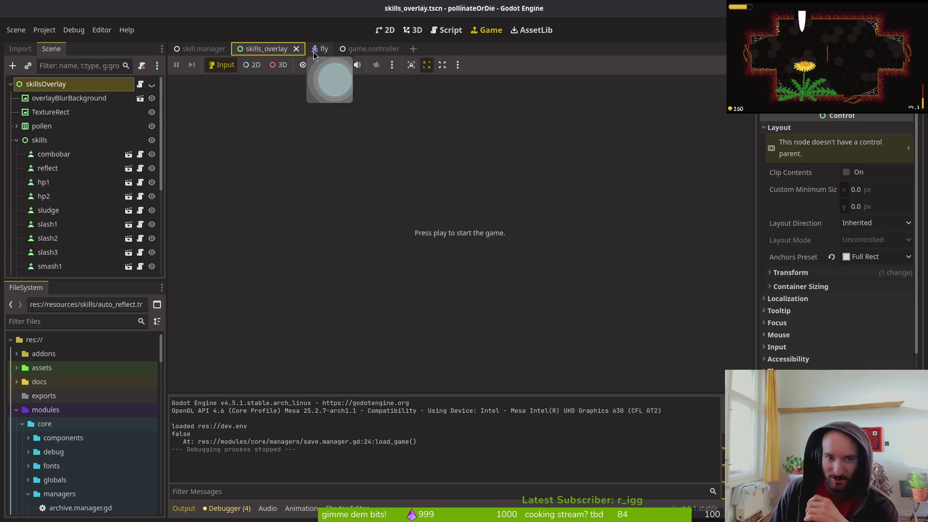
pyautogui.middleClick(264, 51)
pyautogui.middleClick(263, 50)
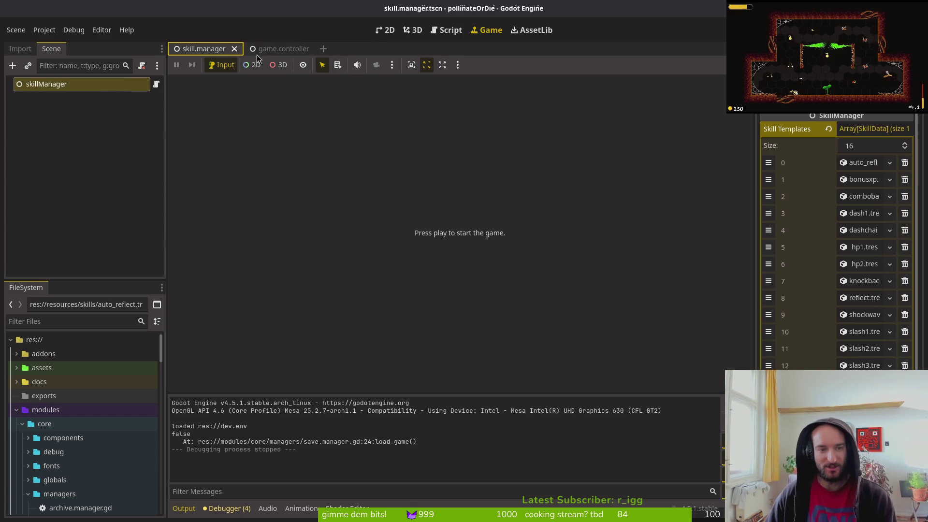
pyautogui.click(74, 142)
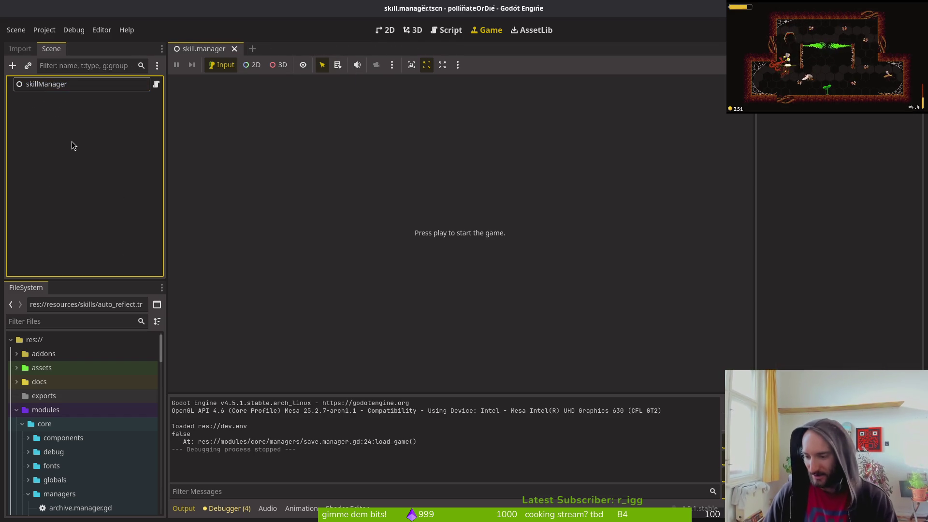
pyautogui.hotkey('alt', 'Tab')
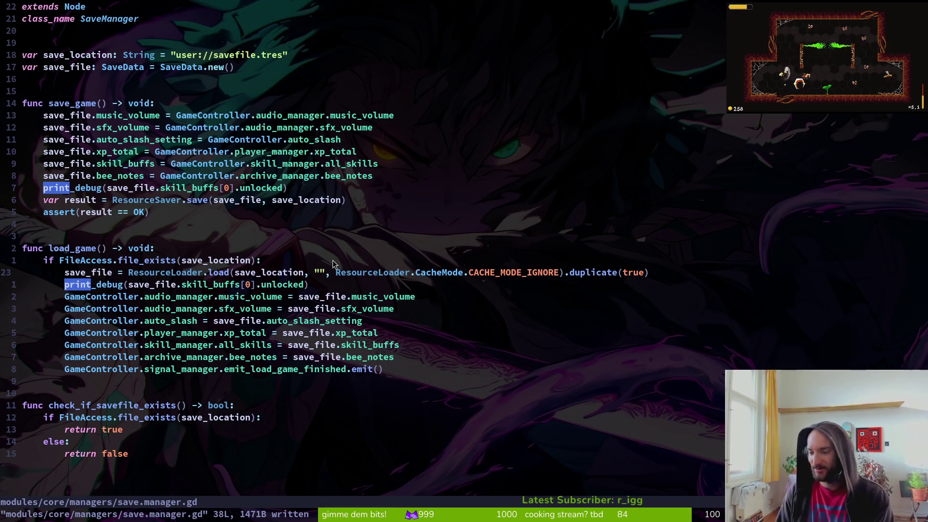
# Move the Vim cursor up to the print_debug line in save_game.
pyautogui.press('7')
pyautogui.press('k')
pyautogui.press('%')
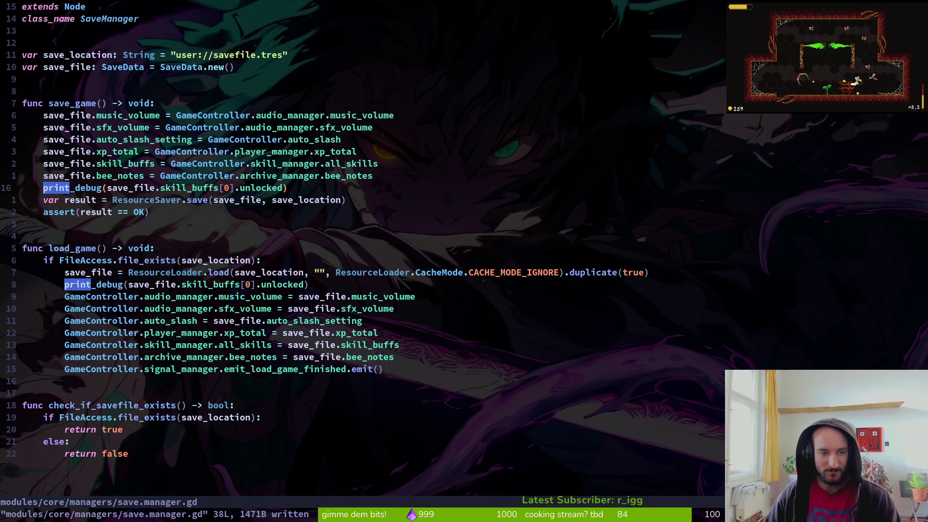
# Review GitLab issue #641 on skills not loading, then run the game with F5.
pyautogui.hotkey('alt', 'Tab')
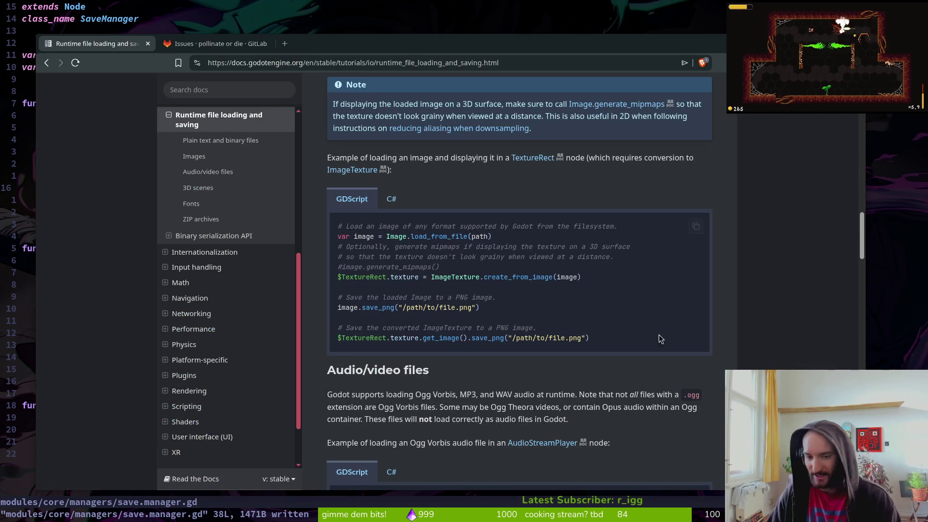
pyautogui.click(239, 29)
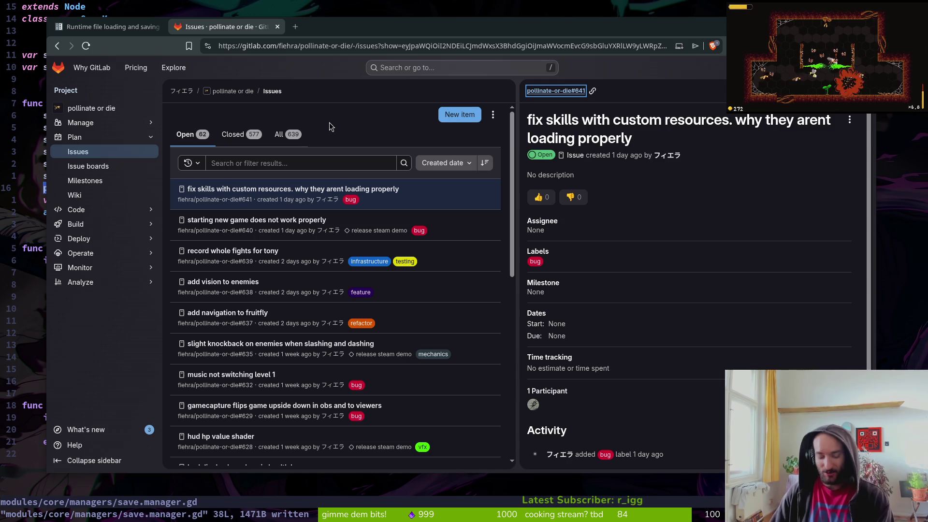
pyautogui.hotkey('alt', 'Tab')
pyautogui.press('F5')
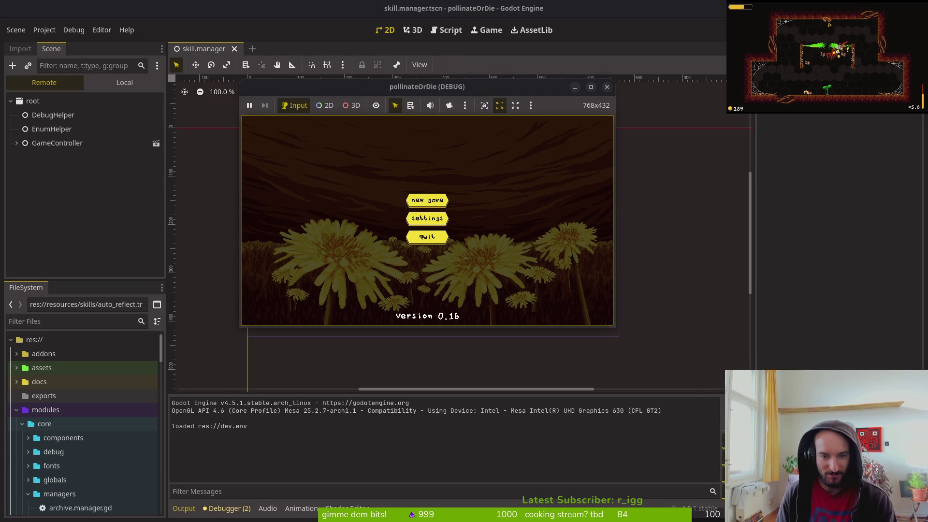
# Start a new game, save and quit, reload the save, check the skill tree, then stop the game.
pyautogui.press('Return')
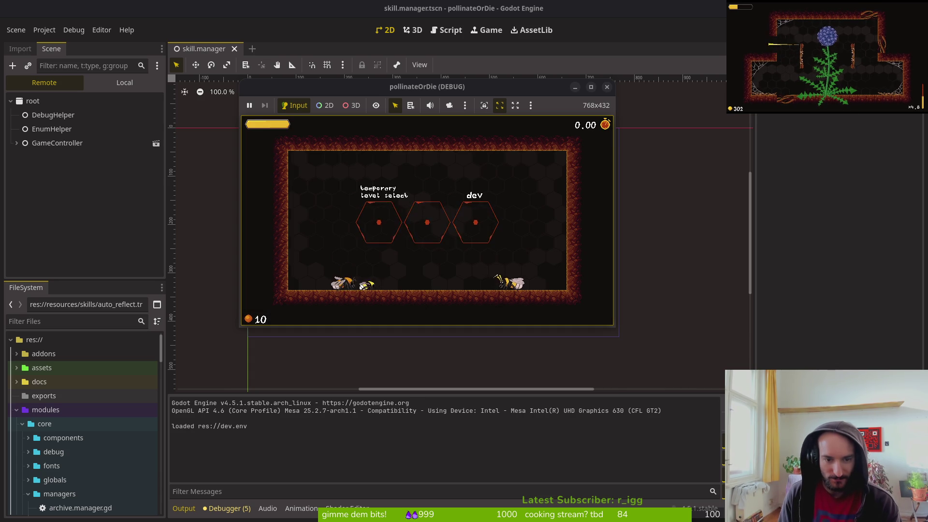
pyautogui.press('Escape')
pyautogui.press('Down')
pyautogui.press('Down')
pyautogui.press('Down')
pyautogui.press('Return')
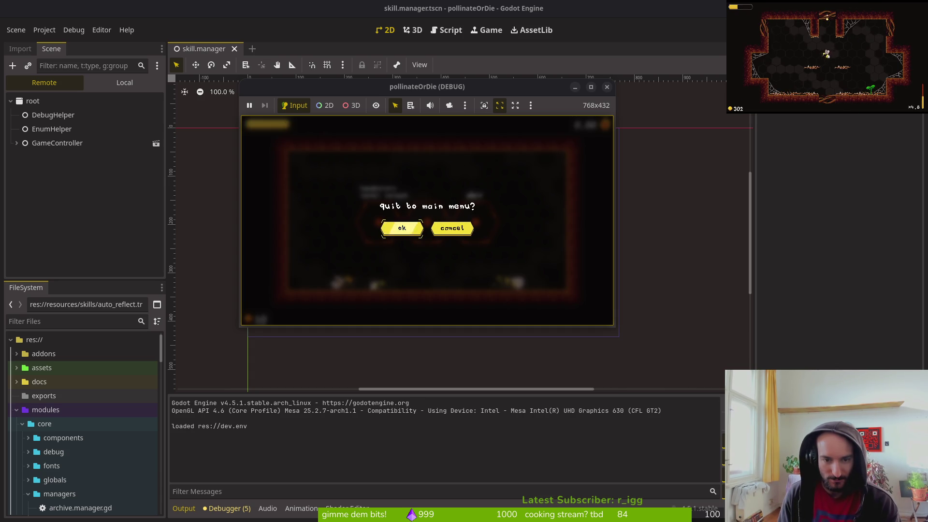
pyautogui.press('Return')
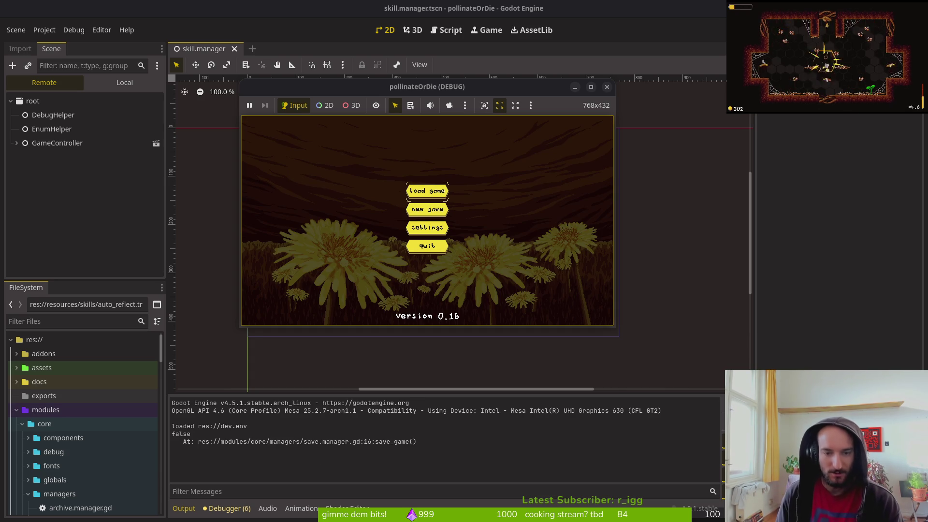
pyautogui.press('Return')
pyautogui.press('Tab')
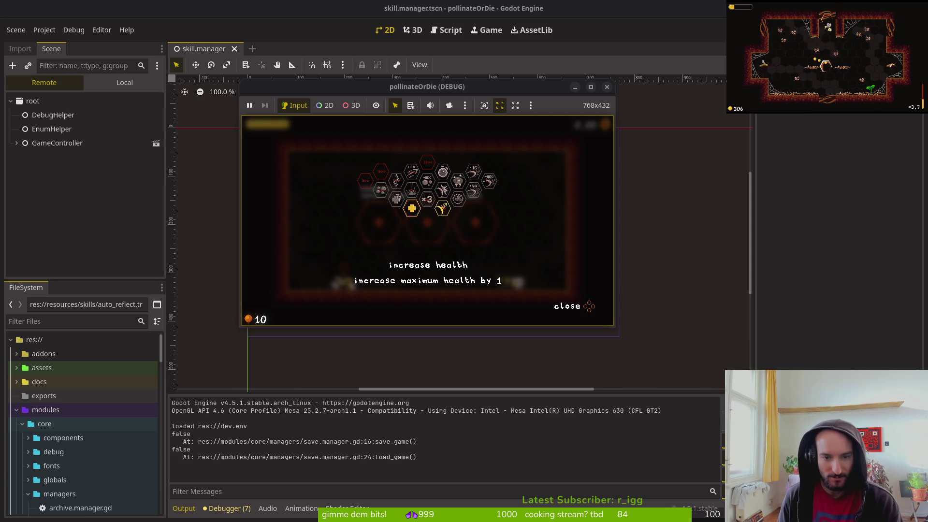
pyautogui.press('Escape')
pyautogui.press('Down')
pyautogui.press('Down')
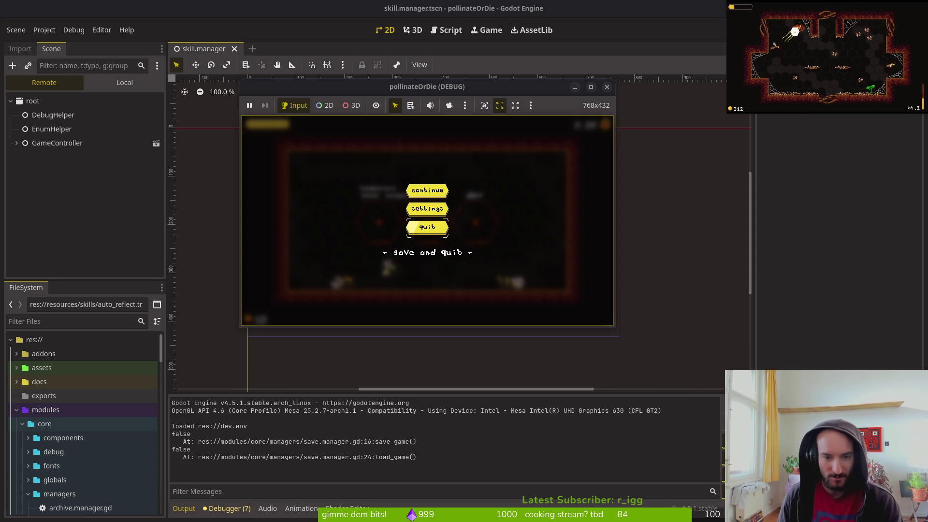
pyautogui.press('Return')
pyautogui.press('Return')
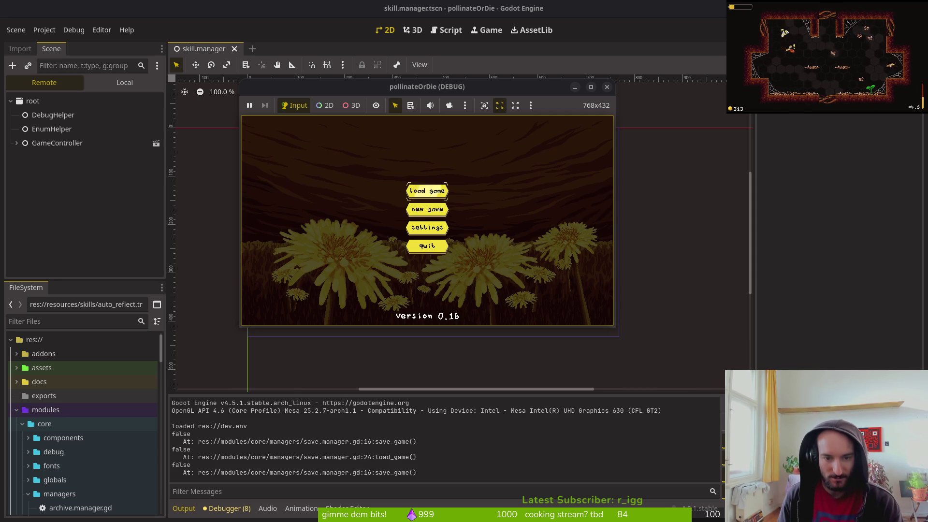
pyautogui.press('F8')
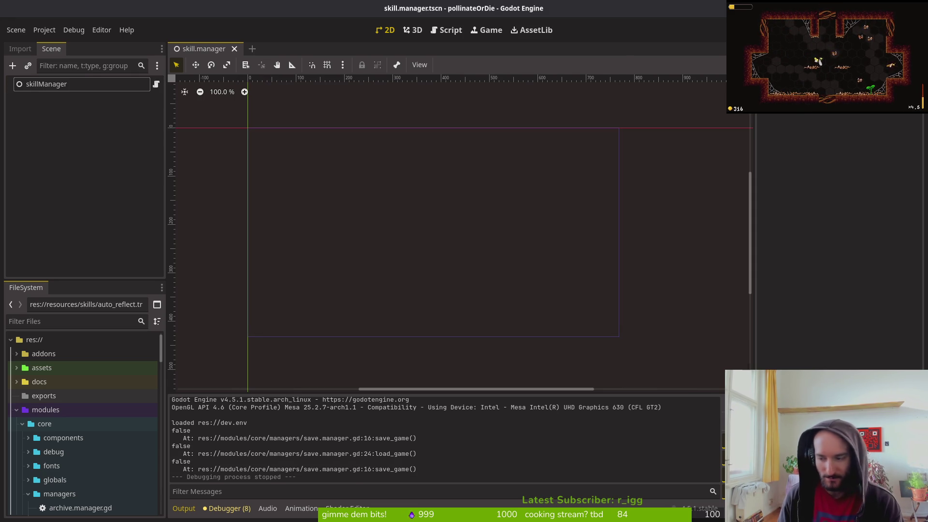
# Rerun and load the save, check the knockback damage skill's cost, then close the game and return to Vim.
pyautogui.press('F5')
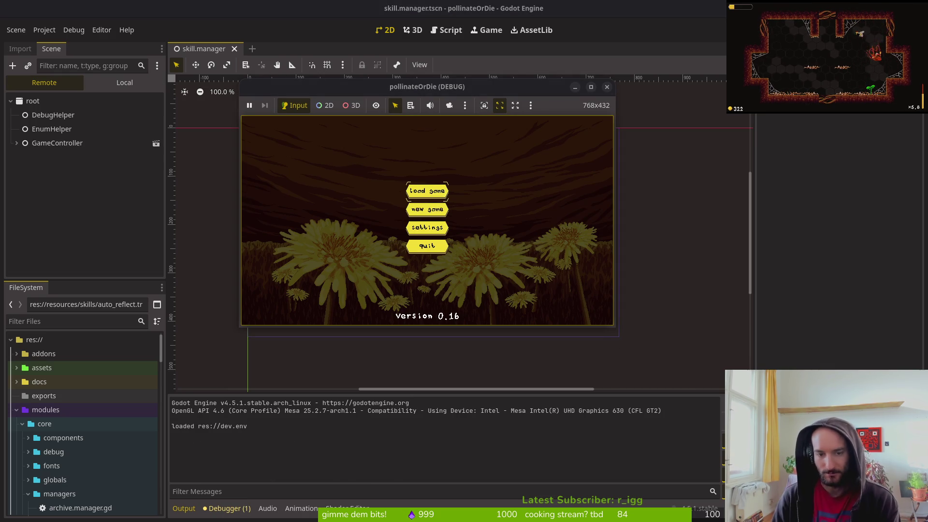
pyautogui.press('Return')
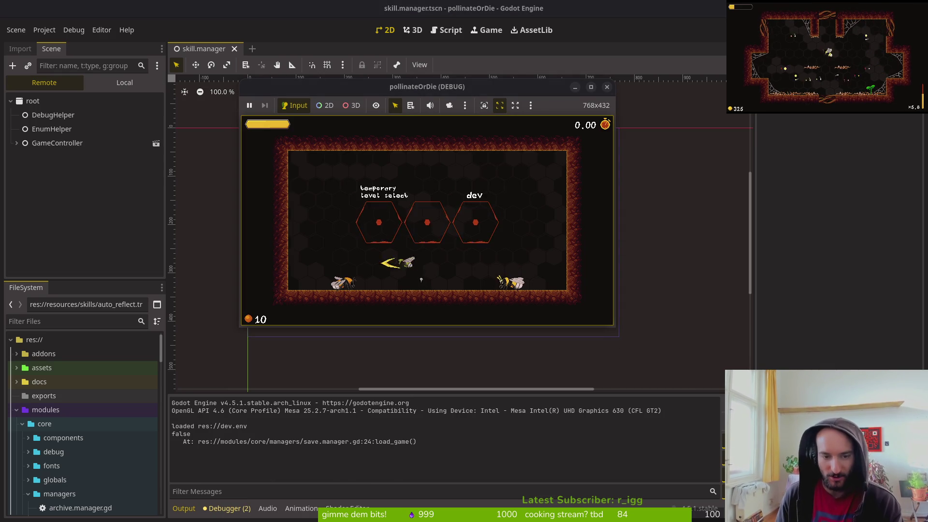
pyautogui.press('Tab')
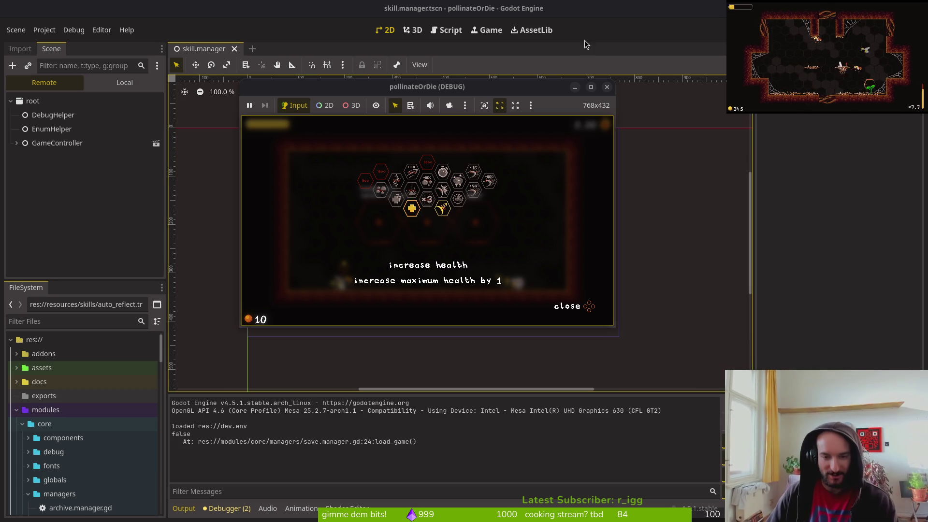
pyautogui.press('Right')
pyautogui.click(607, 88)
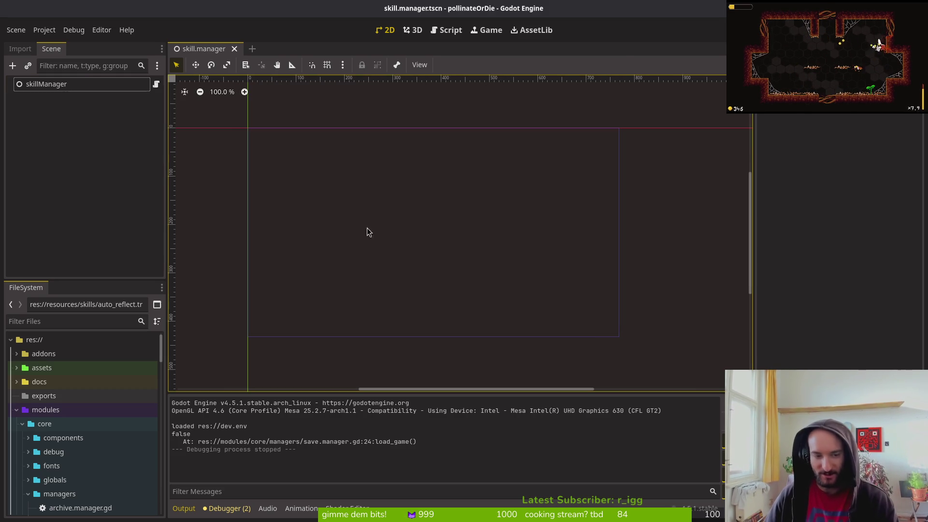
pyautogui.hotkey('alt', 'Tab')
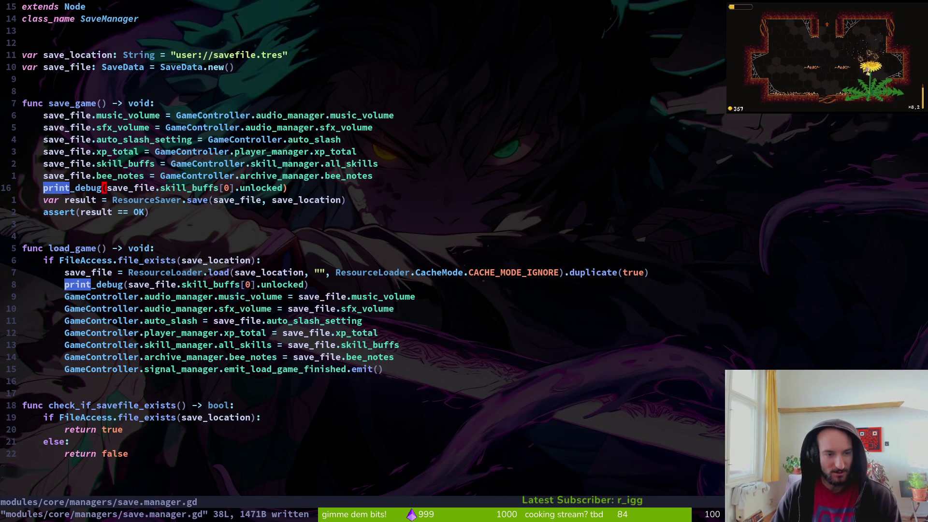
# Delete the print_debug lines in save_game and load_game and save with :w.
pyautogui.press('d')
pyautogui.press('d')
pyautogui.press('j')
pyautogui.press('j')
pyautogui.press('j')
pyautogui.press('j')
pyautogui.press('j')
pyautogui.press('j')
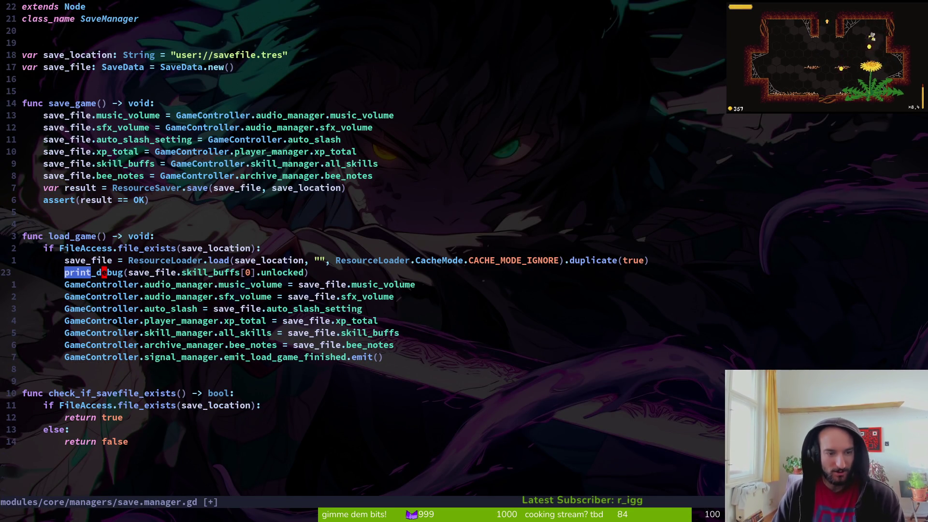
pyautogui.press('d')
pyautogui.press('d')
pyautogui.write(':w')
pyautogui.press('Return')
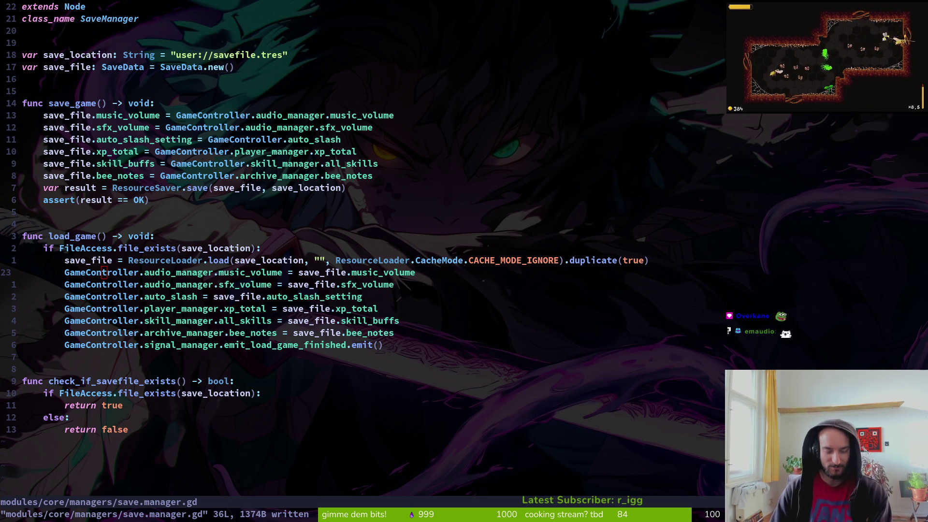
pyautogui.click(500, 386)
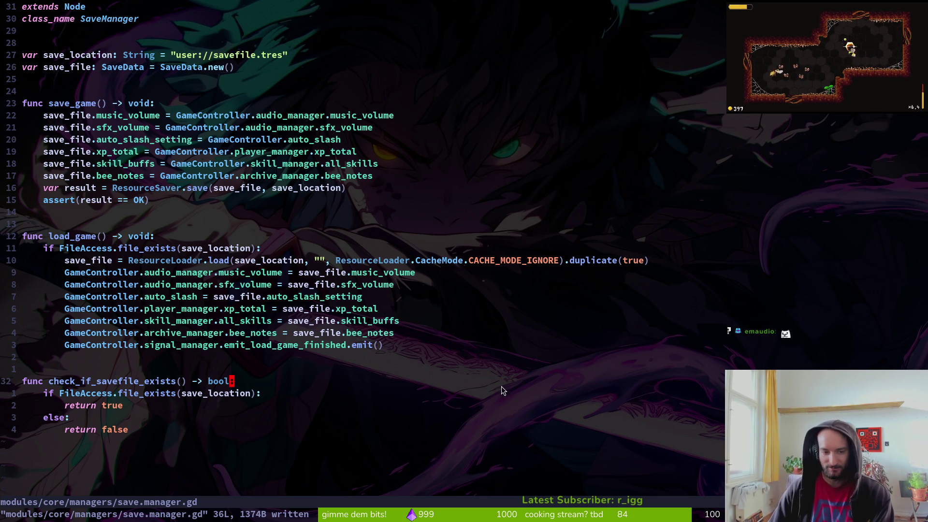
# Quit Vim with :q and open tig's status view of the changed files.
pyautogui.write(':q')
pyautogui.press('Return')
pyautogui.write('tig')
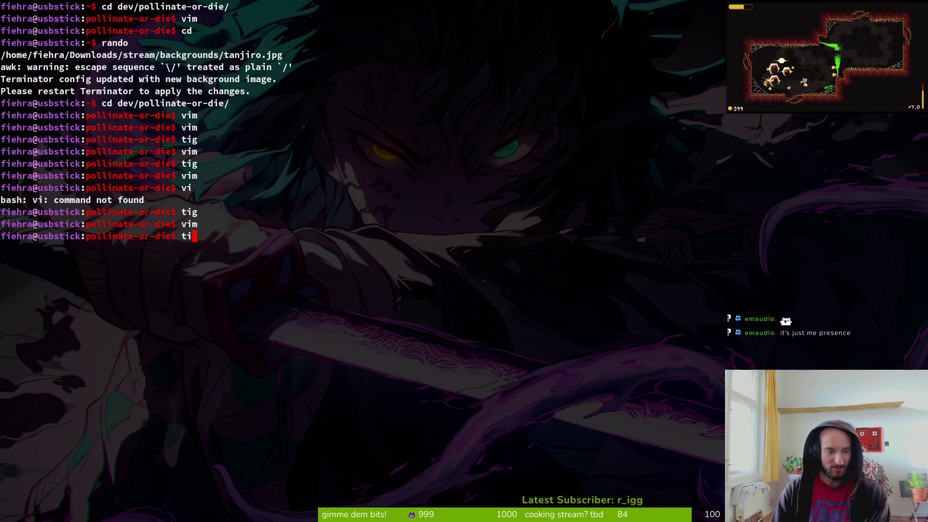
pyautogui.press('Return')
pyautogui.press('Down')
pyautogui.press('Down')
pyautogui.press('Down')
pyautogui.press('Up')
pyautogui.press('Up')
pyautogui.press('Up')
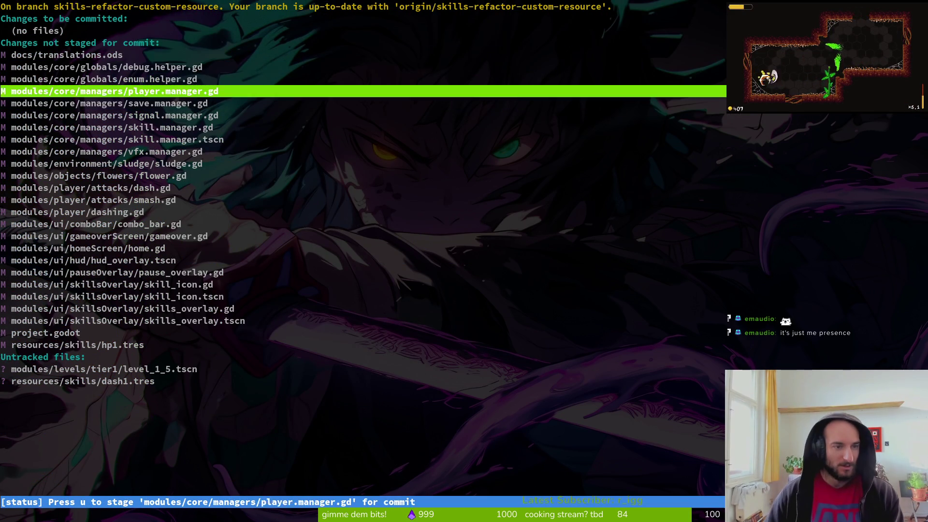
# Review smash.gd's diff, where the reflect check now uses get_skill_by_enum(...).active, then quit tig.
pyautogui.press('Down')
pyautogui.press('Down')
pyautogui.press('Down')
pyautogui.press('Up')
pyautogui.press('Up')
pyautogui.press('Return')
pyautogui.press('Down')
pyautogui.press('Down')
pyautogui.press('Down')
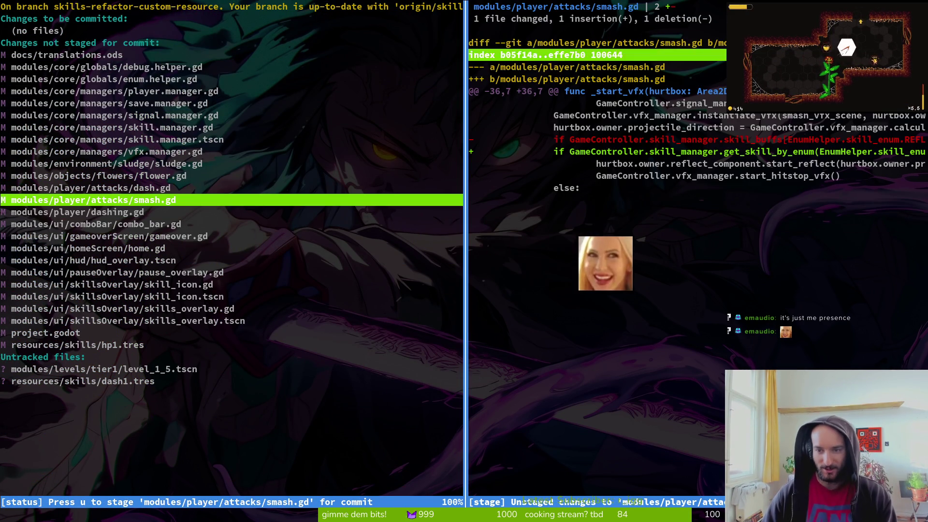
pyautogui.press('O')
pyautogui.press('Down')
pyautogui.press('Down')
pyautogui.press('Down')
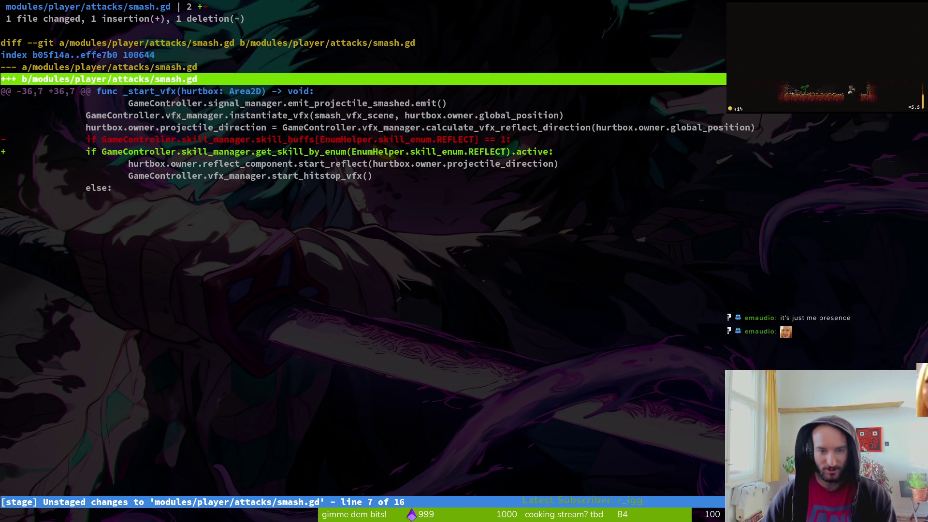
pyautogui.press('Down')
pyautogui.press('Down')
pyautogui.press('Down')
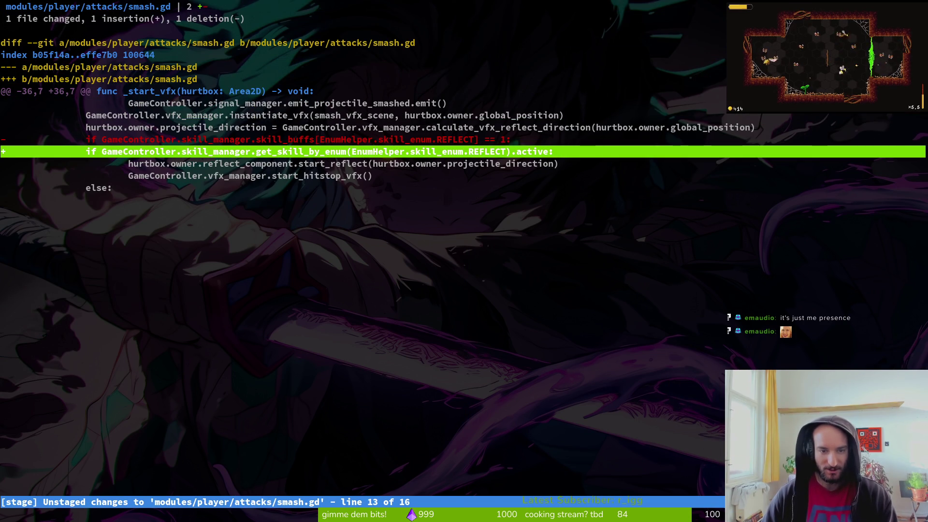
pyautogui.press('q')
pyautogui.press('q')
# Relaunch tig to see the git status list of changed files again.
pyautogui.write('tig')
pyautogui.press('Return')
pyautogui.press('Down')
pyautogui.press('Down')
pyautogui.press('Down')
pyautogui.press('Down')
pyautogui.press('Down')
pyautogui.press('Down')
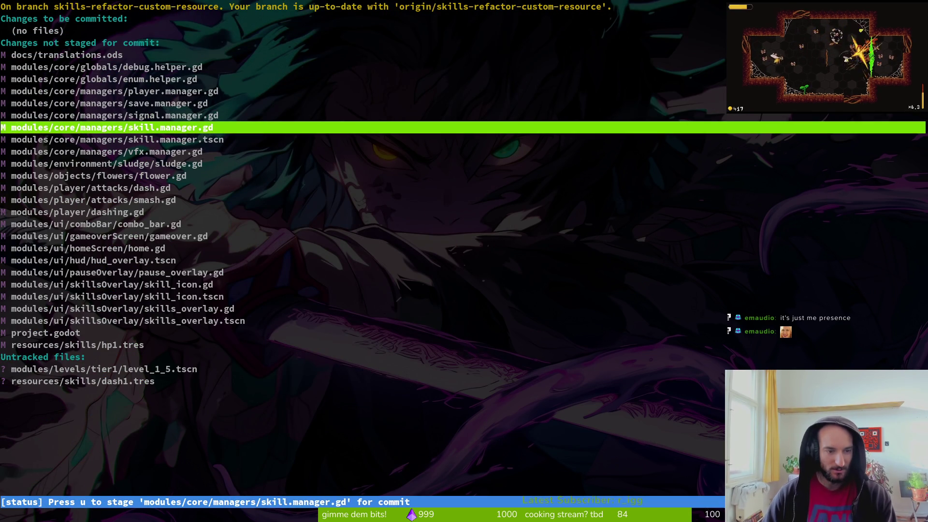
# Leave tig and open debug.helper.gd in Vim through the file finder.
pyautogui.press('q')
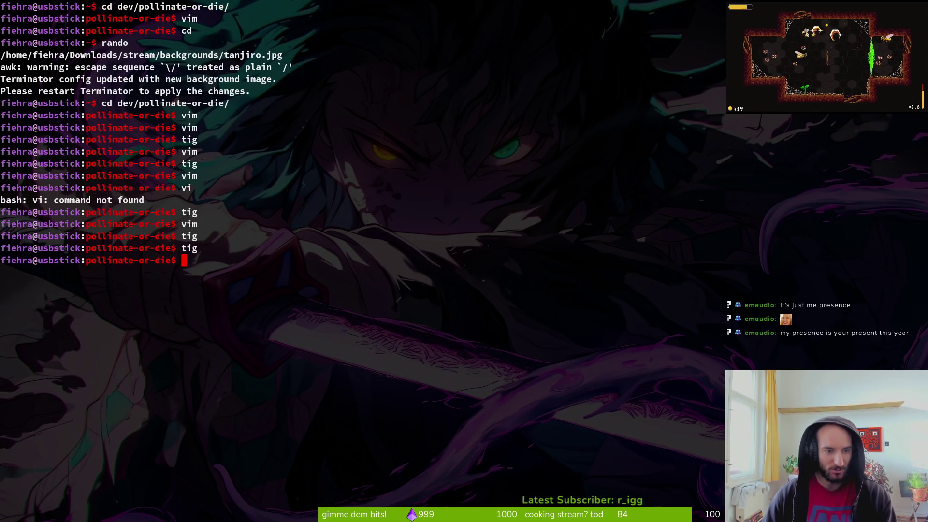
pyautogui.write('vim')
pyautogui.press('Return')
pyautogui.write('debh')
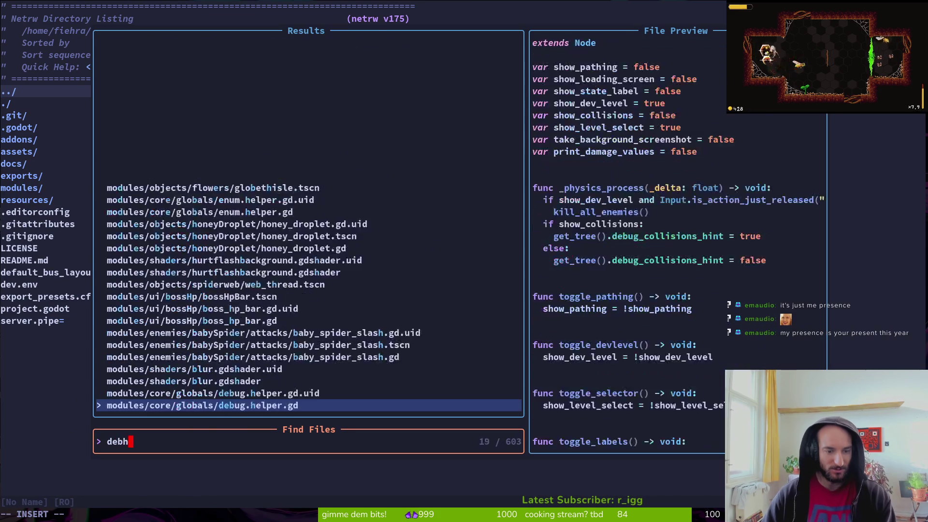
pyautogui.press('Return')
# Set print_damage_values to true in debug.helper.gd and save.
pyautogui.press('}')
pyautogui.write('k')
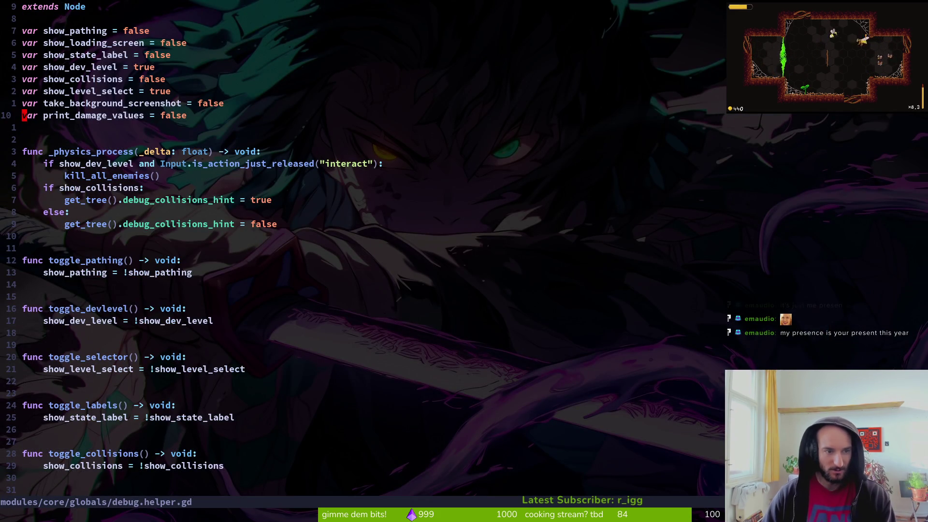
pyautogui.write('ciwtrue')
pyautogui.press('Escape')
pyautogui.hotkey('ctrl', 's')
# Move up to the show_state_label setting, then write debug.helper.gd and quit Vim with :wq.
pyautogui.press('k')
pyautogui.press('k')
pyautogui.press('k')
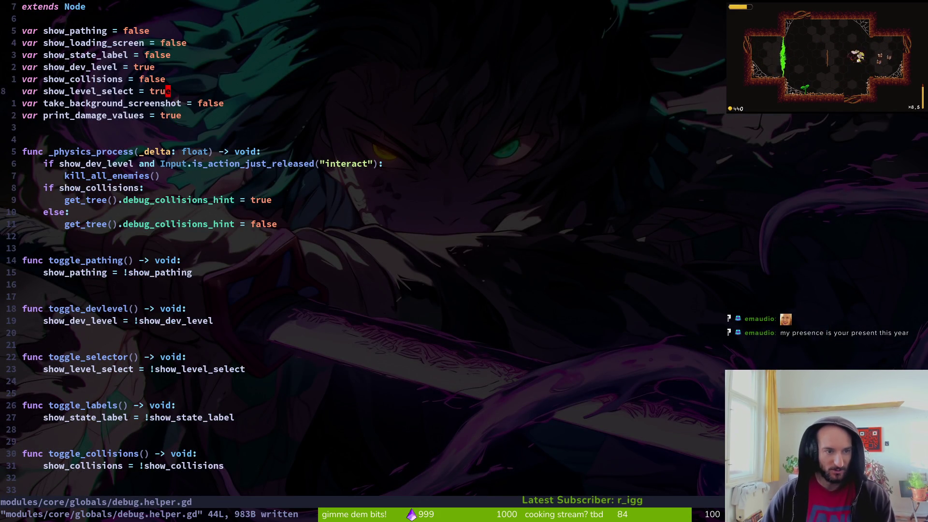
pyautogui.press('k')
pyautogui.press('k')
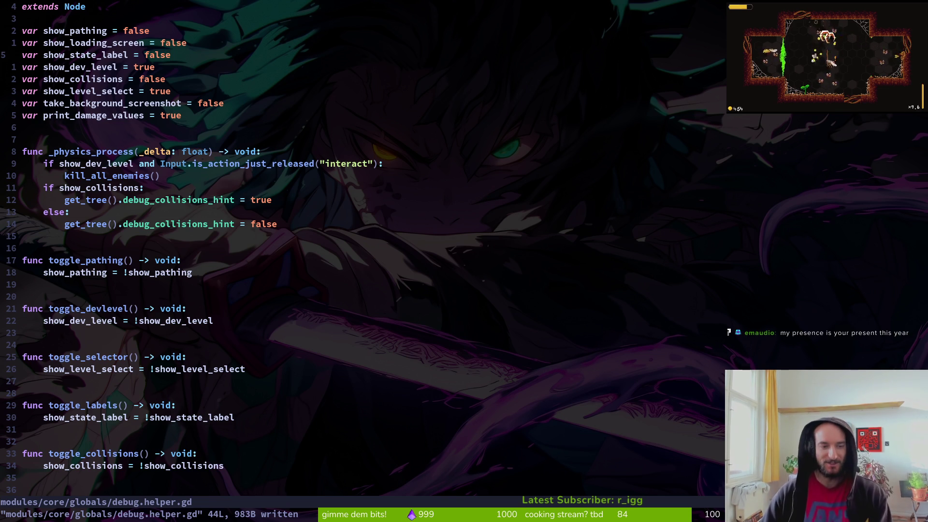
pyautogui.write(':wq')
pyautogui.press('Return')
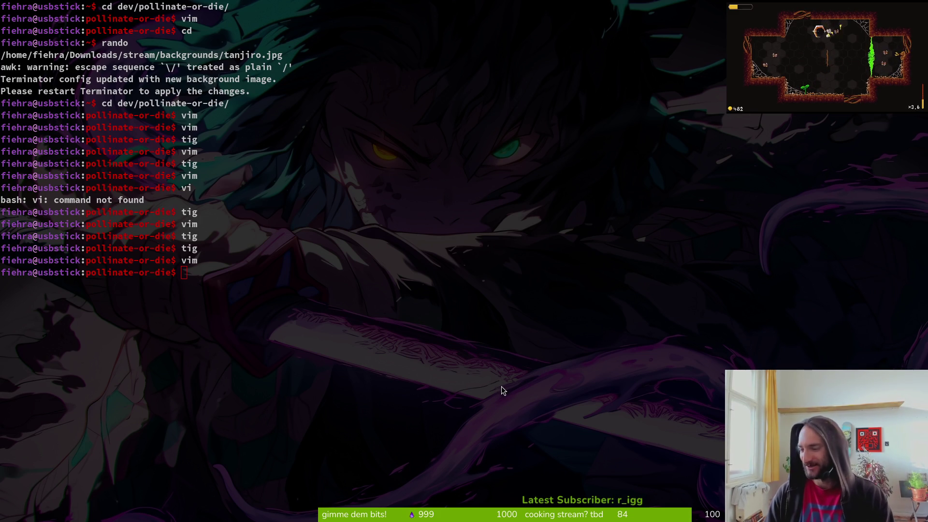
# Run pollinateOrDie from Godot, start a new game and try a slash attack.
pyautogui.hotkey('alt', 'Tab')
pyautogui.press('F5')
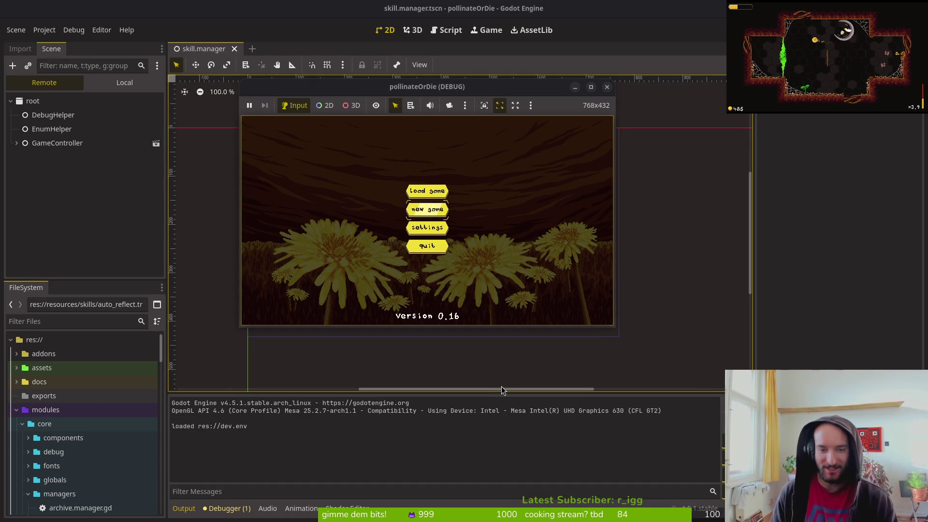
pyautogui.press('Return')
pyautogui.press('Left')
pyautogui.press('space')
pyautogui.press('space')
pyautogui.press('space')
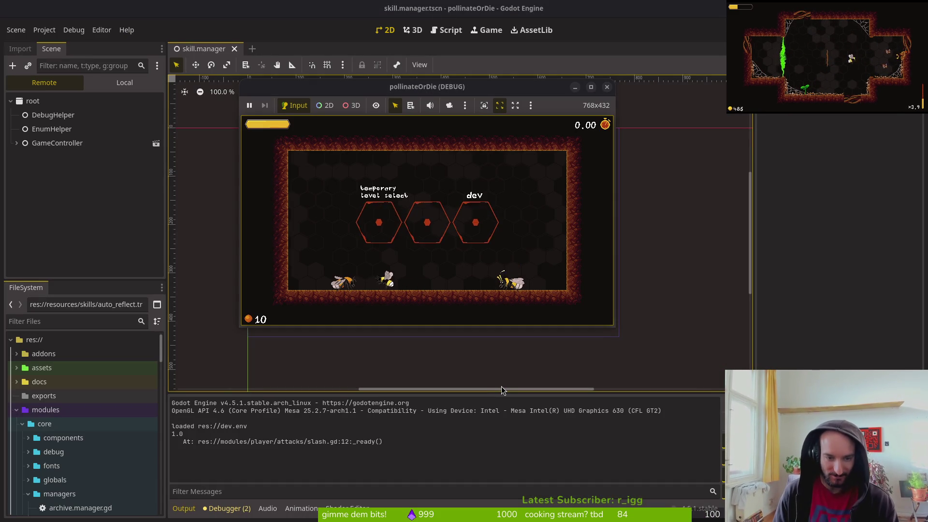
# Browse the skill tree to the slash damage skill, close it, and refocus the editor.
pyautogui.press('Up')
pyautogui.press('Right')
pyautogui.press('Right')
pyautogui.press('Right')
pyautogui.press('Left')
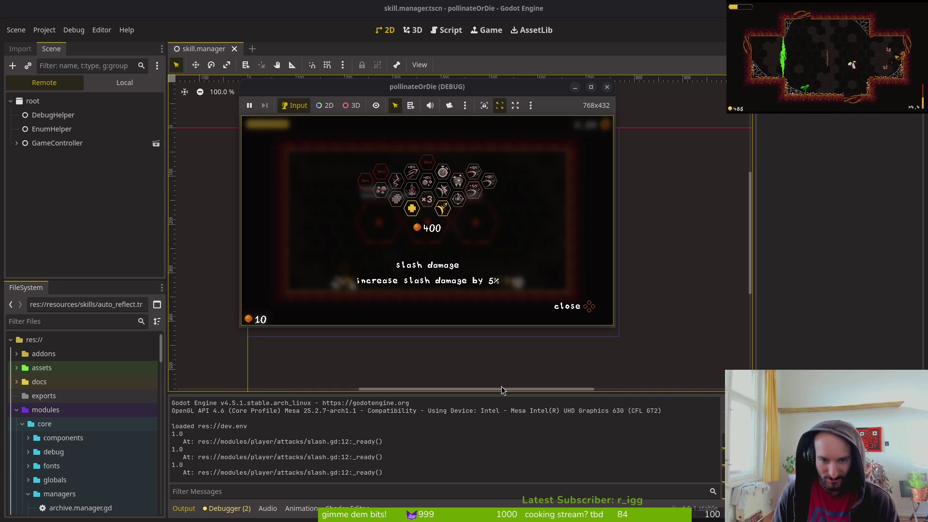
pyautogui.press('Escape')
pyautogui.click(238, 41)
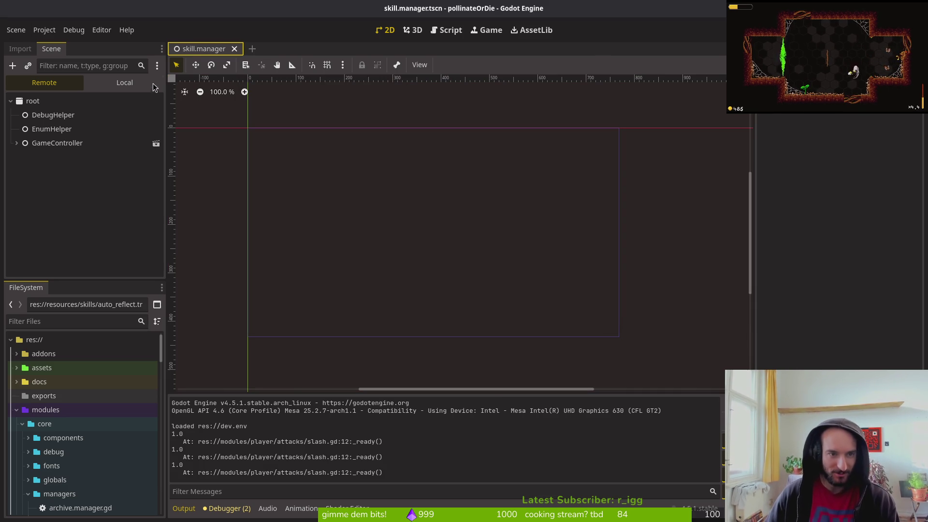
# Select skillManager in the local scene tree and set the auto reflect skill cost to 1.
pyautogui.click(17, 143)
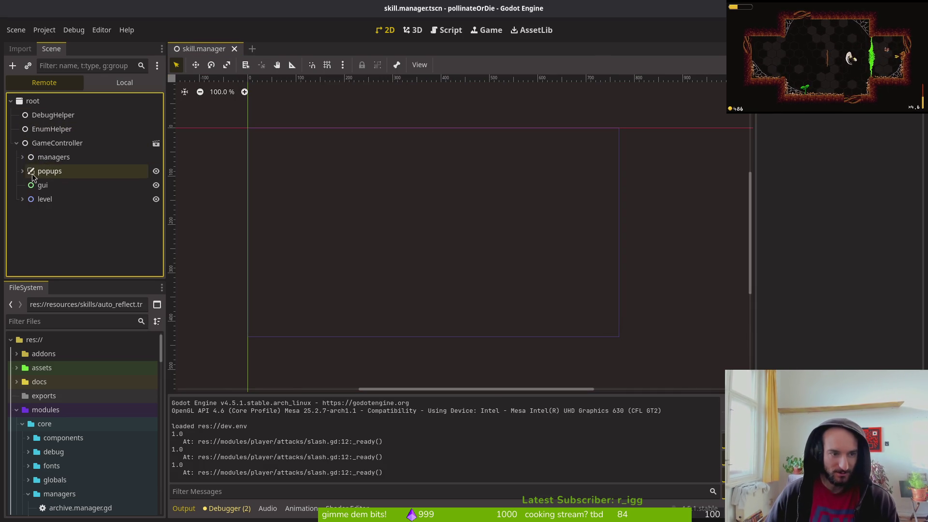
pyautogui.click(104, 83)
pyautogui.click(104, 100)
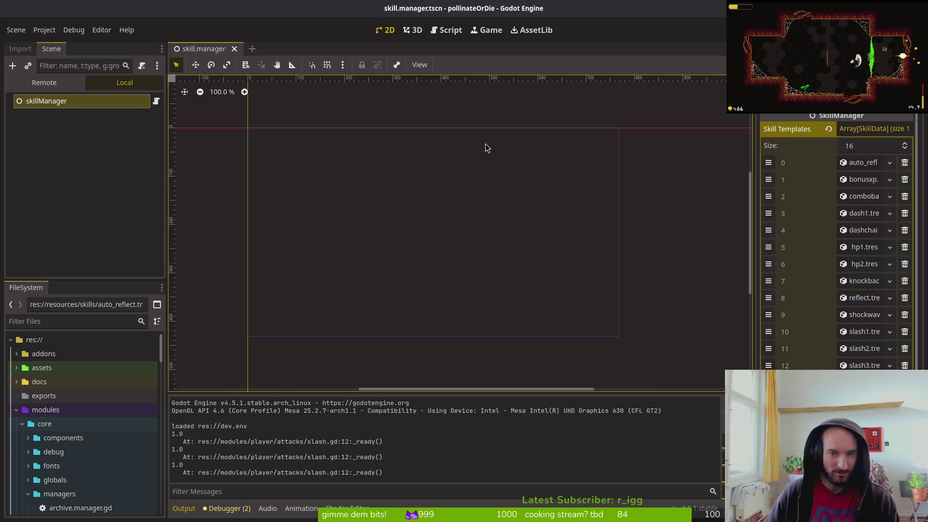
pyautogui.click(857, 164)
pyautogui.click(864, 223)
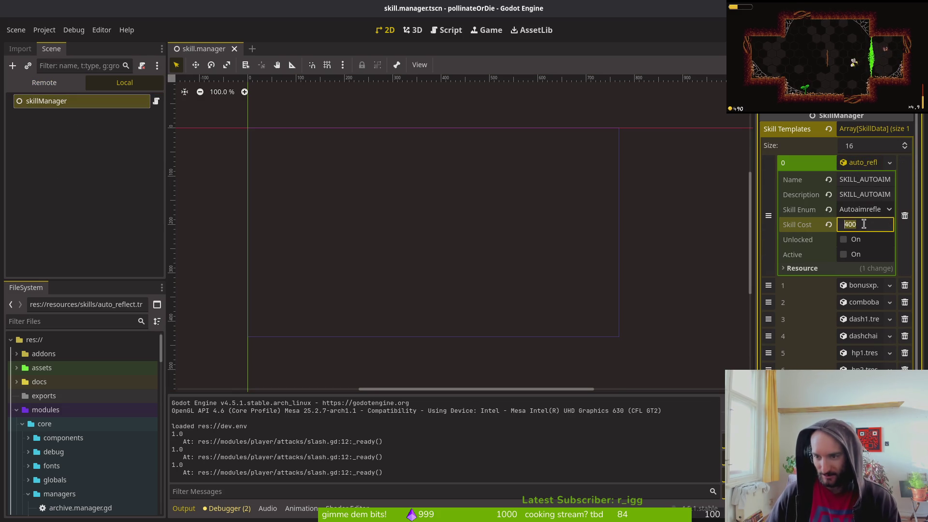
pyautogui.write('1')
pyautogui.press('Return')
# Set the bonusxp and combo bar skill costs to 1 and save.
pyautogui.click(865, 286)
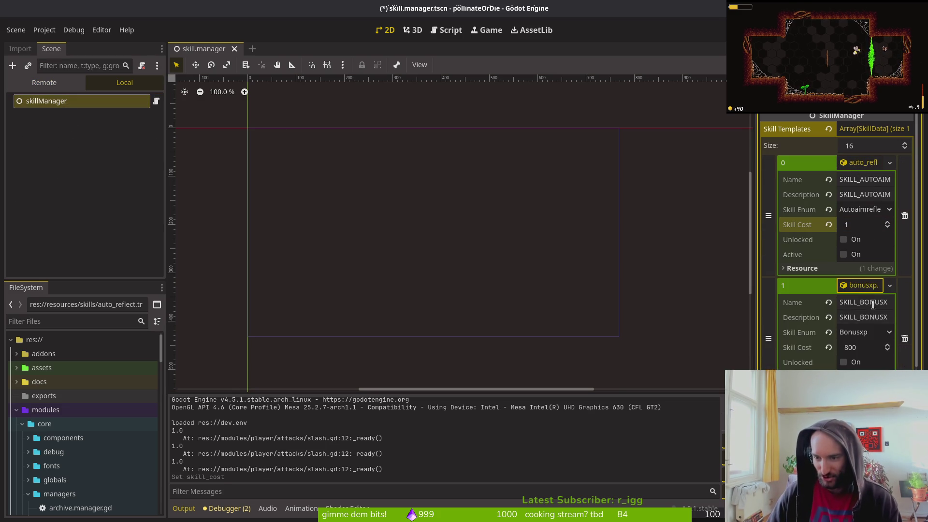
pyautogui.click(868, 351)
pyautogui.write('1')
pyautogui.hotkey('ctrl', 's')
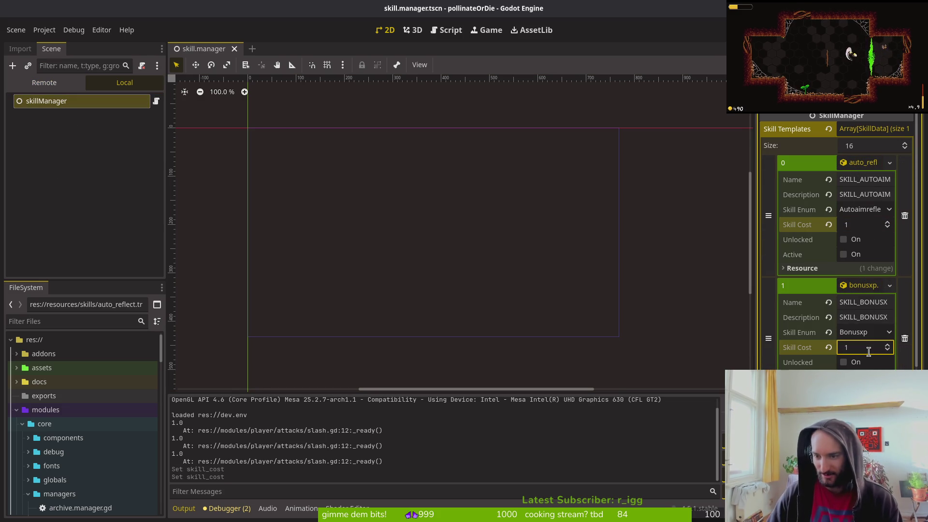
pyautogui.scroll(-5, 881, 275)
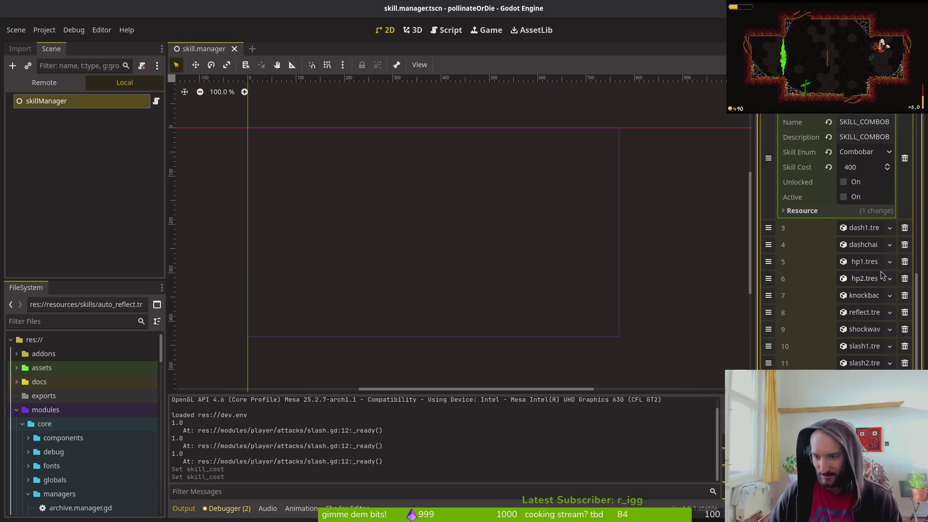
pyautogui.click(866, 167)
pyautogui.write('1')
pyautogui.press('Return')
pyautogui.hotkey('ctrl', 's')
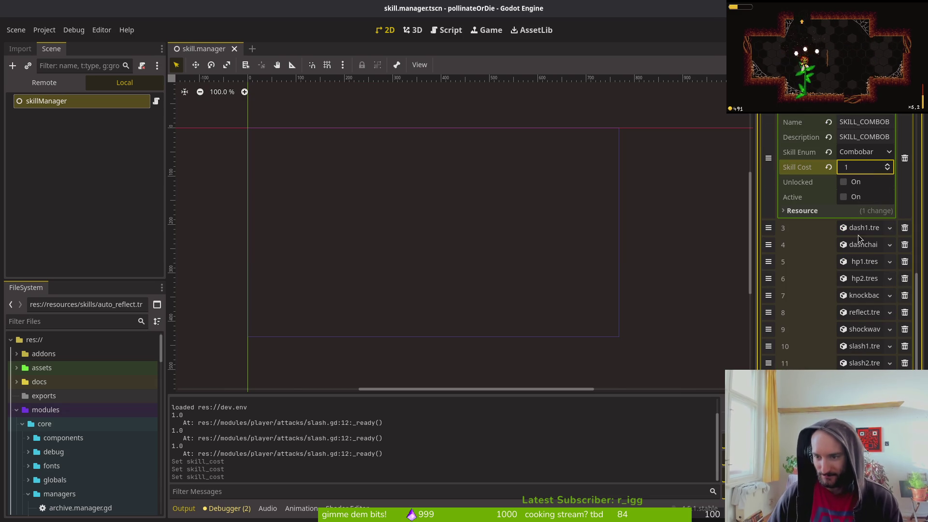
# Set the dash1 cost to 1 and expand the dashchains, hp1, hp2 and knockback templates.
pyautogui.click(861, 228)
pyautogui.click(860, 290)
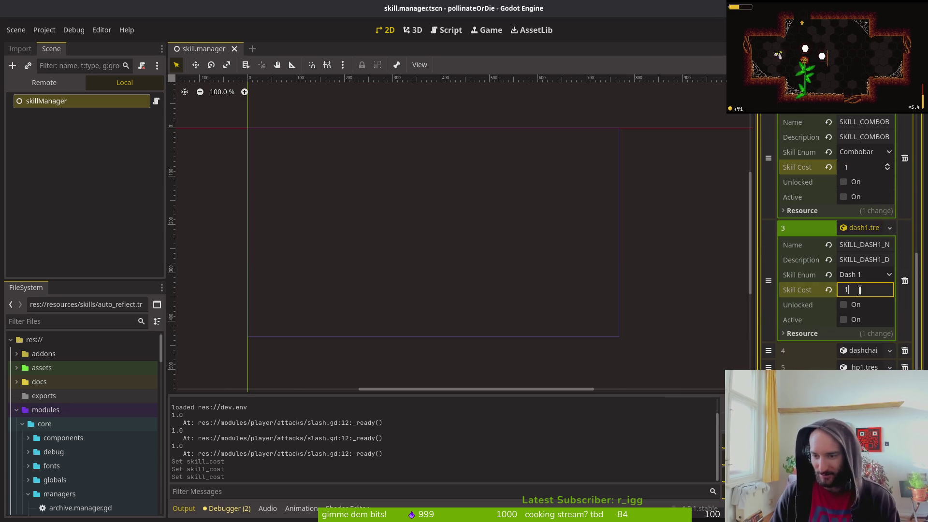
pyautogui.press('Return')
pyautogui.click(862, 352)
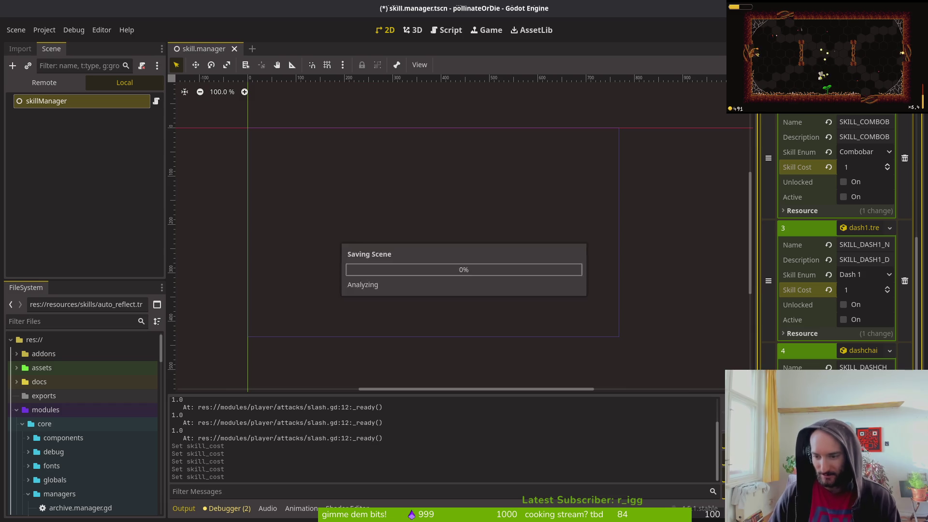
pyautogui.scroll(-4, 865, 290)
pyautogui.click(865, 274)
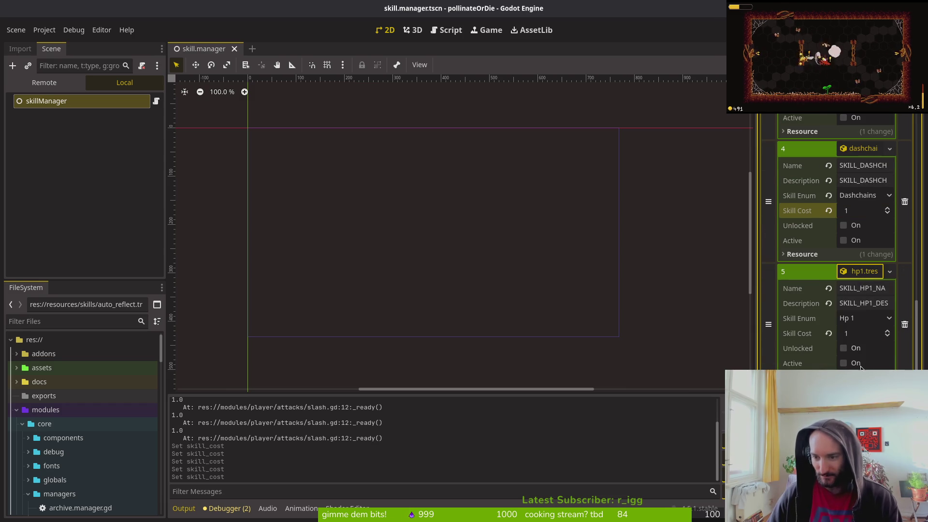
pyautogui.scroll(-4, 865, 242)
pyautogui.click(863, 191)
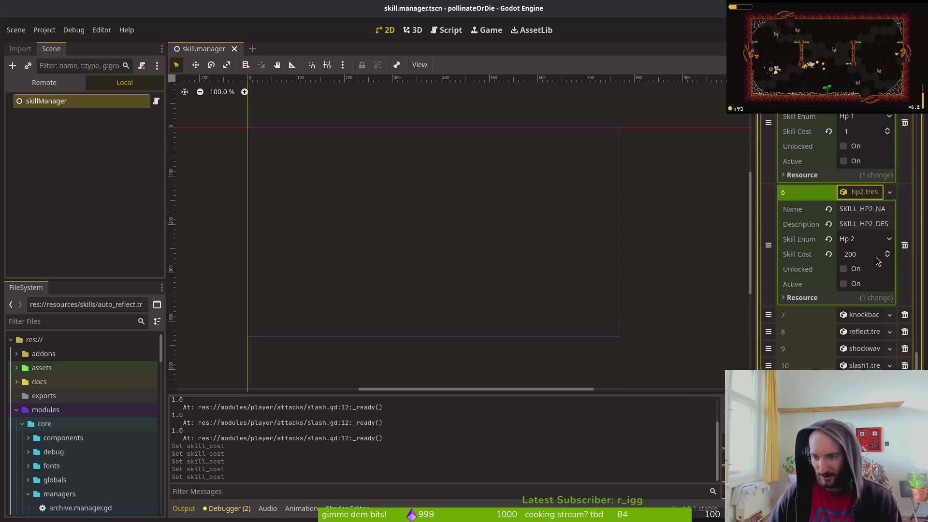
pyautogui.click(857, 315)
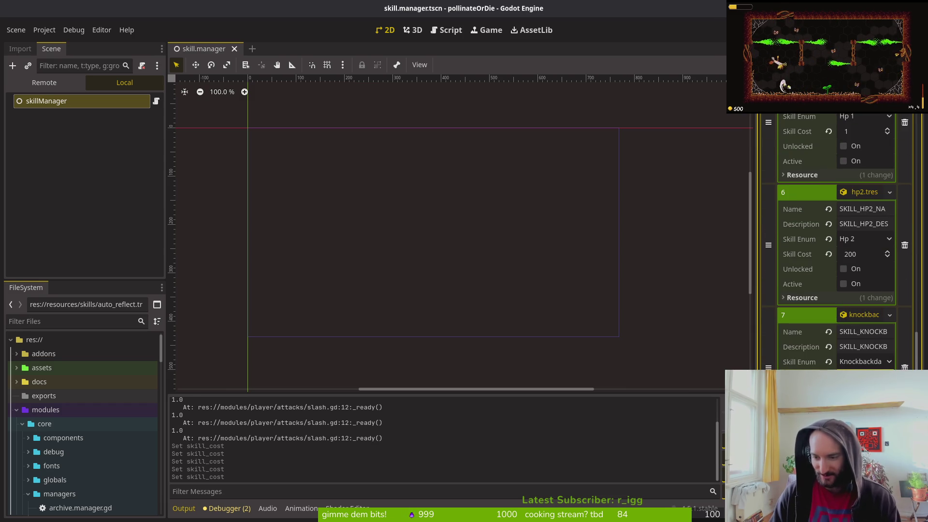
# Expand reflect, set the shockwave cost to 1, expand slash1, and save the scene.
pyautogui.scroll(-2, 860, 266)
pyautogui.click(864, 338)
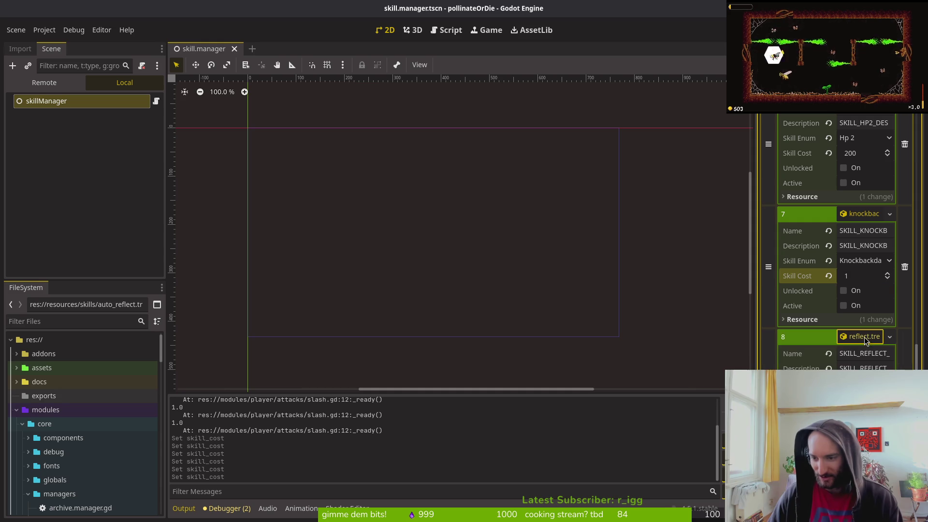
pyautogui.scroll(-5, 841, 242)
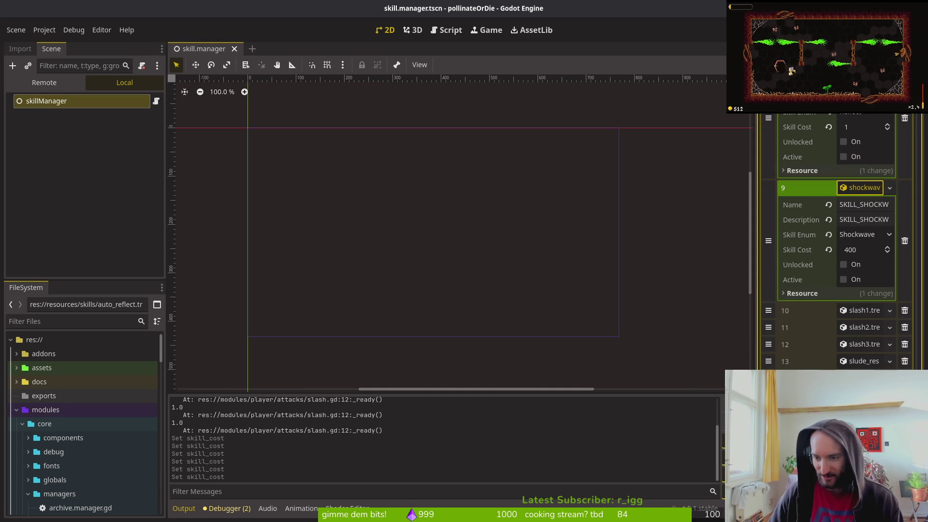
pyautogui.click(869, 250)
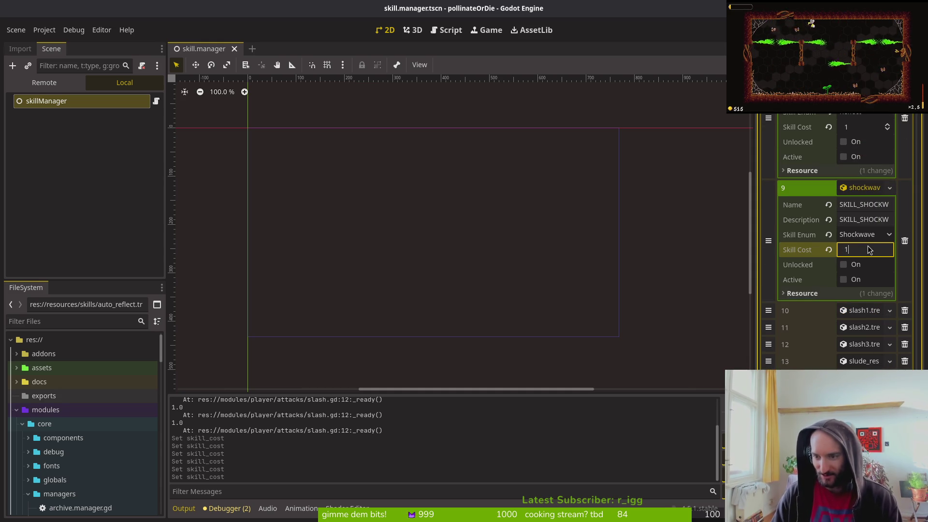
pyautogui.press('Return')
pyautogui.click(858, 314)
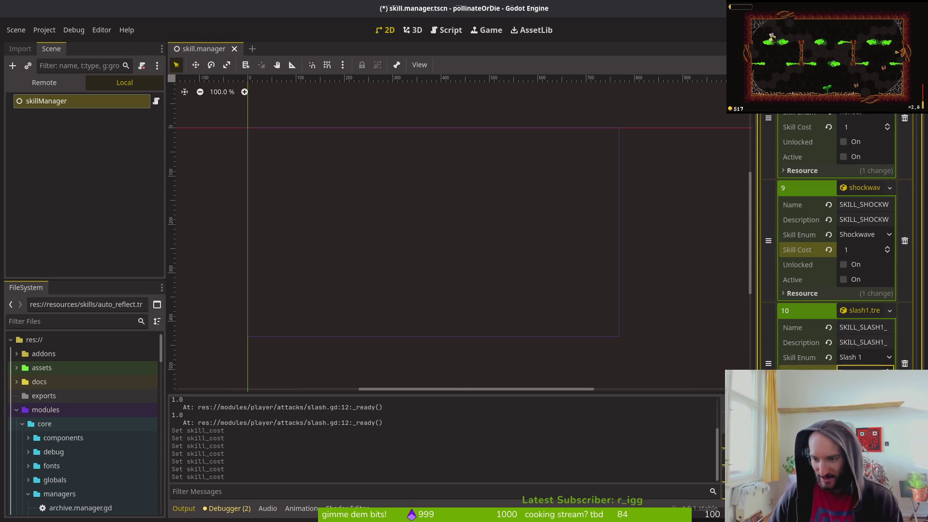
pyautogui.hotkey('ctrl', 's')
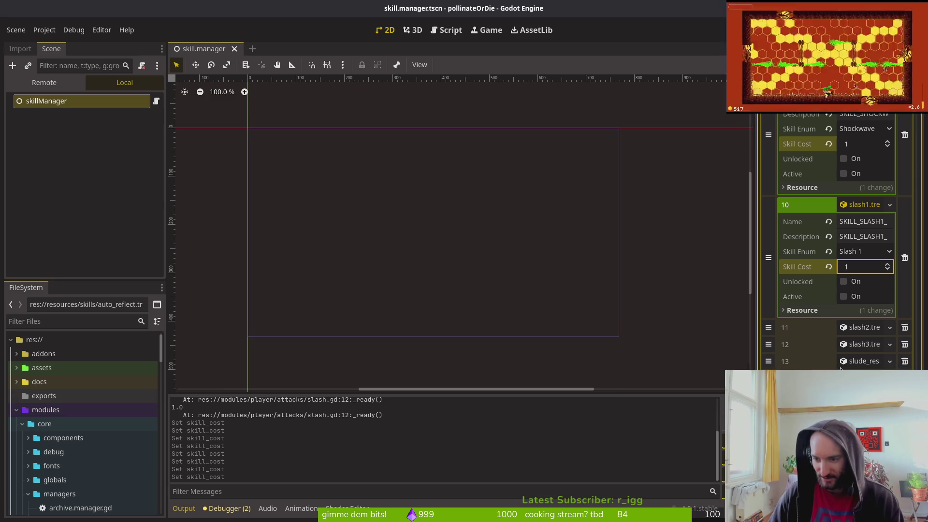
# Expand skill template 13 and save the scene while reviewing the remaining templates.
pyautogui.click(811, 360)
pyautogui.click(865, 408)
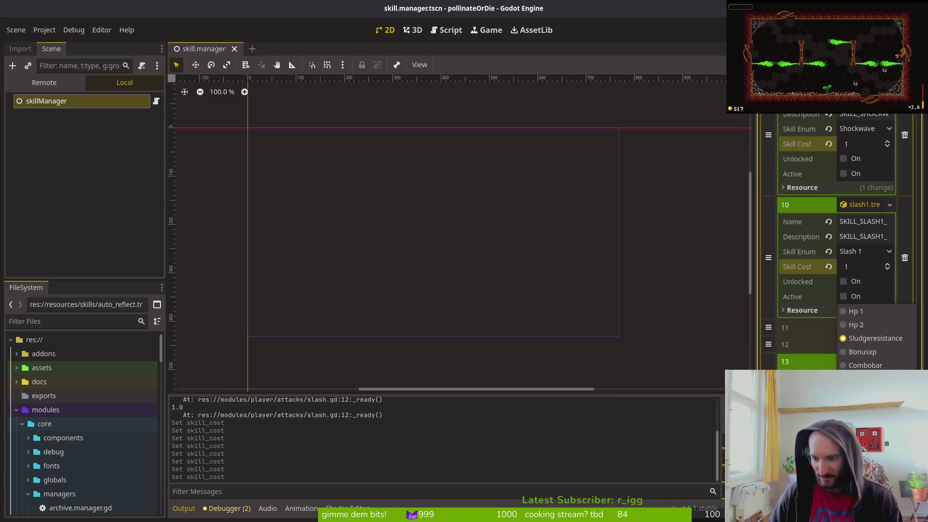
pyautogui.press('F5')
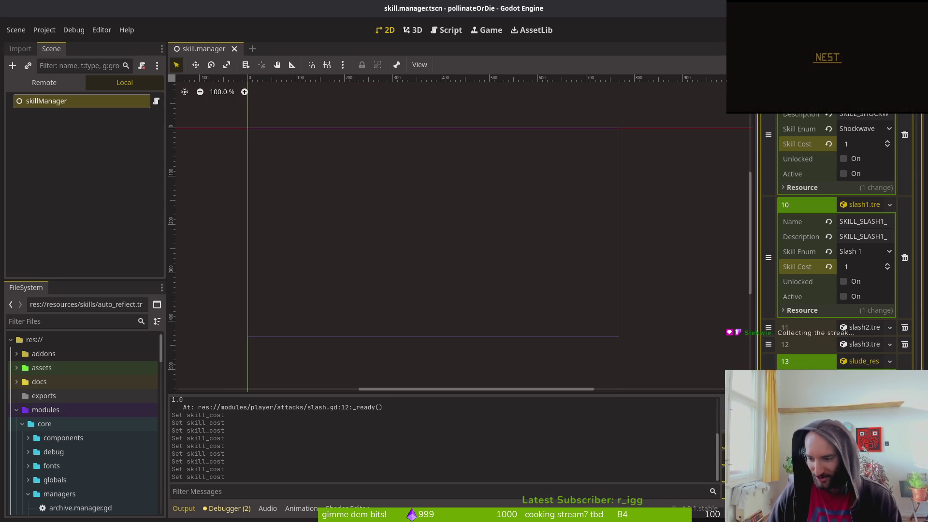
pyautogui.scroll(-3, 836, 241)
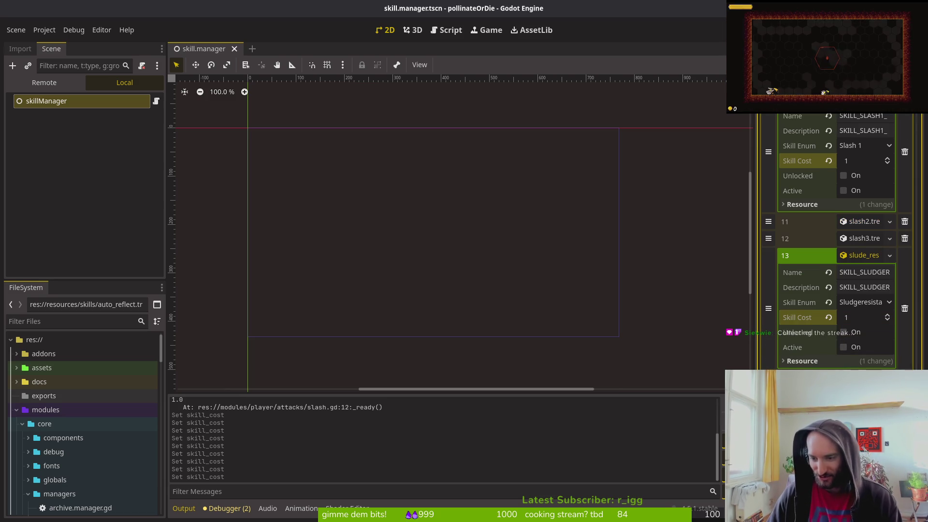
pyautogui.hotkey('ctrl', 's')
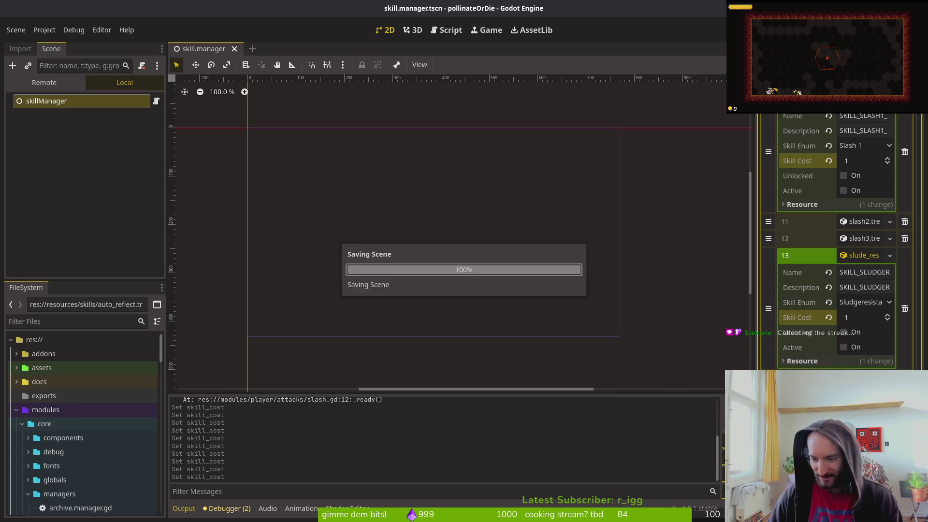
pyautogui.scroll(-3, 836, 242)
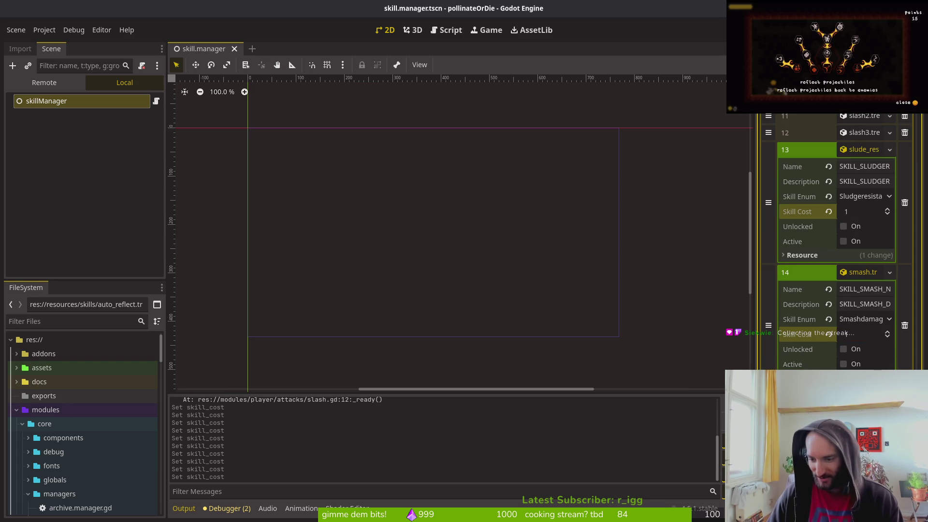
pyautogui.hotkey('ctrl', 's')
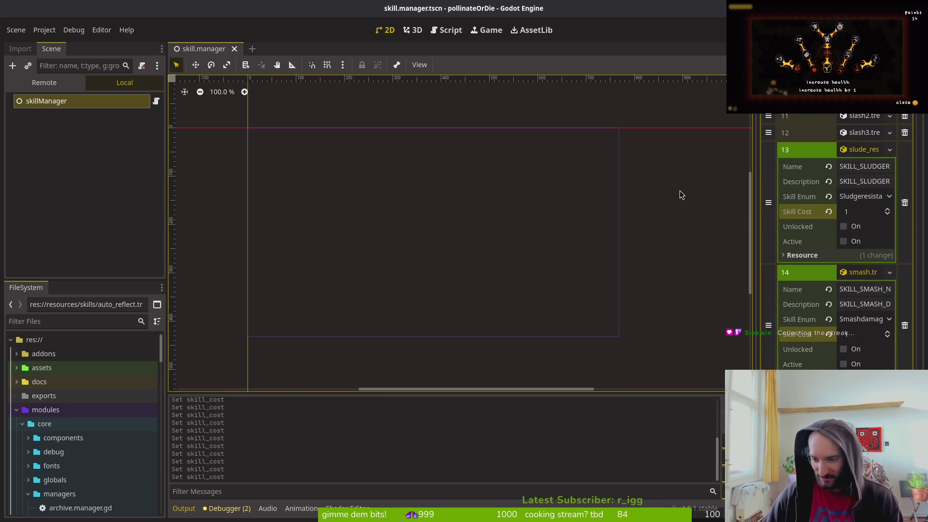
pyautogui.scroll(-3, 835, 241)
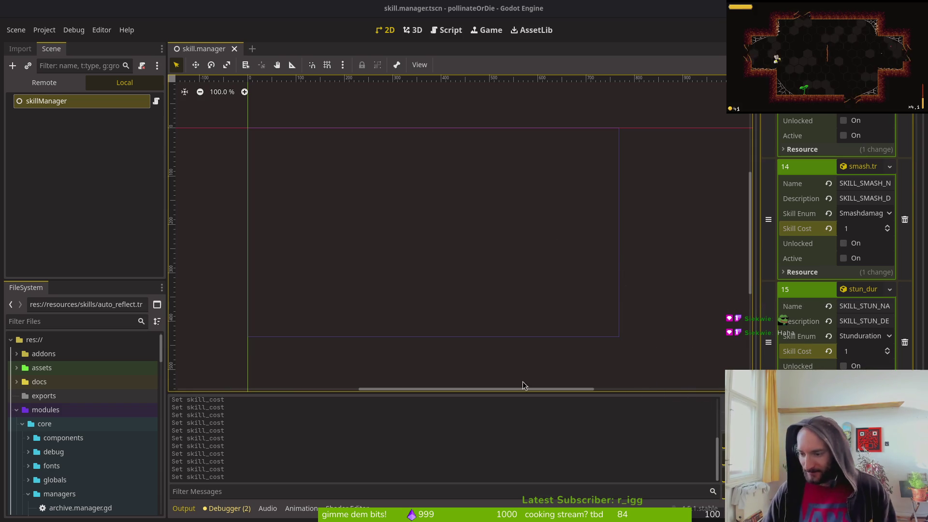
# Collapse the managers and core folders in the FileSystem dock, then briefly visit the terminal and return.
pyautogui.click(71, 158)
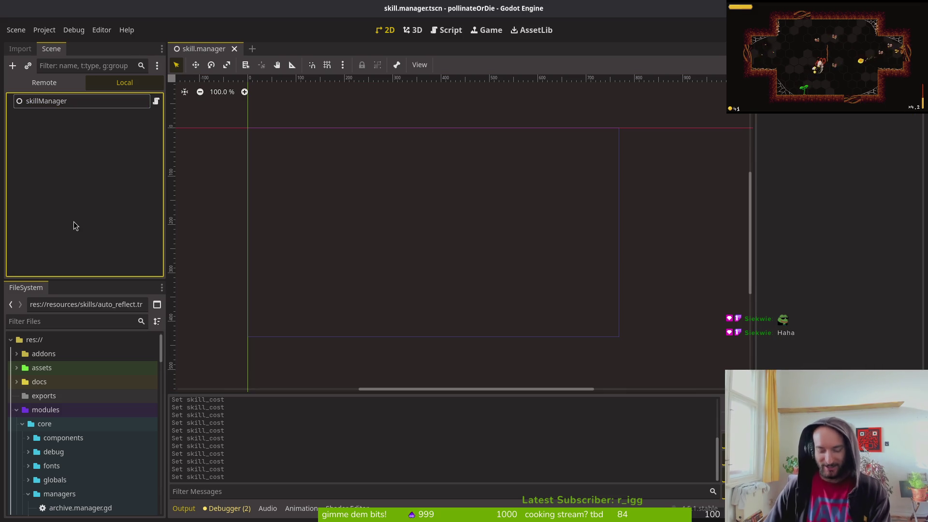
pyautogui.click(28, 493)
pyautogui.scroll(-3, 48, 475)
pyautogui.scroll(1, 47, 454)
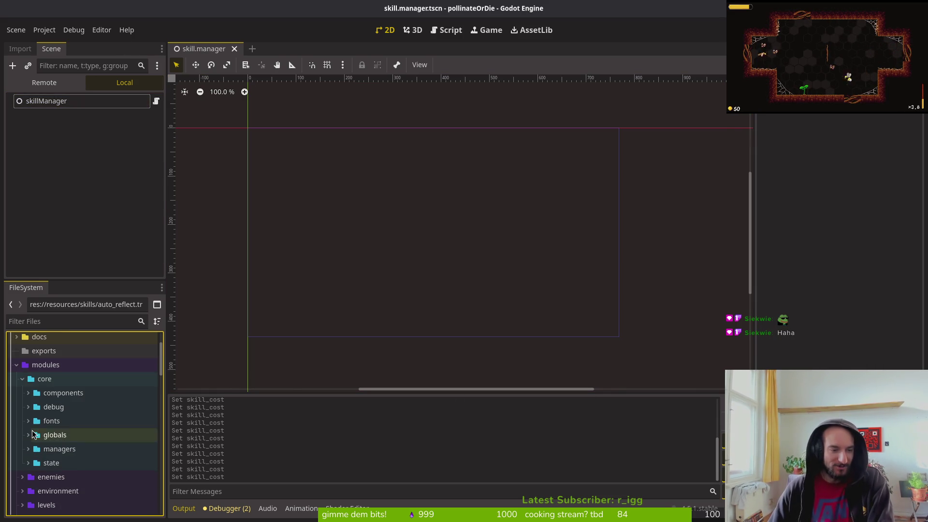
pyautogui.click(23, 379)
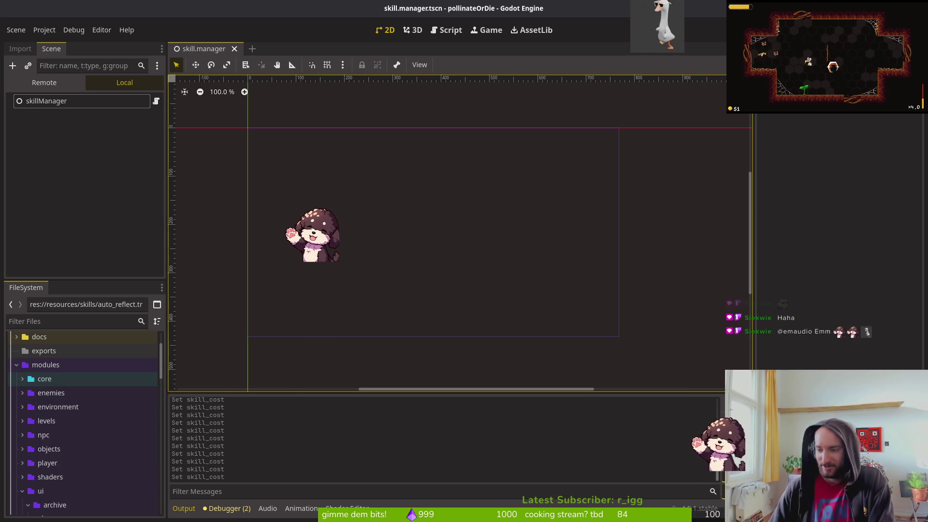
pyautogui.hotkey('alt', 'Tab')
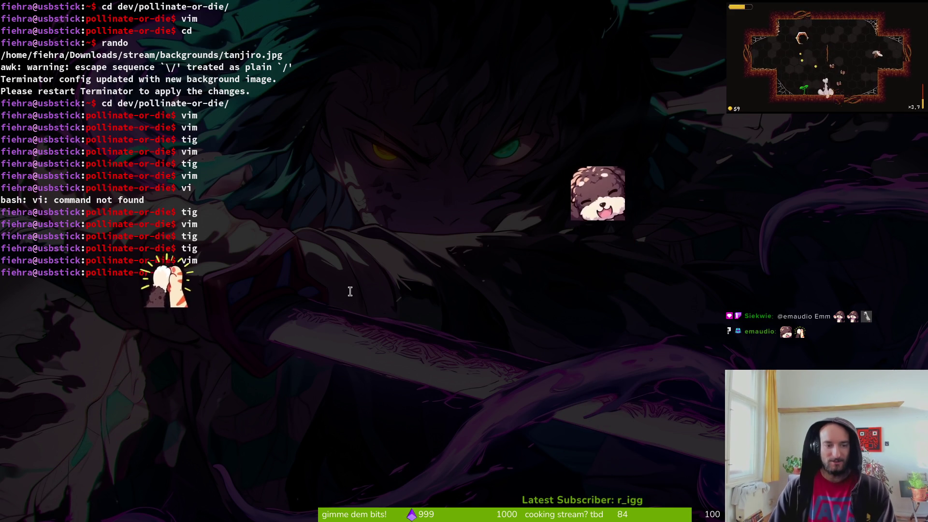
pyautogui.hotkey('alt', 'Tab')
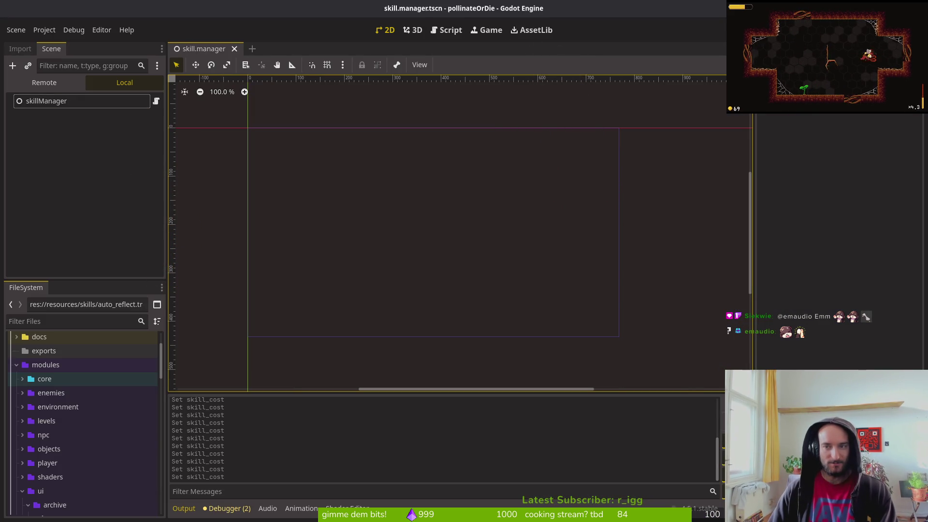
# Launch the game, load the saved game into the hub and open the skill tree.
pyautogui.press('F5')
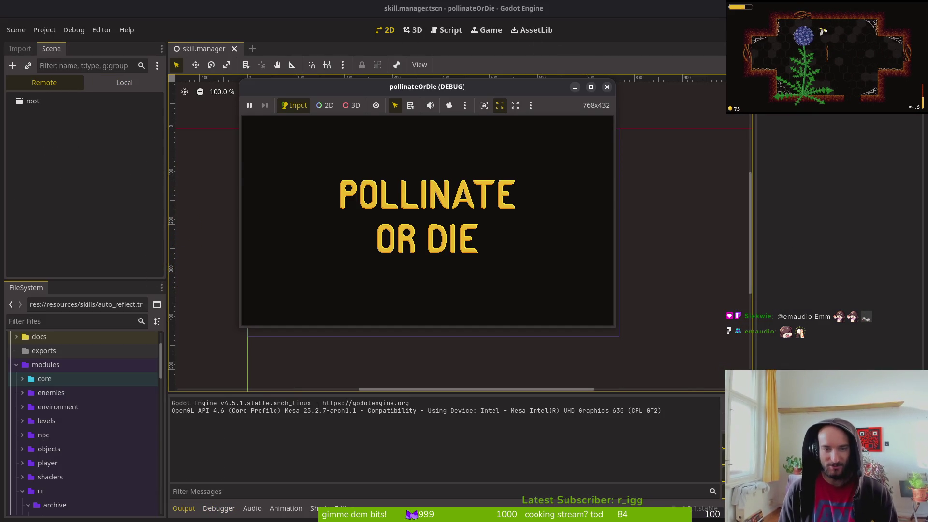
pyautogui.press('Return')
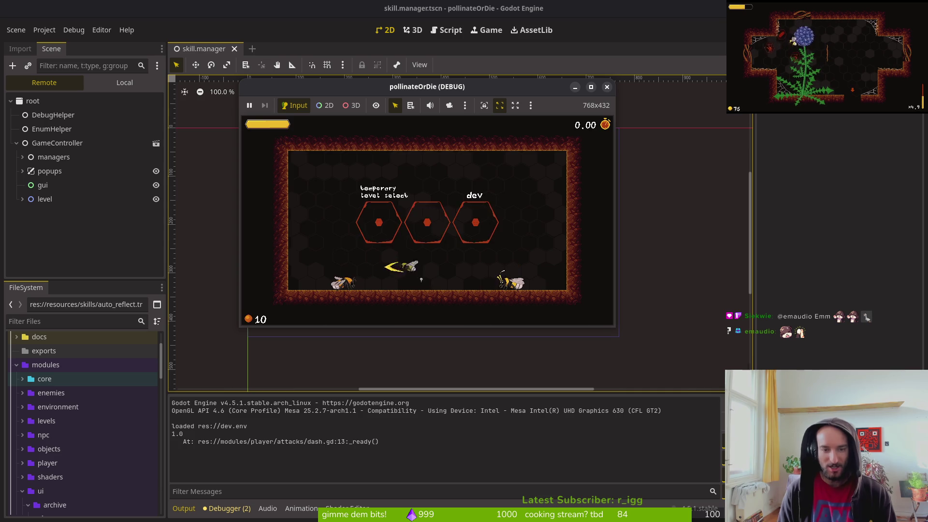
pyautogui.press('Return')
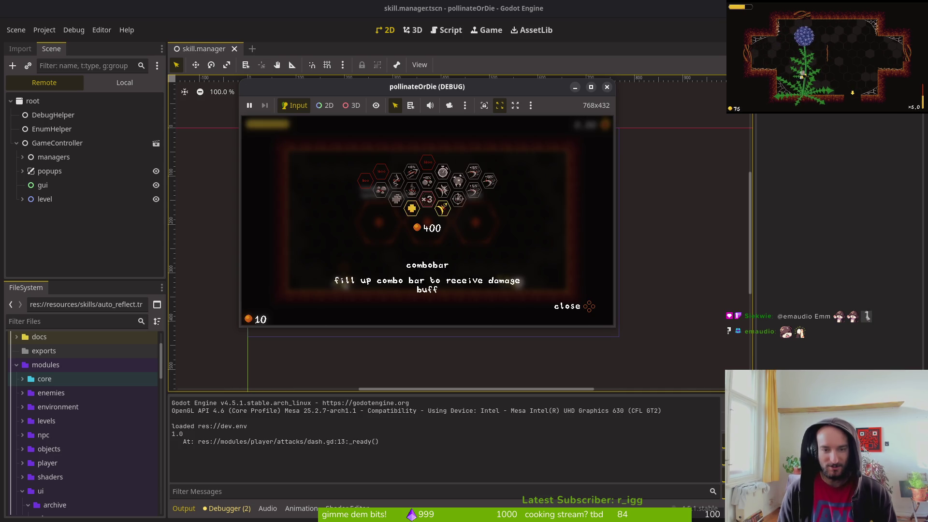
pyautogui.press('Right')
pyautogui.press('Left')
pyautogui.press('Left')
pyautogui.press('Right')
pyautogui.press('Right')
# Check knockback, dash damage, bonus xp, combobar, max health and sludge resistance costs, then stop the run.
pyautogui.press('Up')
pyautogui.press('Up')
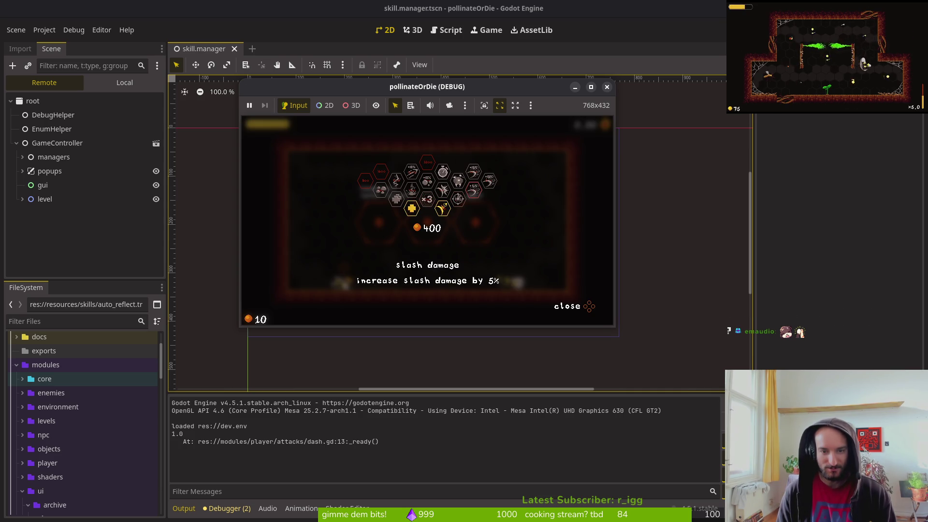
pyautogui.press('Left')
pyautogui.press('Left')
pyautogui.press('Left')
pyautogui.press('Left')
pyautogui.press('Left')
pyautogui.press('Right')
pyautogui.press('Left')
pyautogui.press('Right')
pyautogui.press('Down')
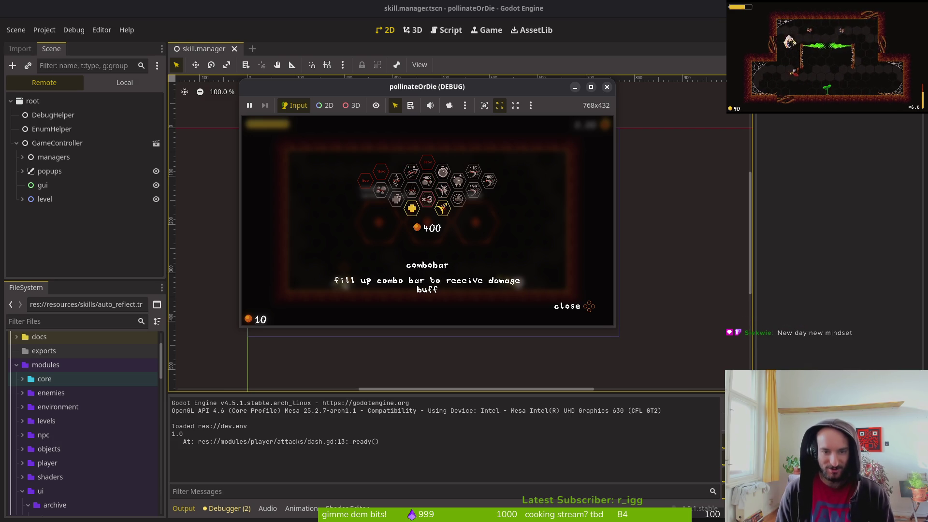
pyautogui.press('Right')
pyautogui.press('Left')
pyautogui.press('Up')
pyautogui.press('Down')
pyautogui.press('Left')
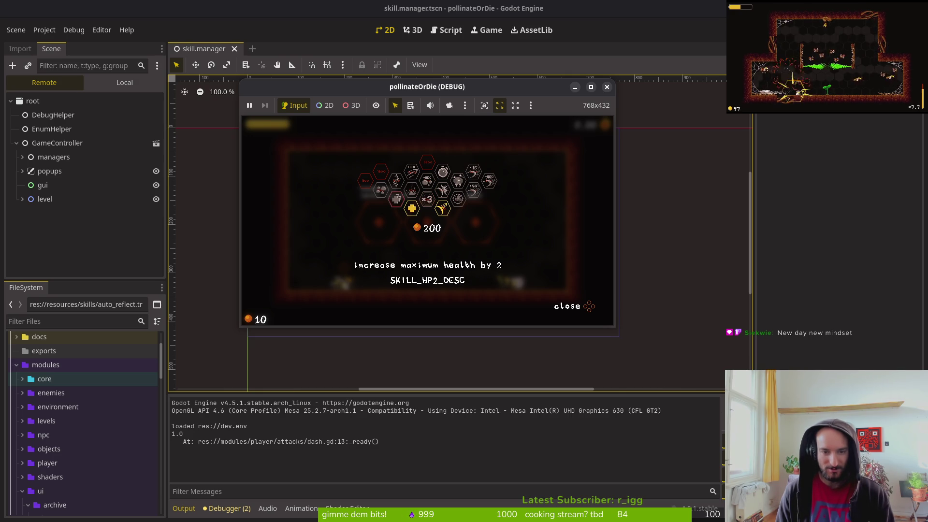
pyautogui.press('Up')
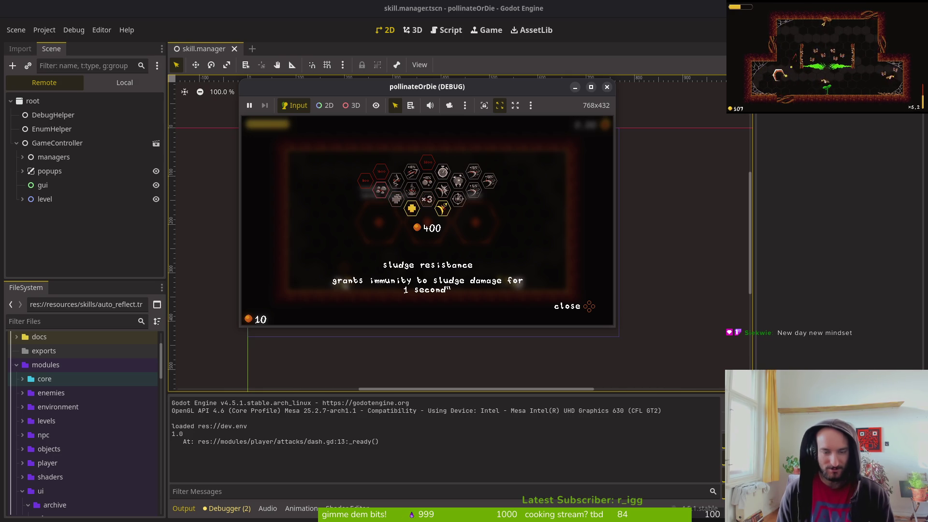
pyautogui.press('F8')
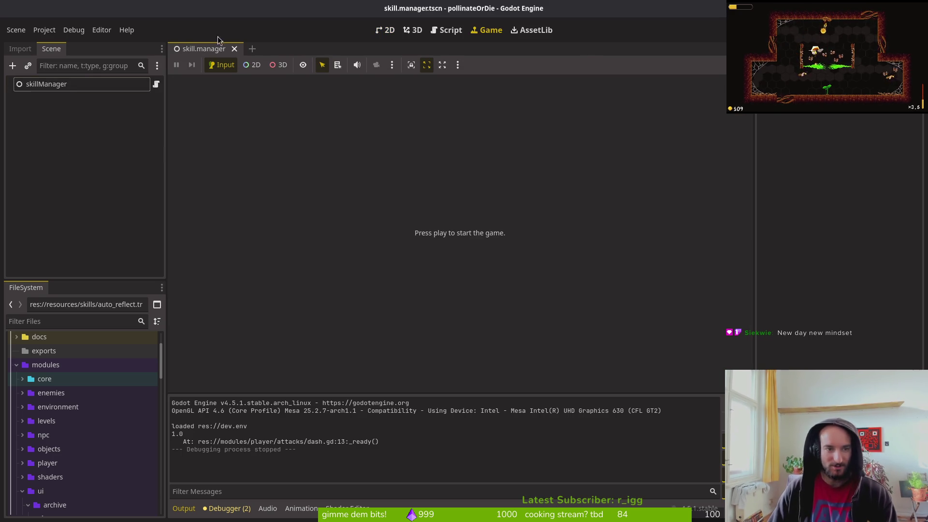
# Select skillManager and inspect its 16-entry skills array down to slude_res.
pyautogui.click(68, 85)
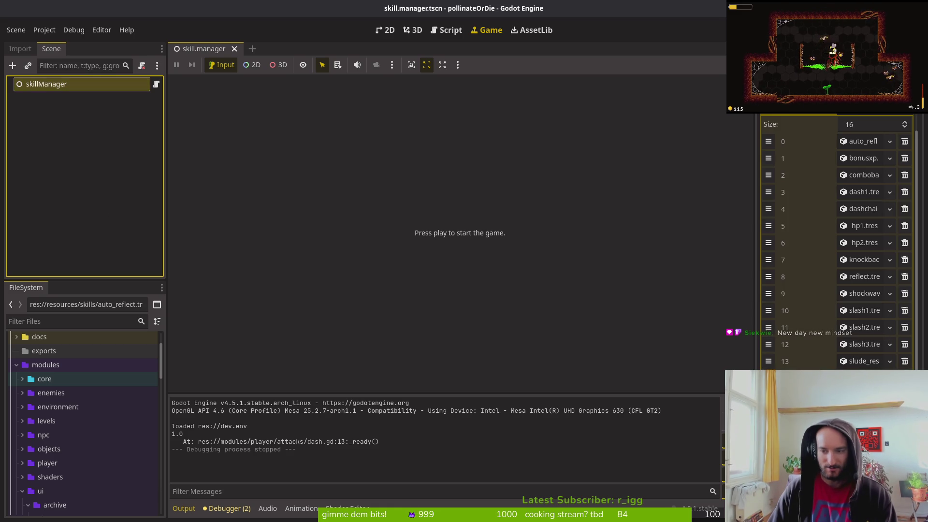
pyautogui.click(860, 361)
pyautogui.moveTo(855, 363); pyautogui.dragTo(854, 363)
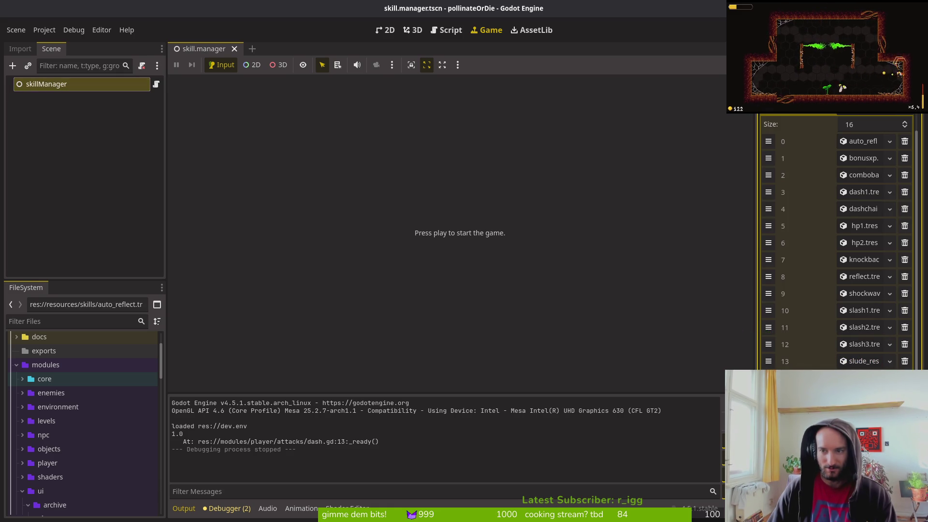
pyautogui.click(44, 30)
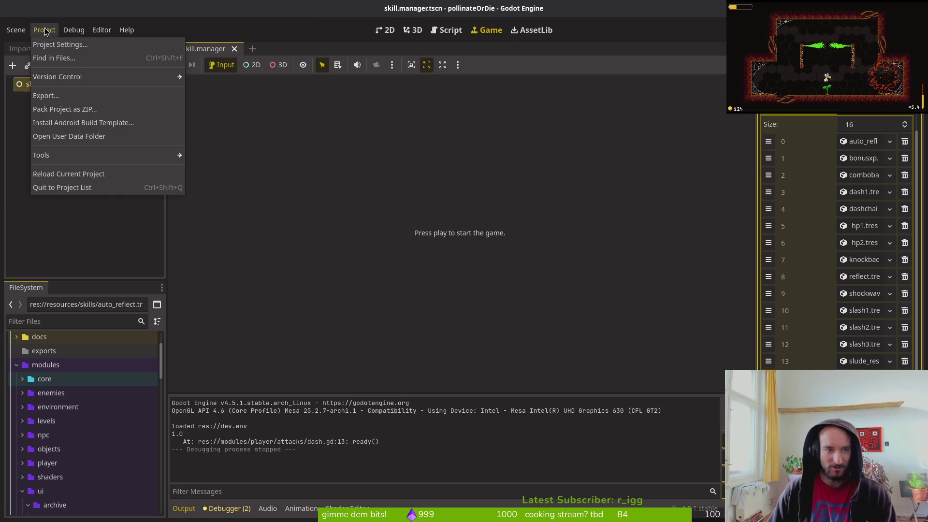
# Open the user data folder, delete savefile.tres, close Files and relaunch the game.
pyautogui.click(77, 144)
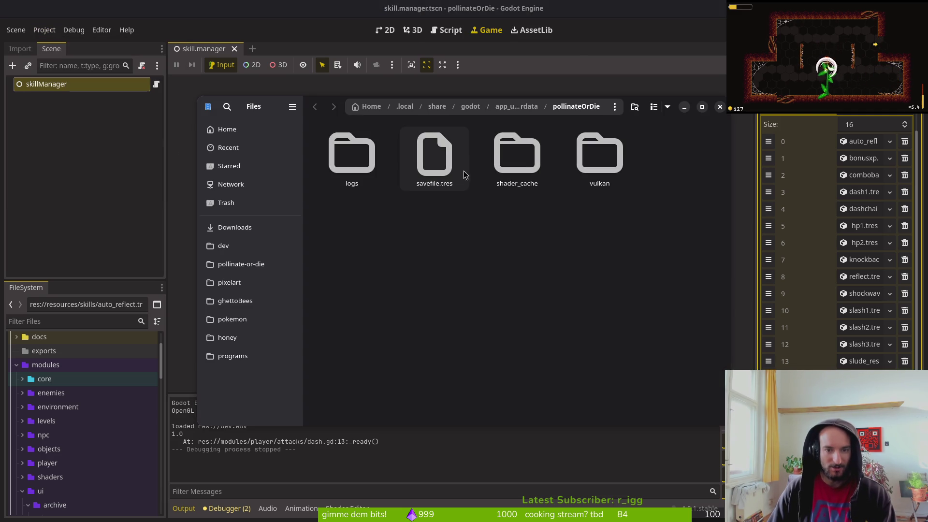
pyautogui.click(433, 155)
pyautogui.press('Delete')
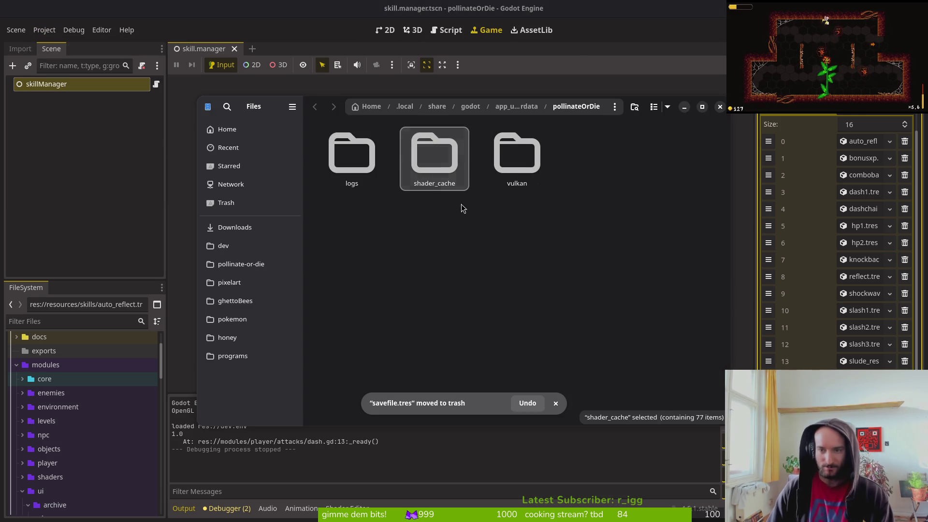
pyautogui.hotkey('ctrl', 'w')
pyautogui.press('F5')
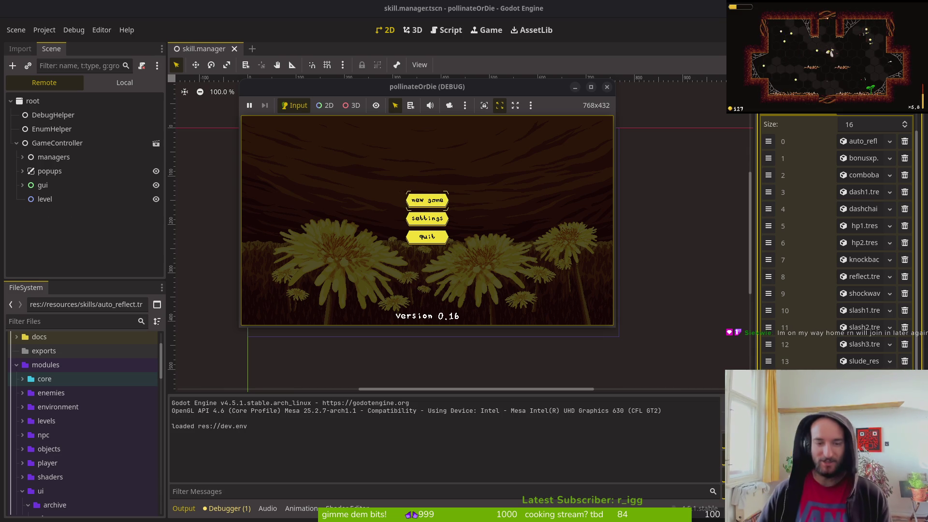
# Start a new game and move and dash the bee around the hub room.
pyautogui.press('Return')
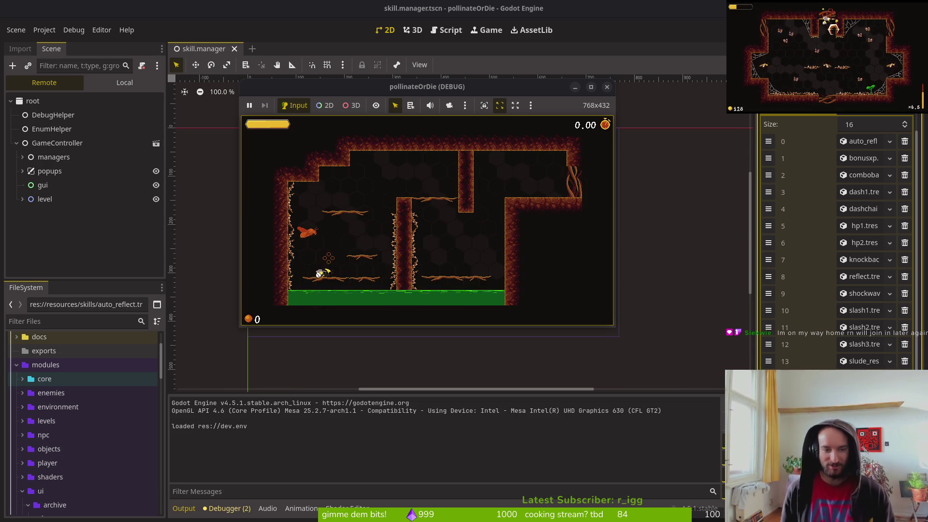
pyautogui.press('a')
pyautogui.press('shift')
pyautogui.press('d')
pyautogui.press('a')
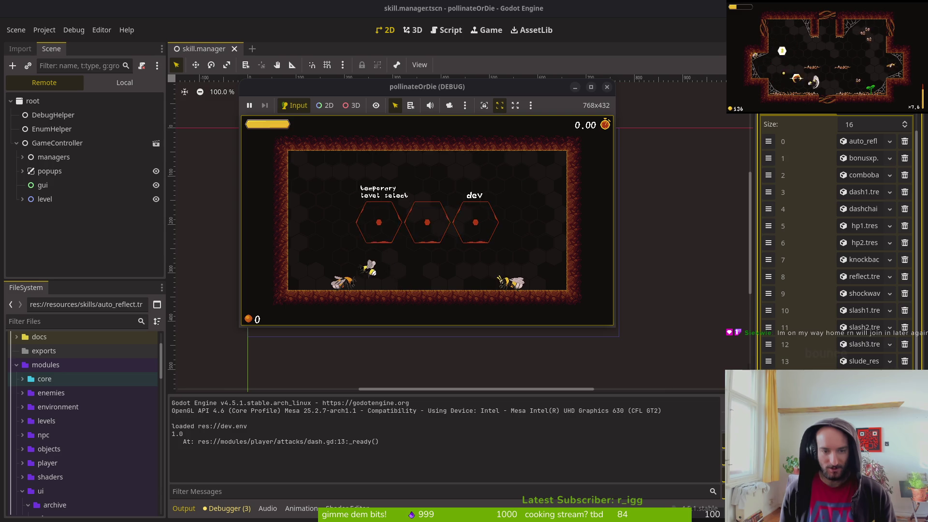
# Open the skill tree and review the slash damage tiers, dash damage and bonus xp costs.
pyautogui.press('Tab')
pyautogui.press('Tab')
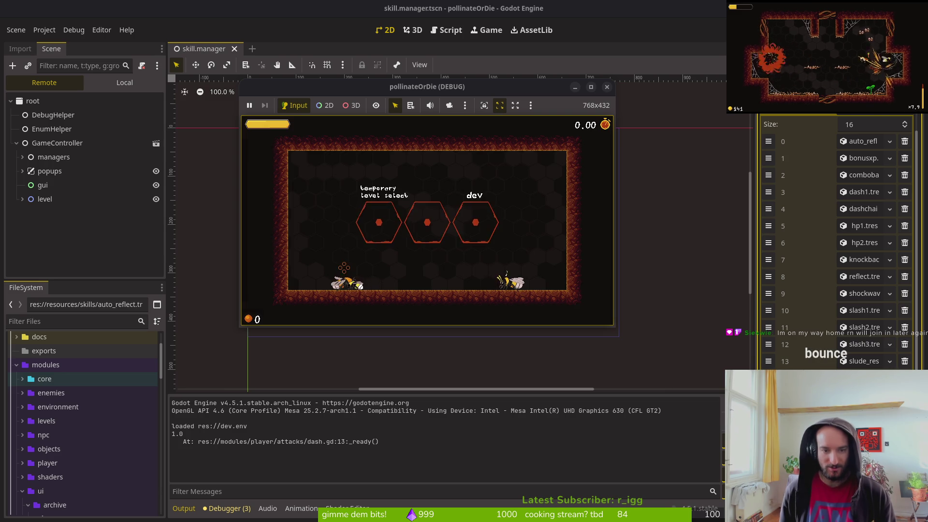
pyautogui.press('Tab')
pyautogui.press('Left')
pyautogui.press('Up')
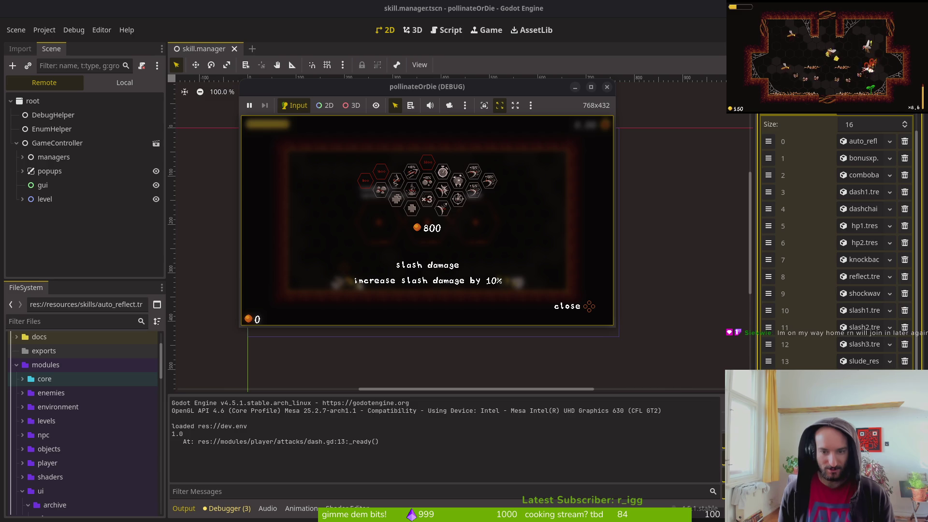
pyautogui.press('Left')
pyautogui.press('Left')
pyautogui.press('Left')
pyautogui.press('Left')
pyautogui.press('Left')
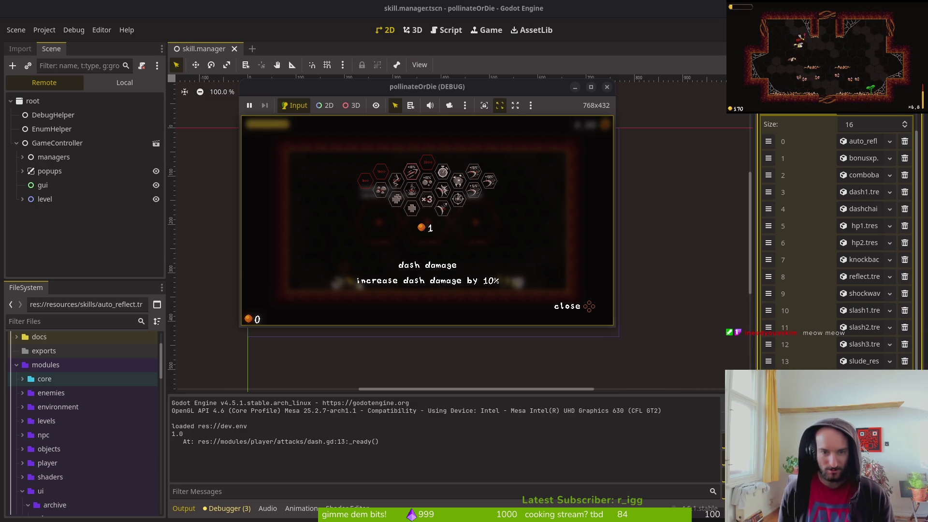
pyautogui.press('Right')
# Check sludge resistance, dash chains and max health, then close the tree and enter a cave level.
pyautogui.press('Left')
pyautogui.press('Right')
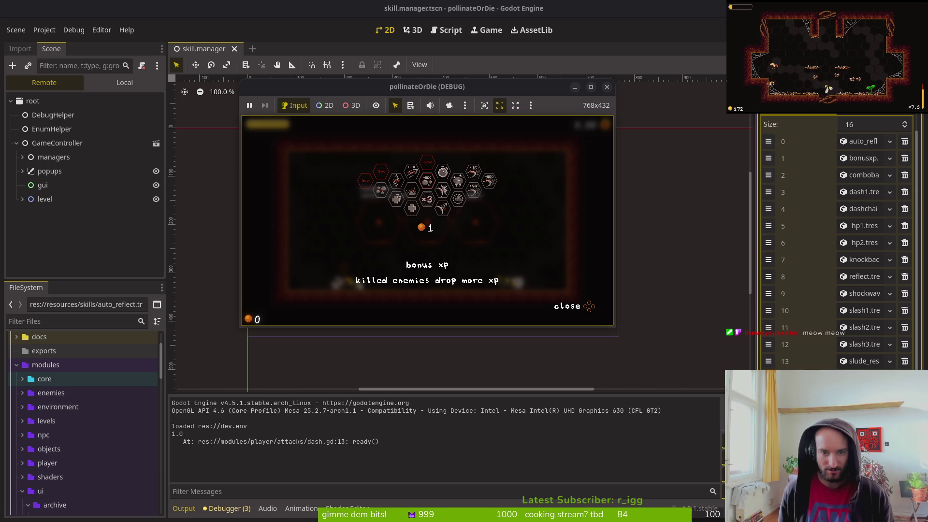
pyautogui.press('Right')
pyautogui.press('Left')
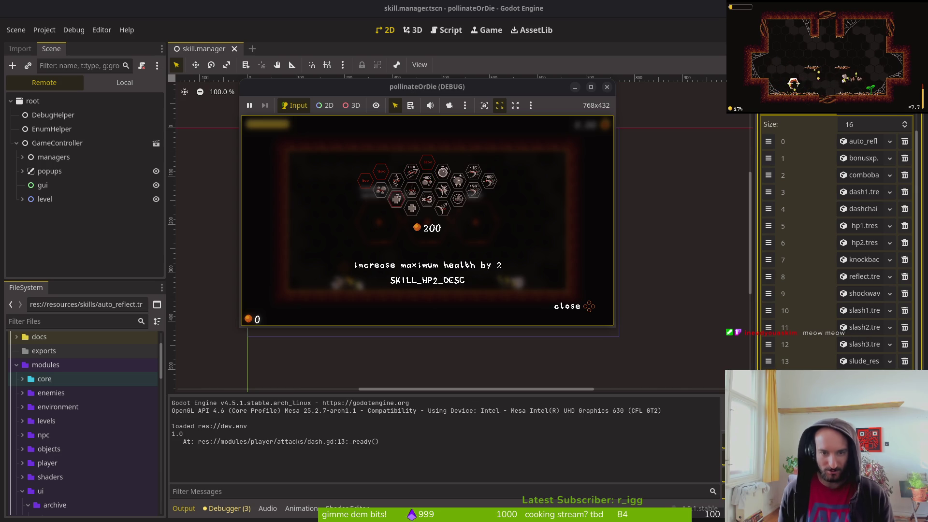
pyautogui.press('Left')
pyautogui.press('Right')
pyautogui.press('Left')
pyautogui.press('Left')
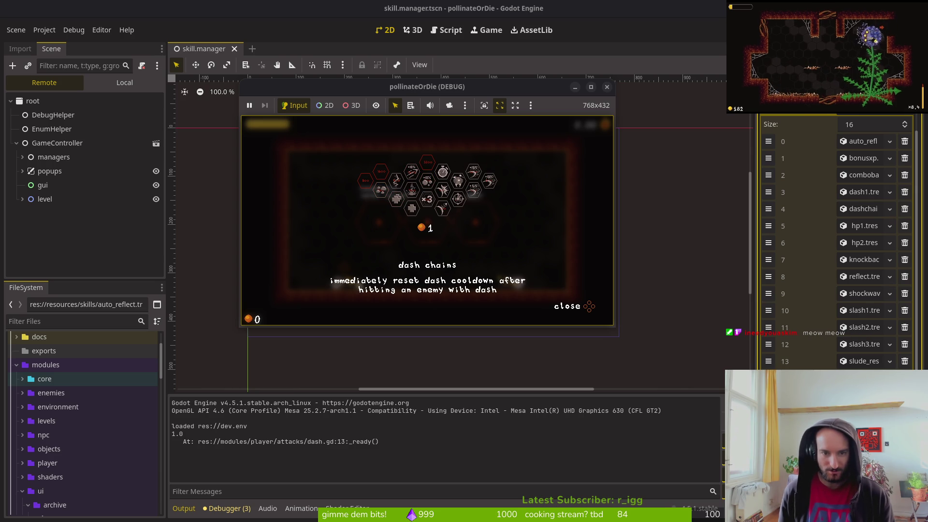
pyautogui.press('Left')
pyautogui.press('Right')
pyautogui.press('Escape')
pyautogui.press('Up')
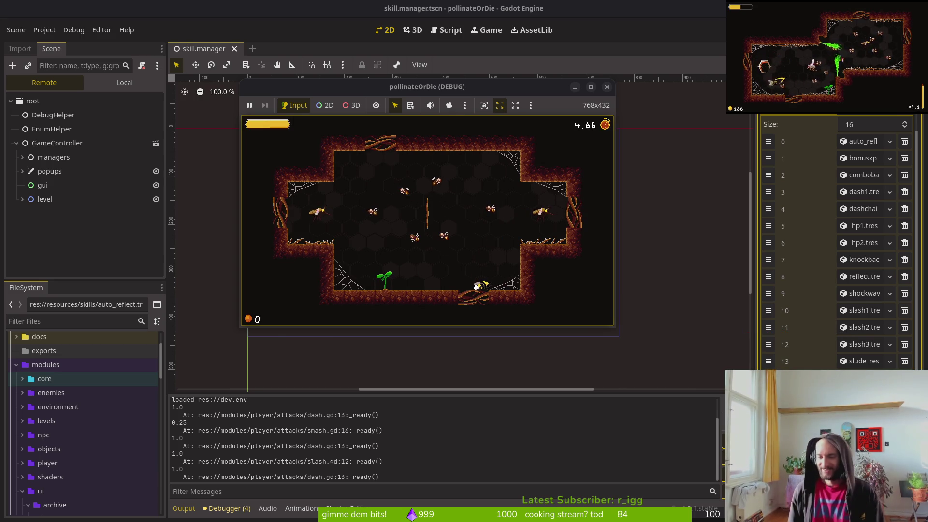
# Fly the bee up and left through the cave, slashing and dashing at the bugs.
pyautogui.press('Up')
pyautogui.press('Left')
pyautogui.press('Left')
pyautogui.press('Right')
pyautogui.press('Right')
pyautogui.press('Left')
pyautogui.press('Left')
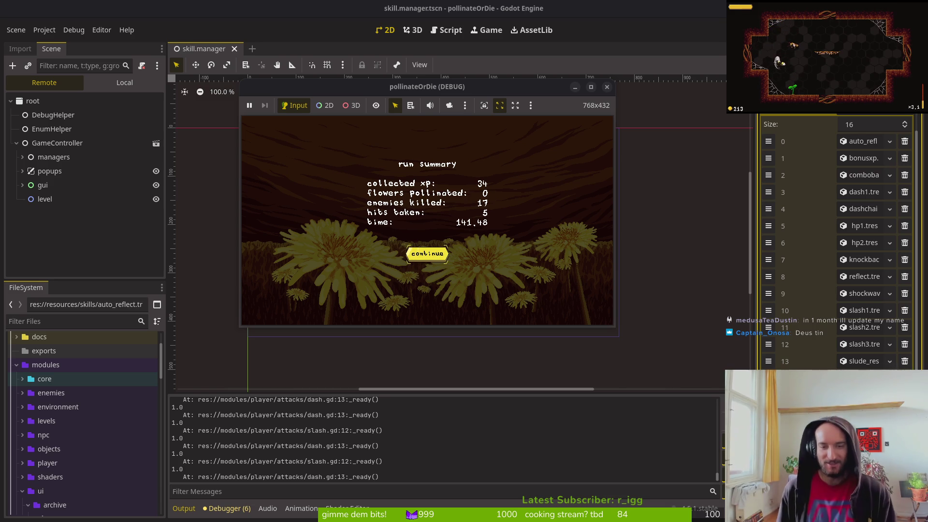
# Dismiss the run summary, open the skill tree, and buy max health and auto-aim reflect.
pyautogui.press('Return')
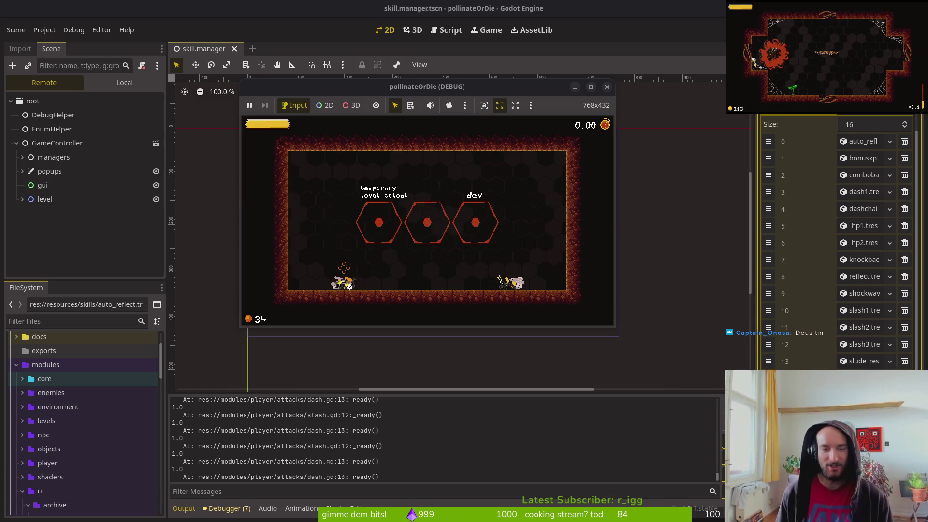
pyautogui.press('Tab')
pyautogui.press('Return')
pyautogui.press('Right')
pyautogui.press('Right')
pyautogui.press('Right')
pyautogui.press('Return')
pyautogui.press('Right')
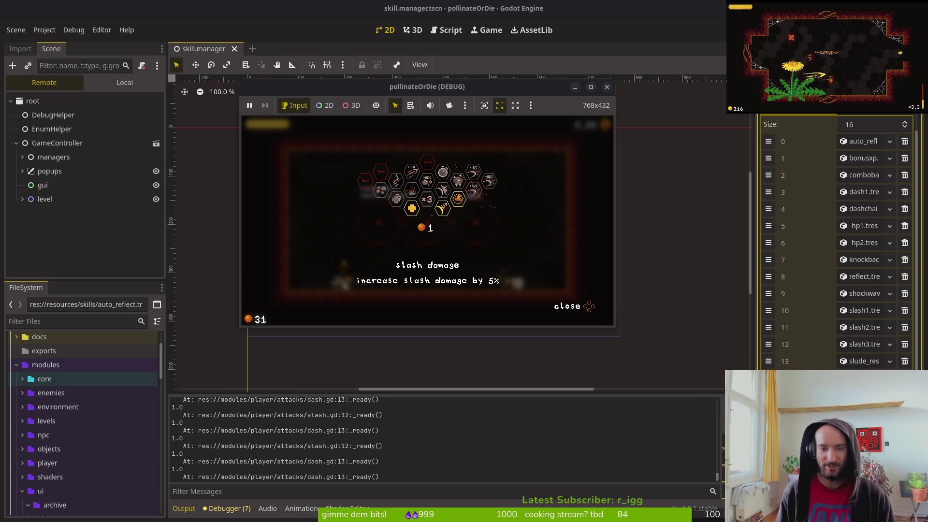
# Buy the knockback damage and smash damage skills.
pyautogui.press('Right')
pyautogui.press('Return')
pyautogui.press('Left')
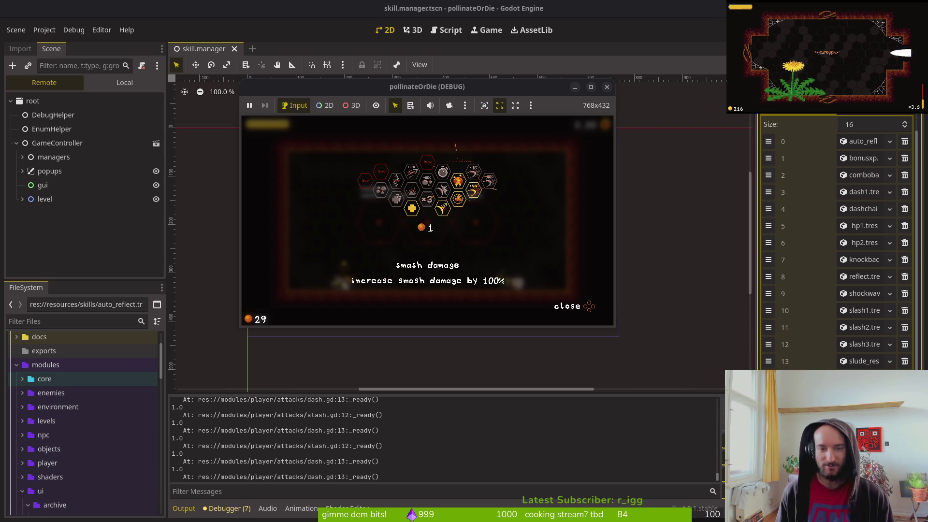
pyautogui.press('Return')
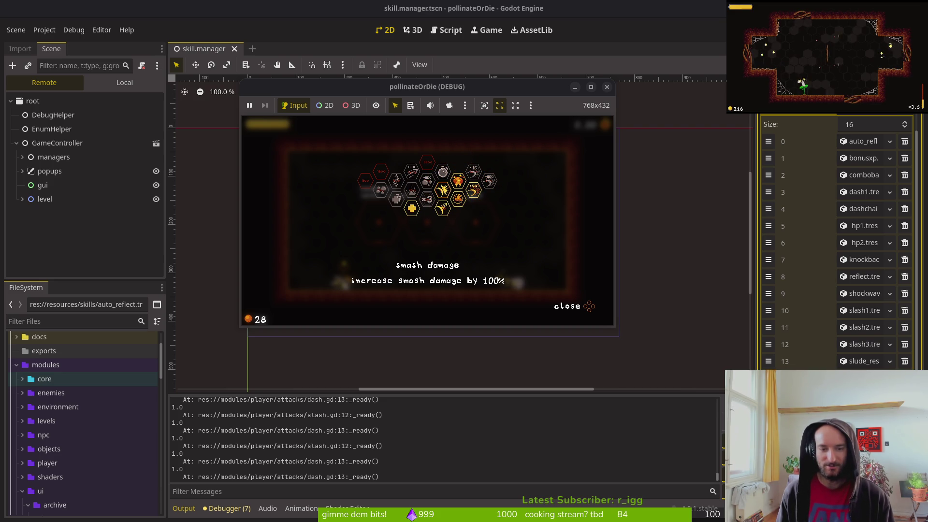
# Buy the combobar skill after checking reflect projectiles.
pyautogui.press('Right')
pyautogui.press('Left')
pyautogui.press('Left')
pyautogui.press('Right')
pyautogui.press('Left')
pyautogui.press('Return')
pyautogui.press('Up')
pyautogui.press('Right')
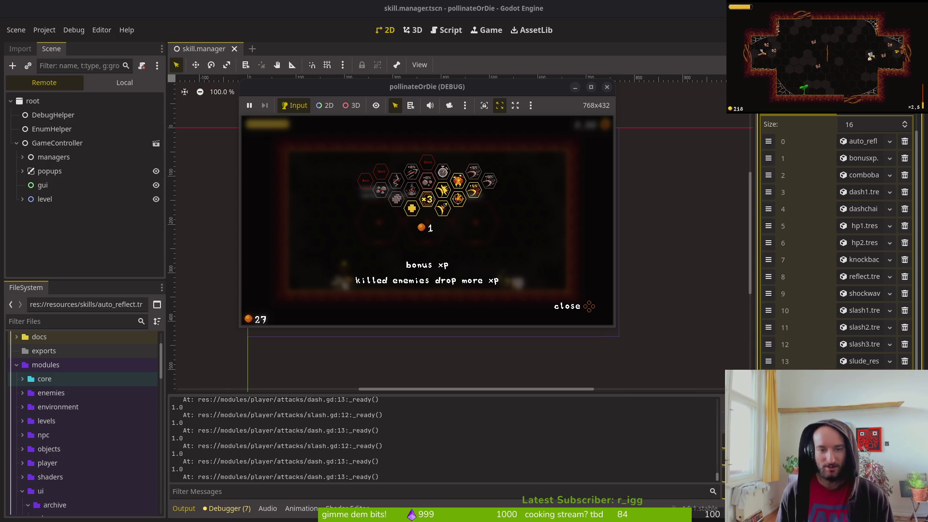
# Review the tooth, knockback, slash and health skills, then buy sludge resistance.
pyautogui.press('Up')
pyautogui.press('Right')
pyautogui.press('Up')
pyautogui.press('Down')
pyautogui.press('Left')
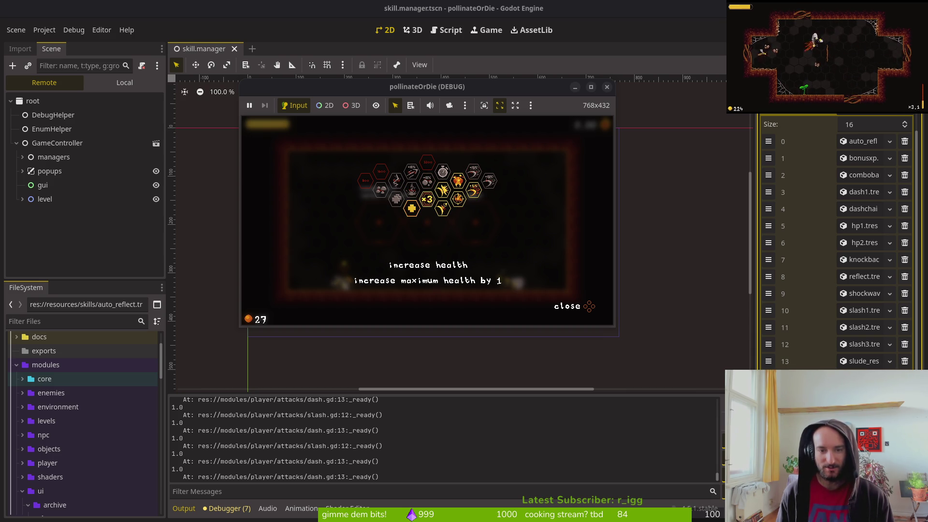
pyautogui.press('Left')
pyautogui.press('Left')
pyautogui.press('Return')
pyautogui.press('Right')
pyautogui.press('Down')
pyautogui.press('Right')
pyautogui.press('Left')
# Buy the dash damage upgrade after comparing shockwave, dash chains and bonus XP, then close the skill tree.
pyautogui.press('Right')
pyautogui.press('Right')
pyautogui.press('Right')
pyautogui.press('Down')
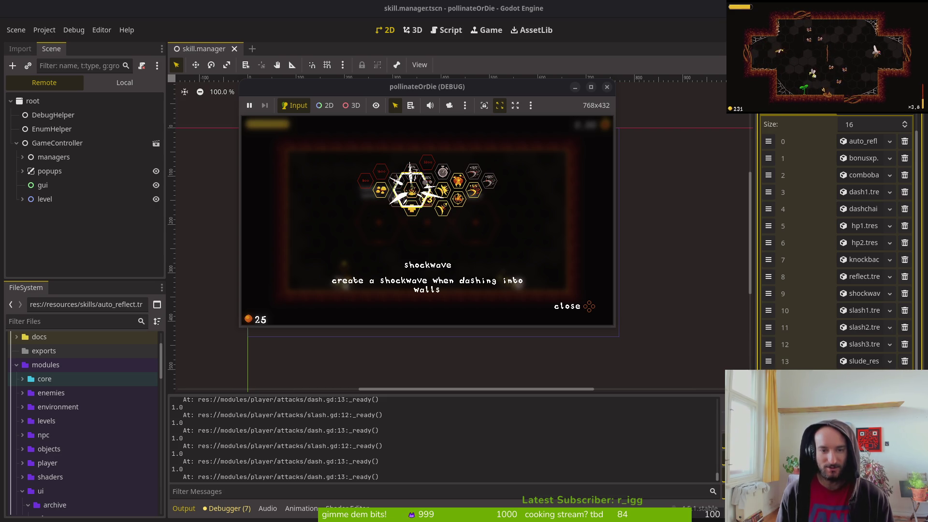
pyautogui.press('Up')
pyautogui.press('Left')
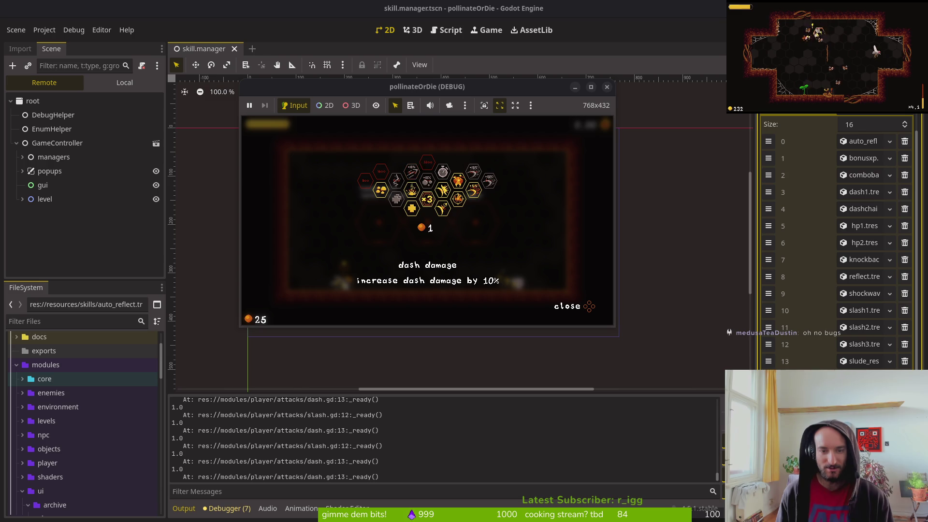
pyautogui.press('Left')
pyautogui.press('Down')
pyautogui.press('Left')
pyautogui.press('Up')
pyautogui.press('Return')
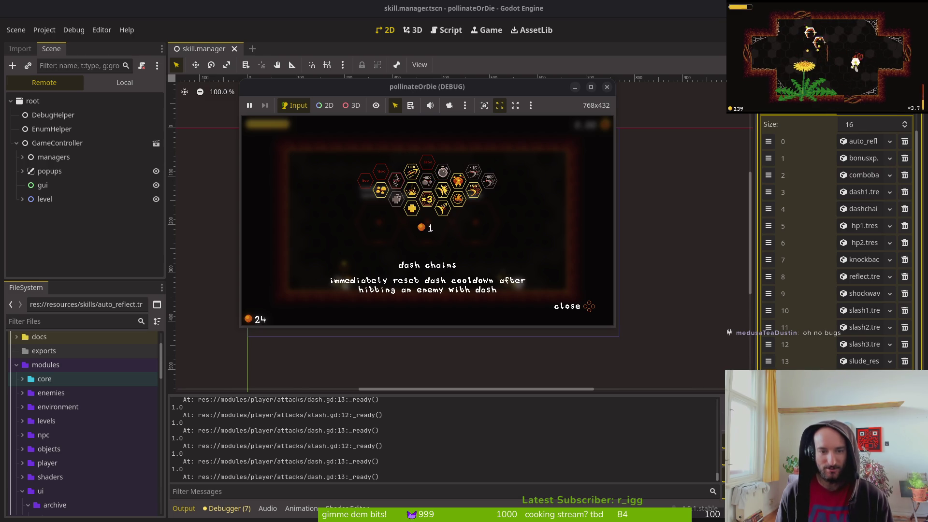
pyautogui.press('Escape')
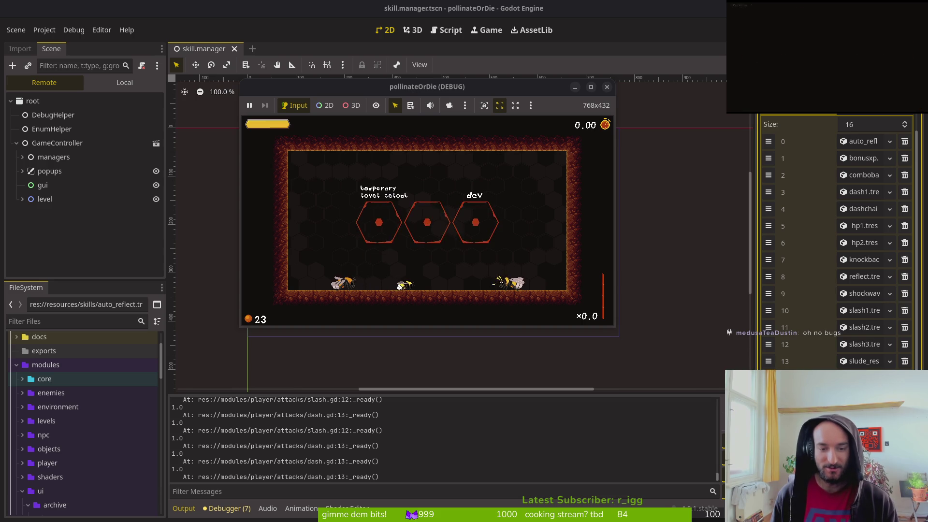
# Test the bee's dash into the floor, off the left wall and around the arena.
pyautogui.press('space')
pyautogui.press('space')
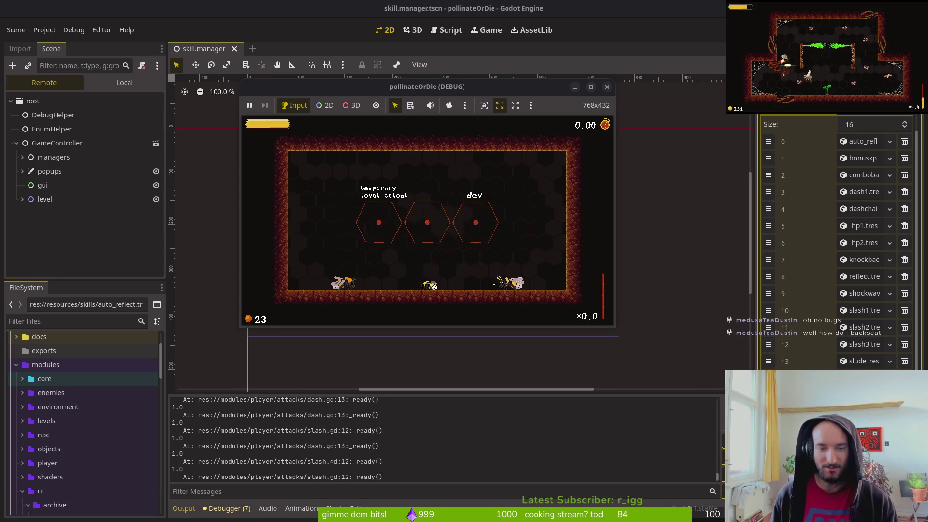
pyautogui.press('space')
pyautogui.press('space')
pyautogui.press('space')
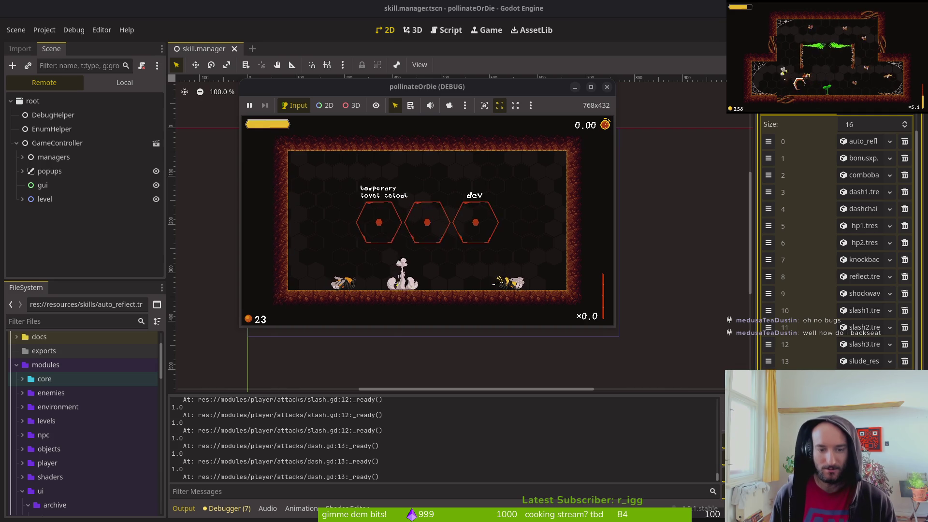
pyautogui.press('space')
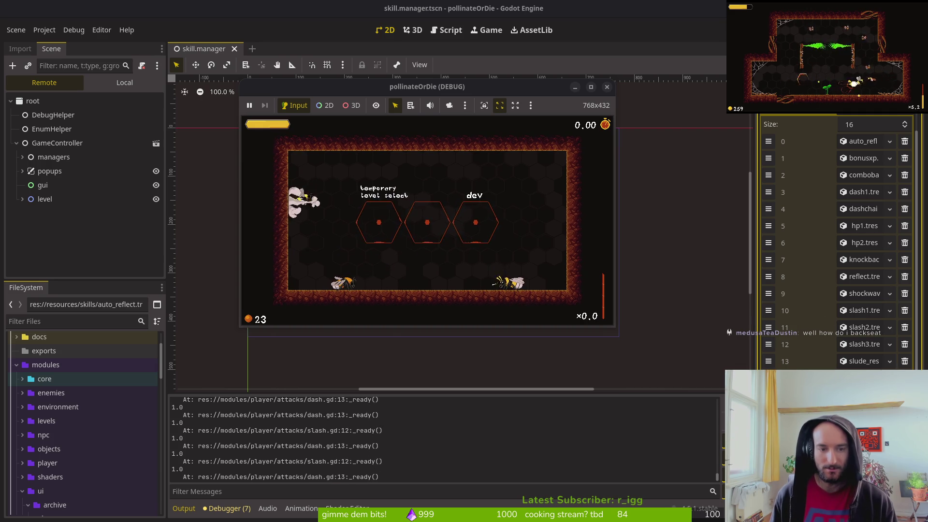
pyautogui.press('space')
pyautogui.press('space')
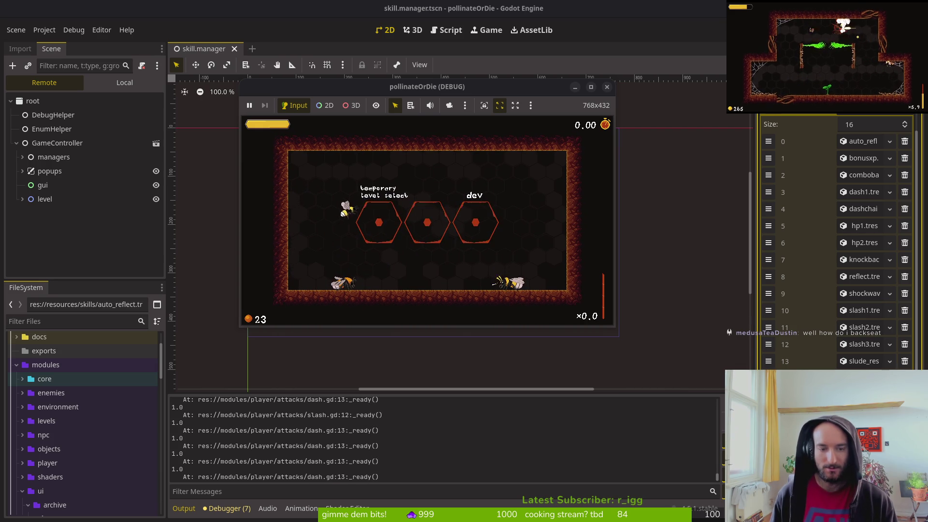
pyautogui.press('space')
pyautogui.press('space')
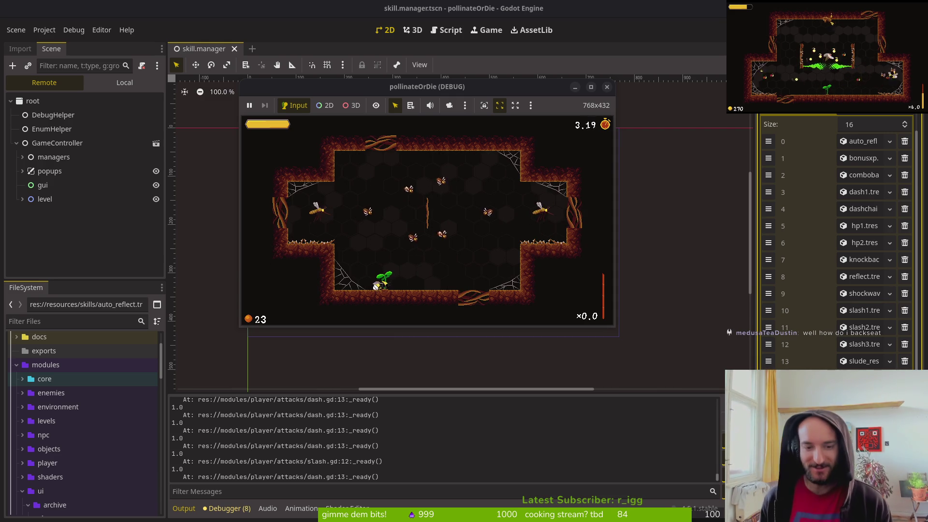
pyautogui.press('space')
pyautogui.press('space')
pyautogui.press('space')
pyautogui.press('space')
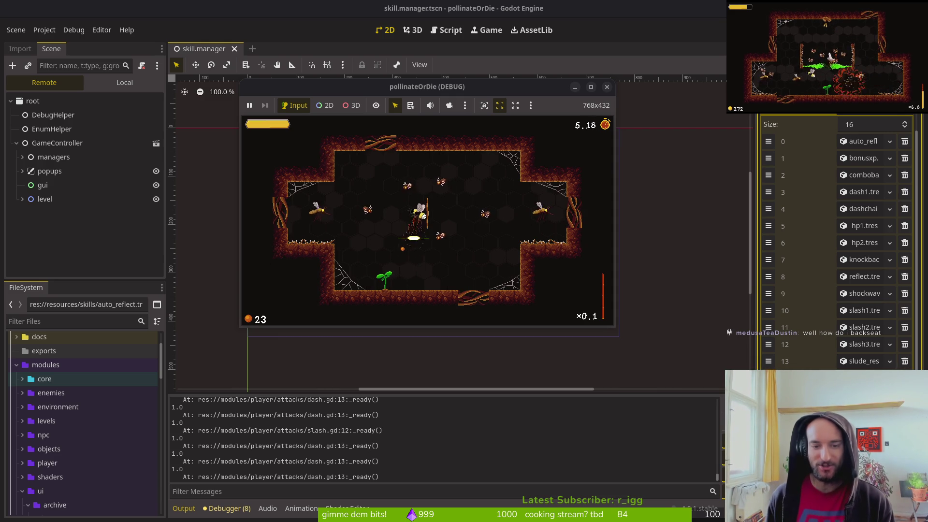
pyautogui.press('space')
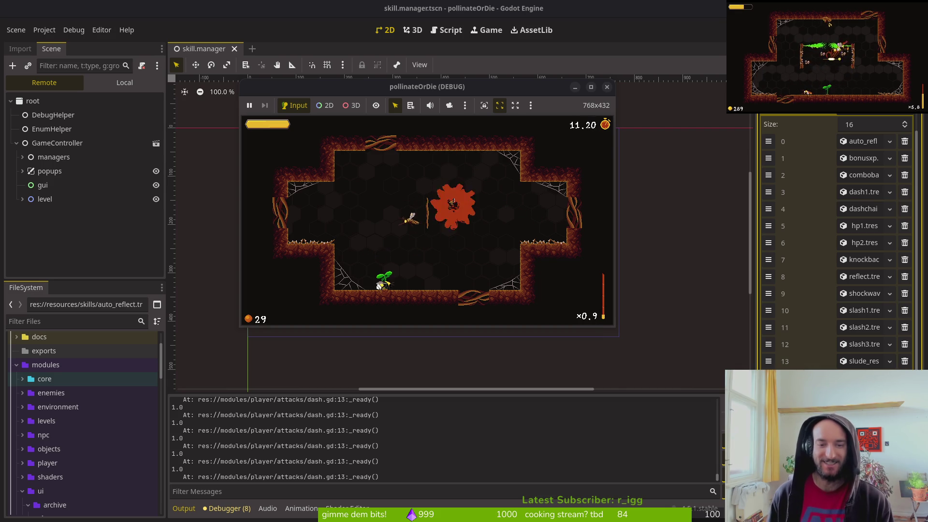
# Dash-slash the red and remaining enemies, pollinate the sprout into a flower, and smash beside it.
pyautogui.press('x')
pyautogui.press('x')
pyautogui.press('x')
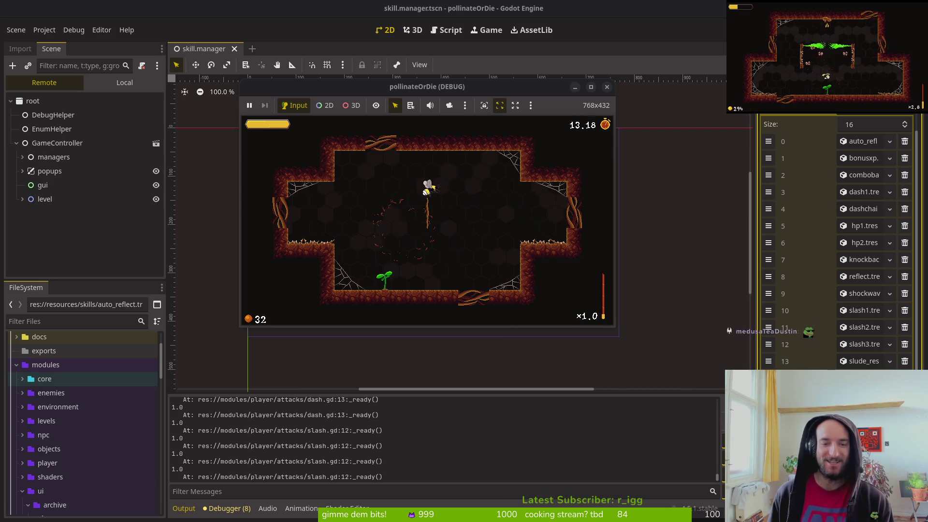
pyautogui.press('space')
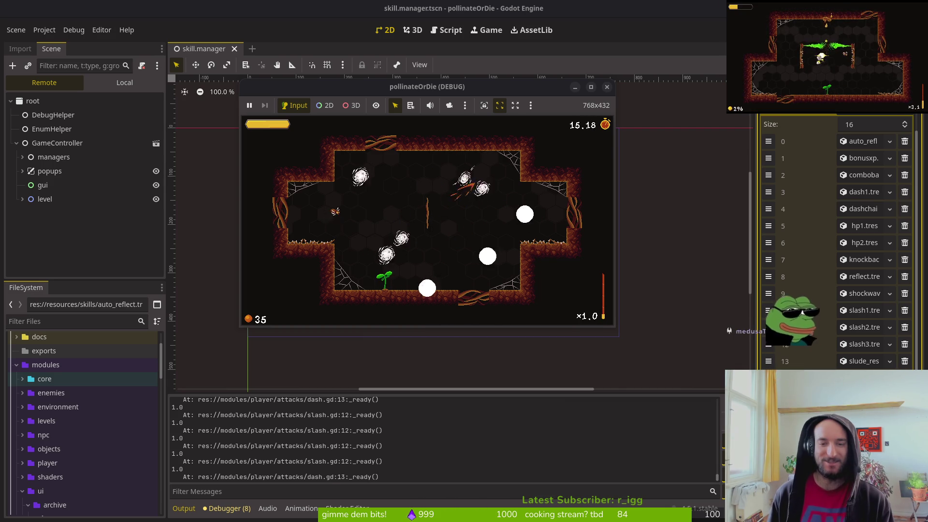
pyautogui.press('space')
pyautogui.press('x')
pyautogui.press('space')
pyautogui.press('x')
pyautogui.press('x')
pyautogui.press('x')
pyautogui.press('x')
pyautogui.press('space')
pyautogui.press('space')
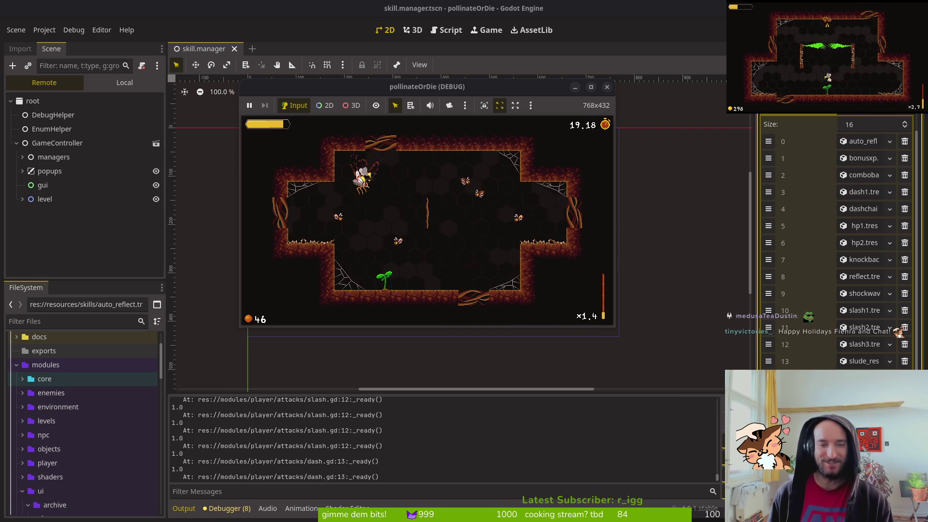
pyautogui.press('space')
pyautogui.press('space')
pyautogui.press('space')
pyautogui.press('space')
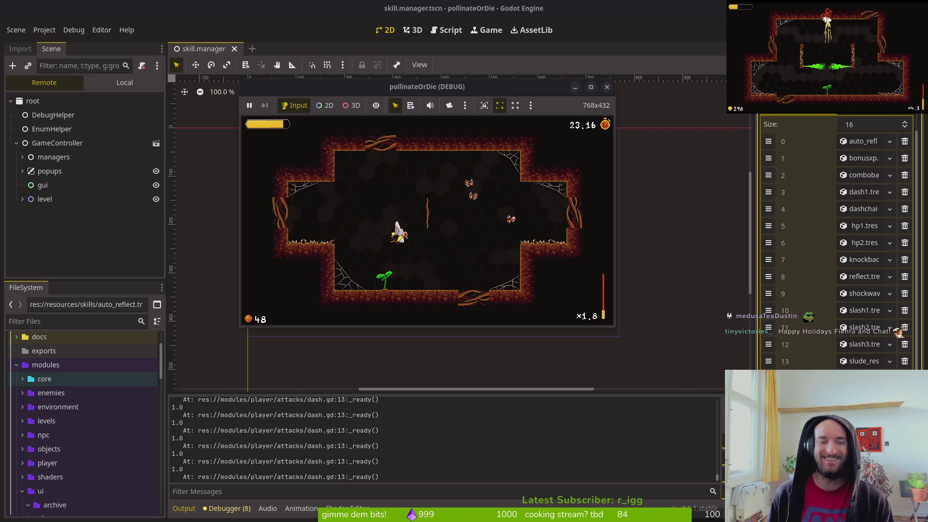
pyautogui.press('x')
pyautogui.press('x')
pyautogui.press('x')
pyautogui.press('space')
pyautogui.press('space')
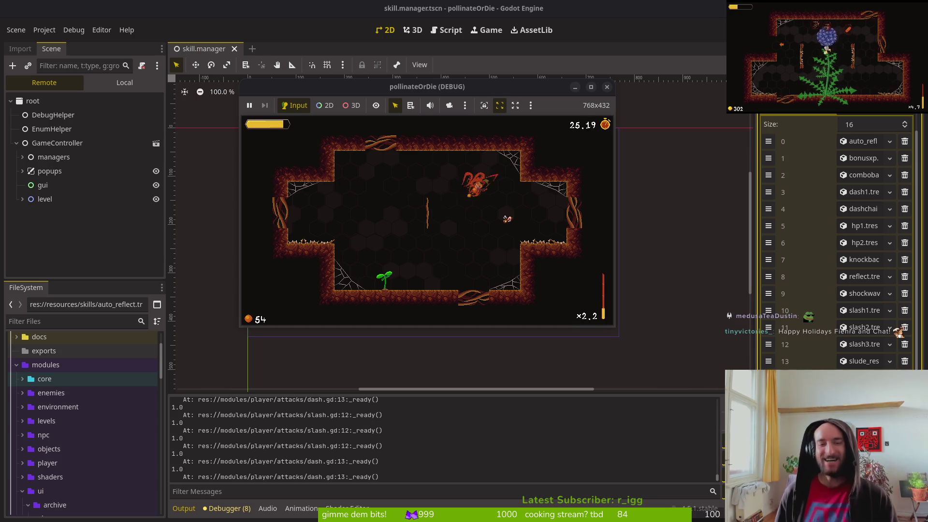
pyautogui.press('space')
pyautogui.press('space')
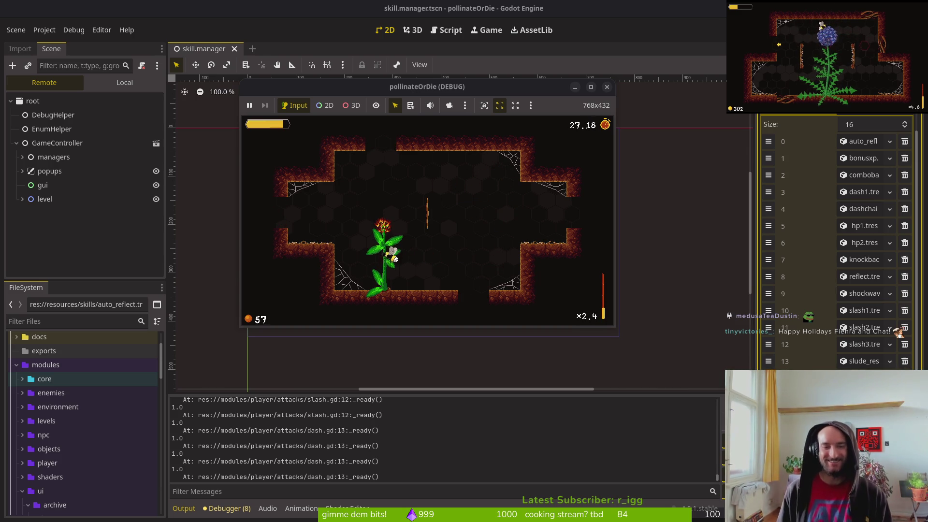
pyautogui.press('c')
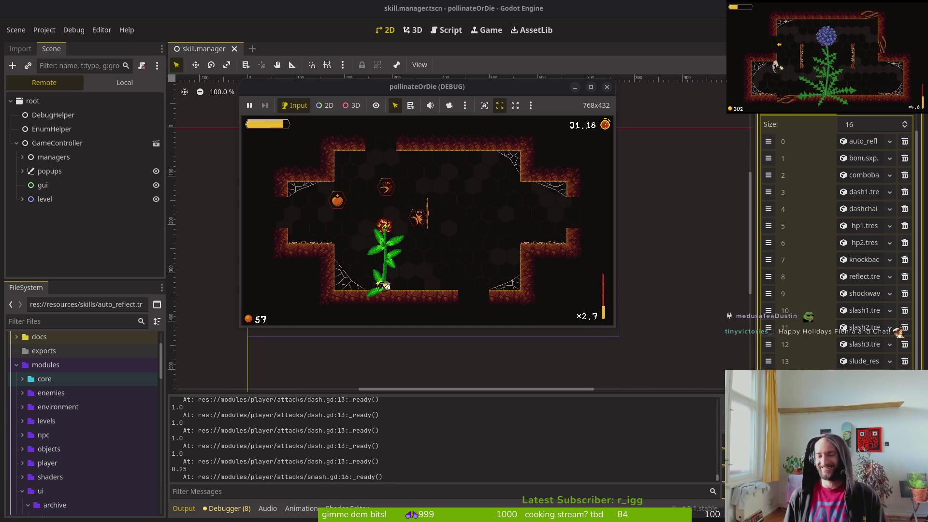
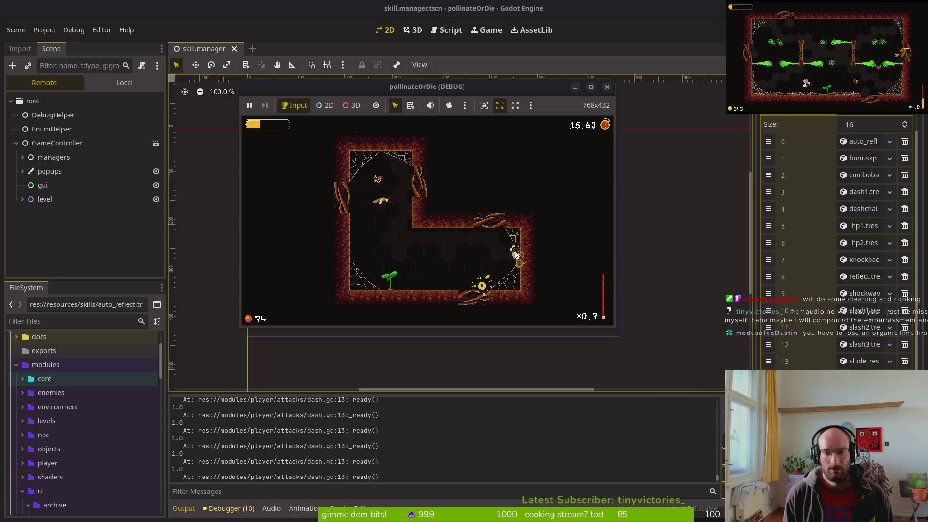
# Pause and resume the test game, browse the skill tree, close it, and switch to the terminal.
pyautogui.press('Escape')
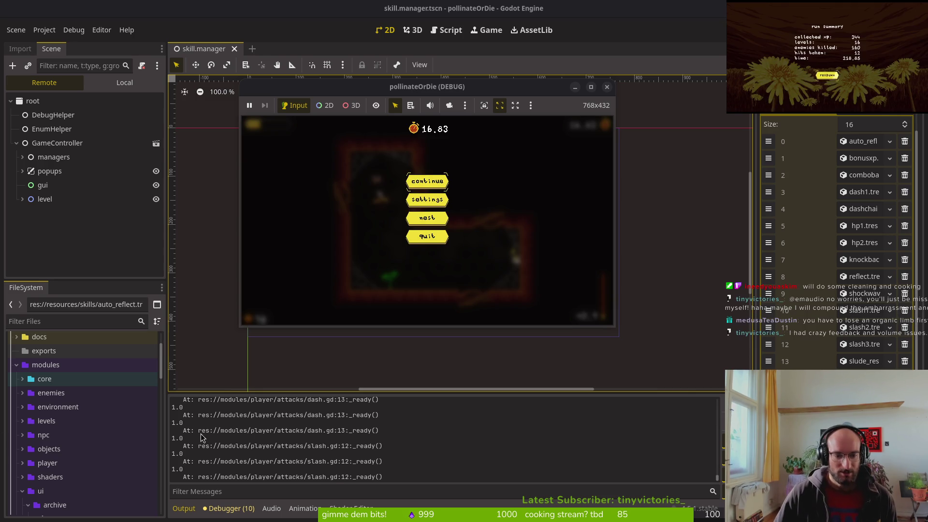
pyautogui.press('Escape')
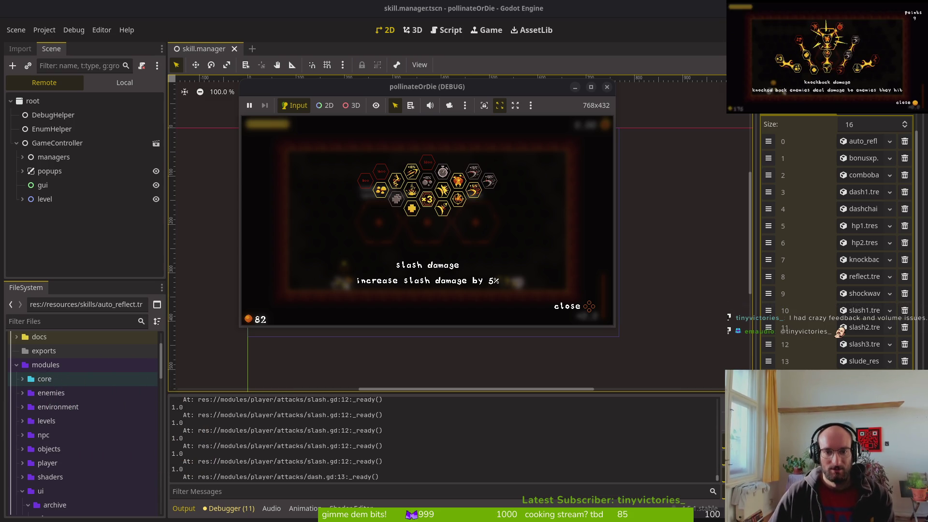
pyautogui.press('Left')
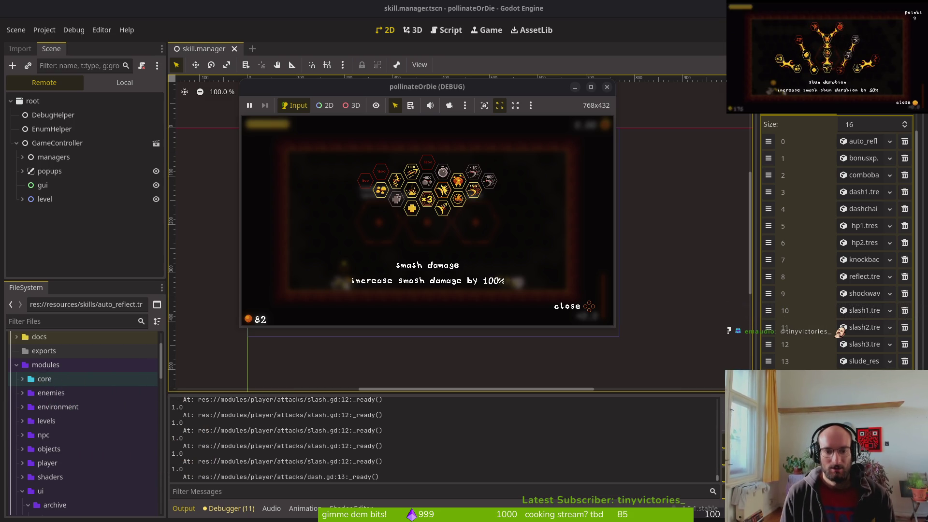
pyautogui.press('Escape')
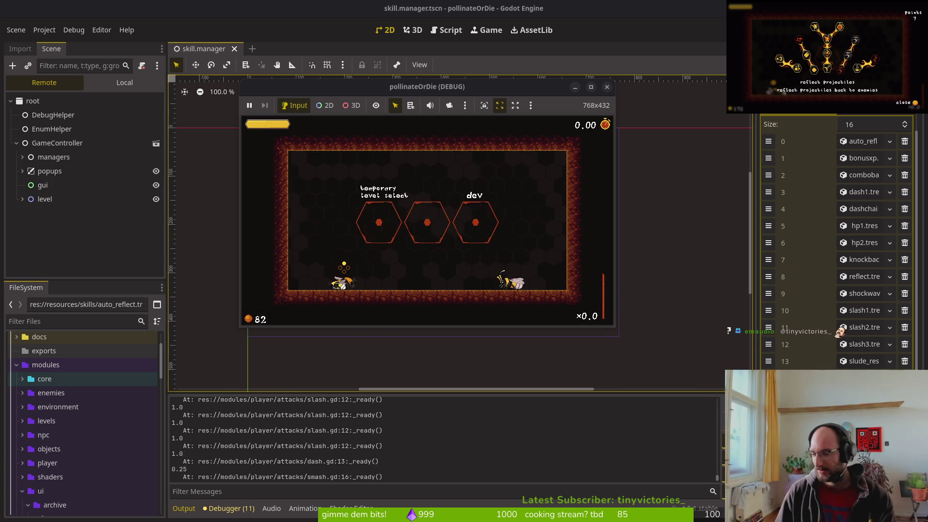
pyautogui.hotkey('alt', 'Tab')
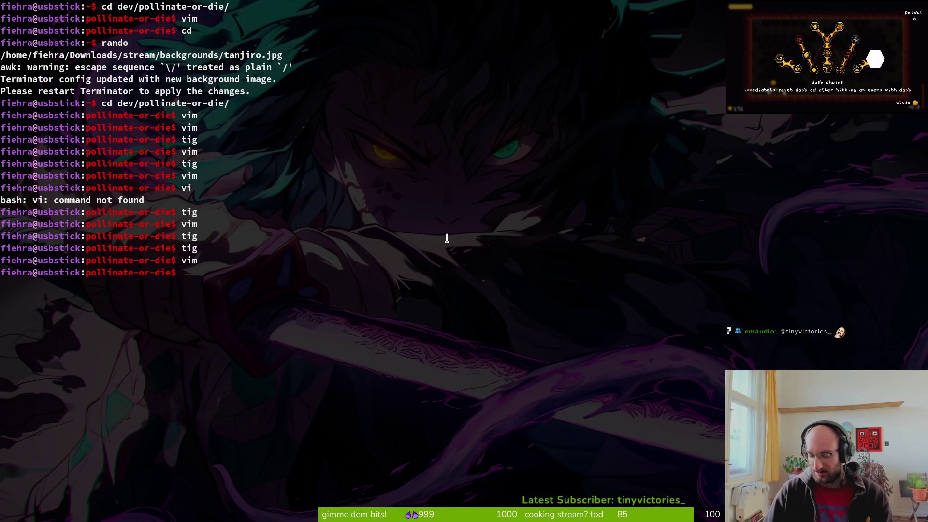
# Open skill.manager.gd in Vim at the SLASH1 case of apply_skill_buffs.
pyautogui.press('Return')
pyautogui.write('vim')
pyautogui.press('Return')
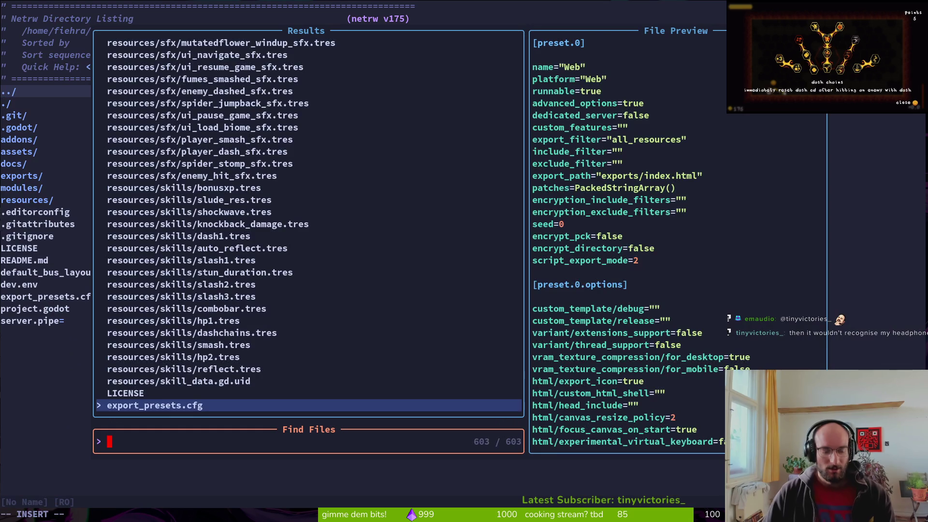
pyautogui.write('skillmana')
pyautogui.press('Return')
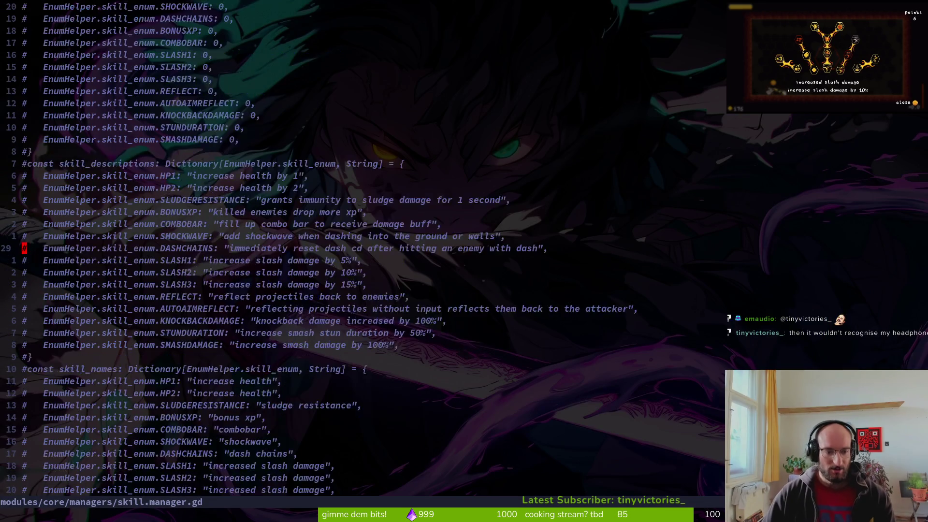
pyautogui.hotkey('ctrl', 'd')
pyautogui.hotkey('ctrl', 'd')
pyautogui.hotkey('ctrl', 'd')
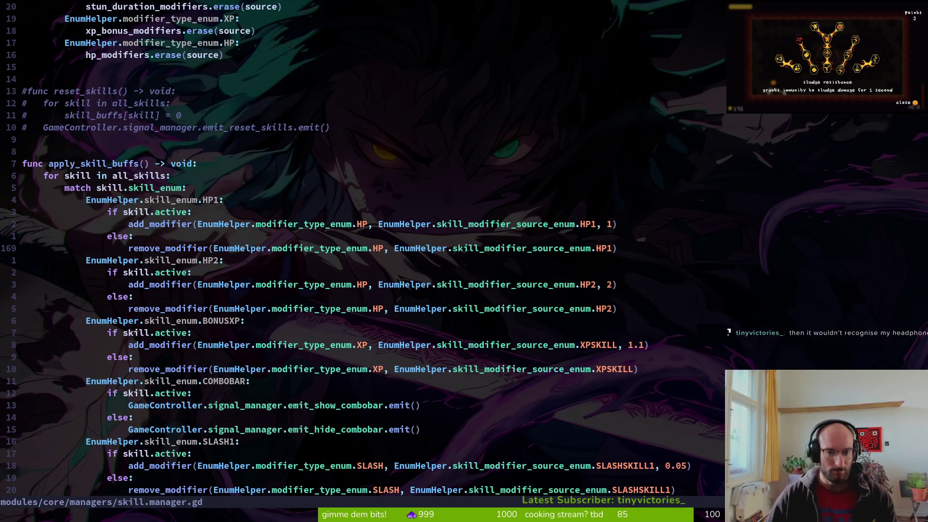
pyautogui.press('k')
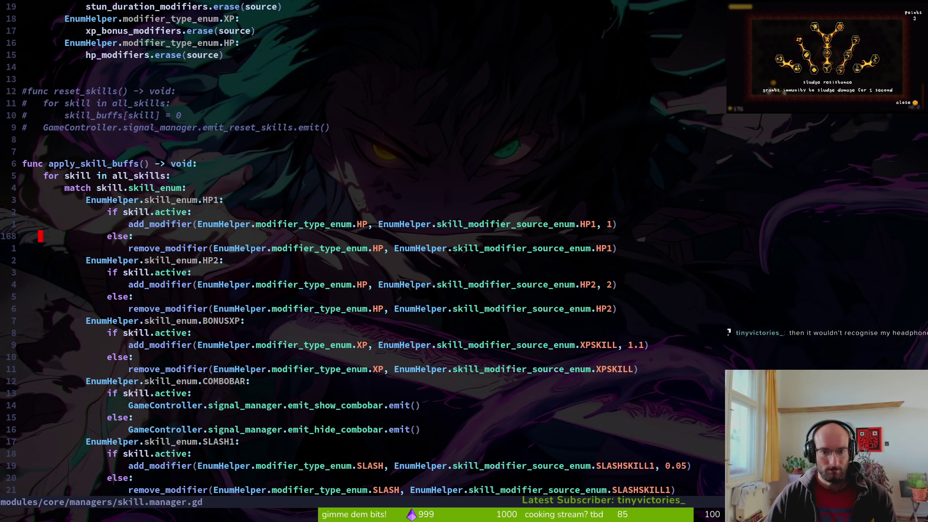
pyautogui.scroll(-2, 688, 328)
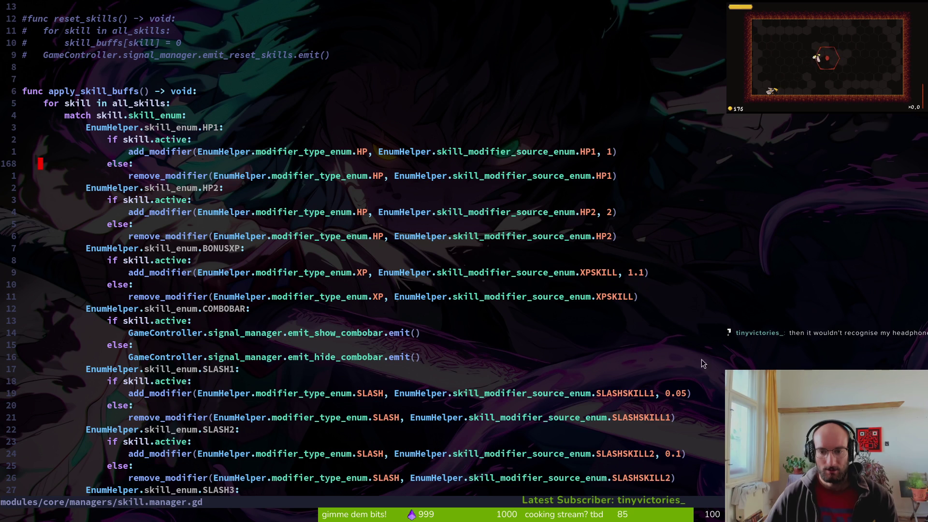
pyautogui.scroll(-2, 651, 408)
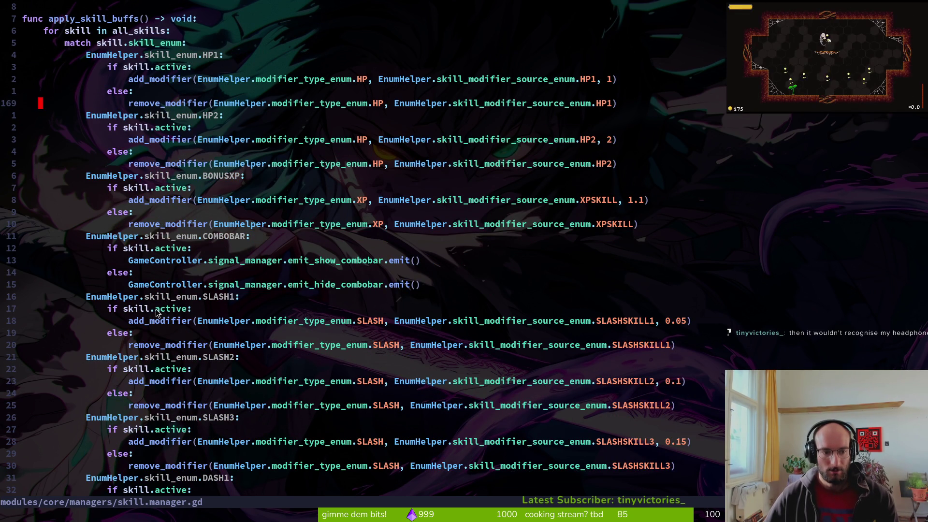
pyautogui.click(174, 313)
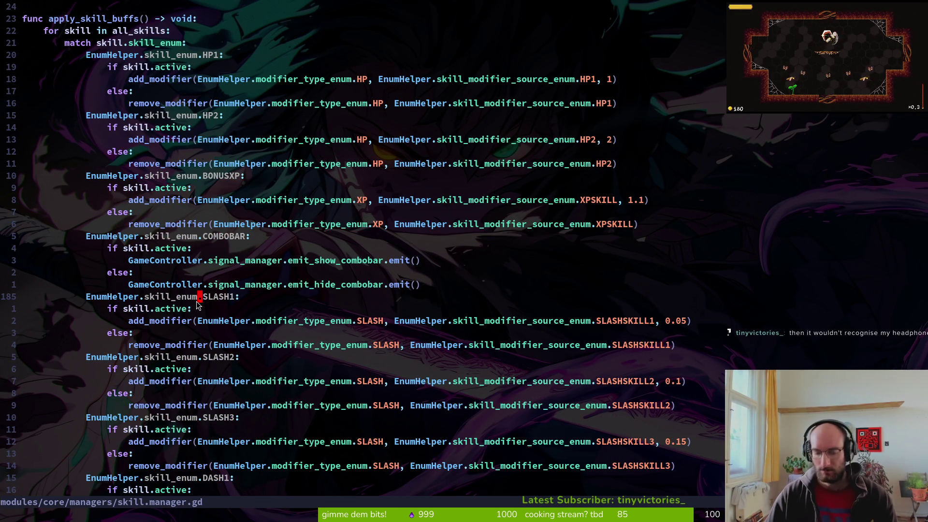
# Insert print_debug(skill.active) above the SLASH1 if and save the file with :w.
pyautogui.write('Oprde')
pyautogui.press('Return')
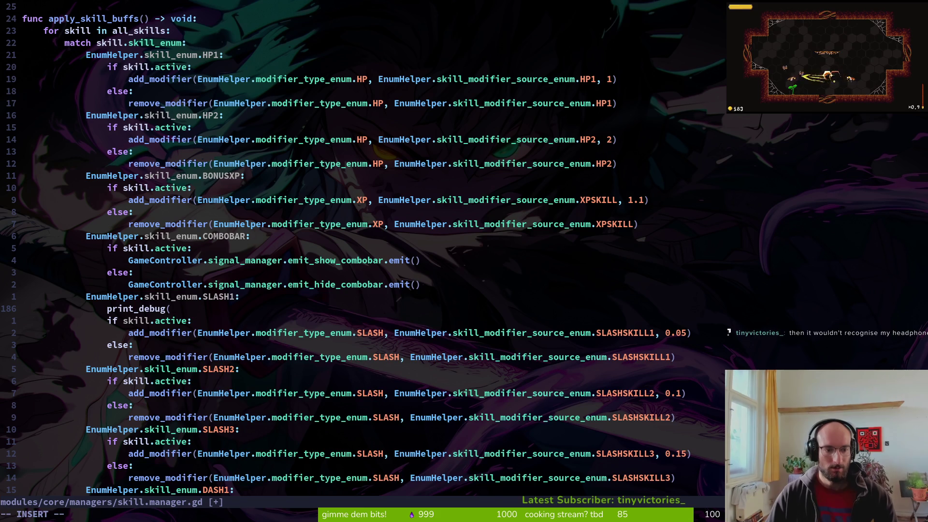
pyautogui.write('skill.act')
pyautogui.press('Return')
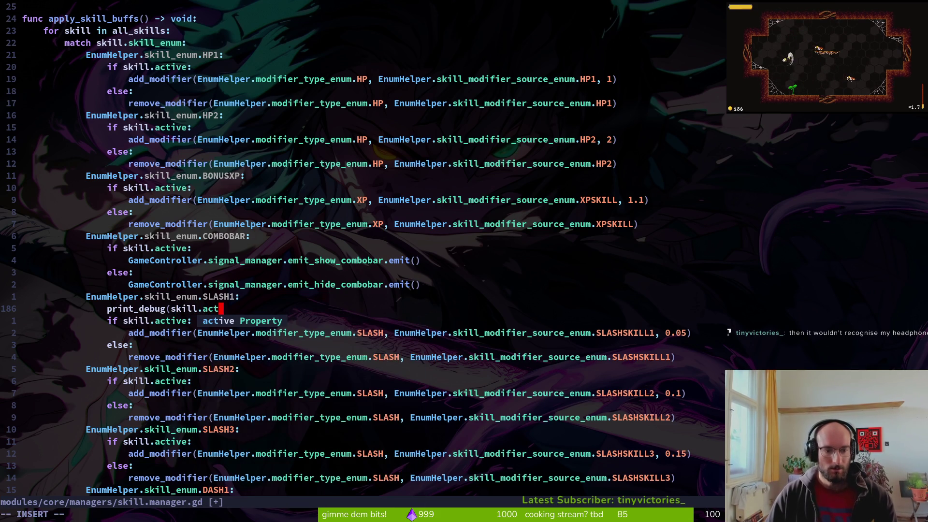
pyautogui.write(')')
pyautogui.press('Escape')
pyautogui.write(':w')
pyautogui.press('Return')
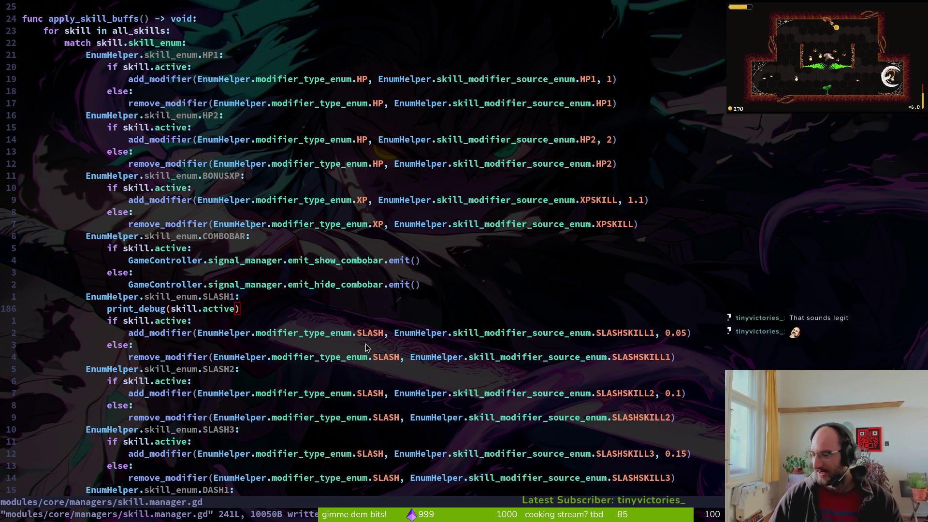
pyautogui.hotkey('alt', 'Tab')
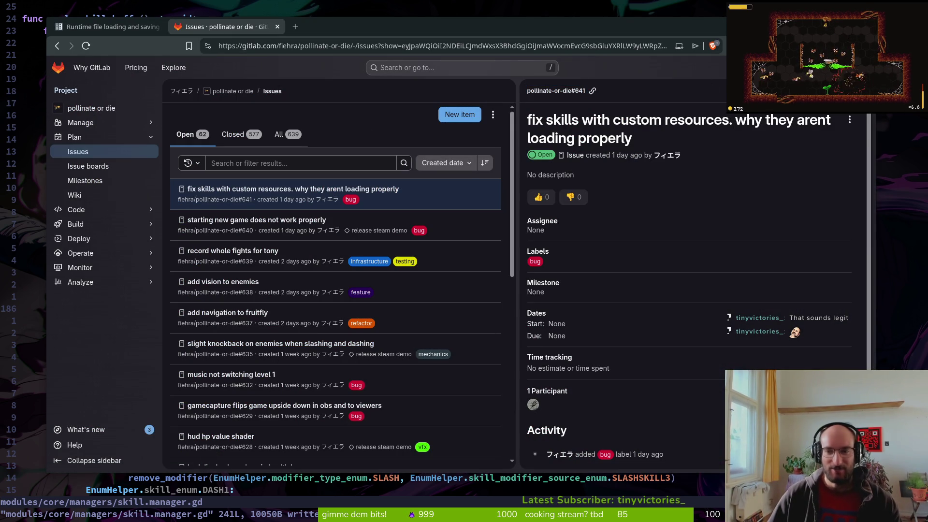
# Close the issue #641 details in GitLab and return to the Vim terminal.
pyautogui.press('Escape')
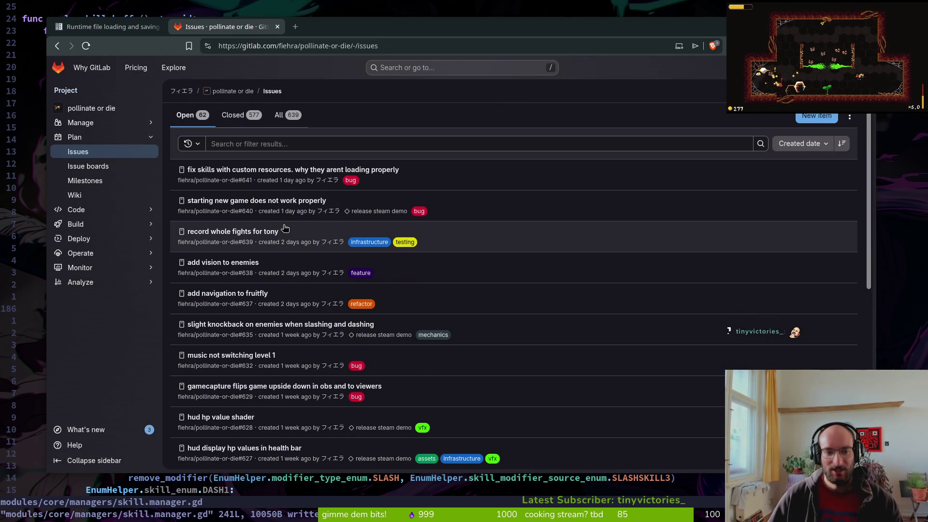
pyautogui.hotkey('alt', 'Tab')
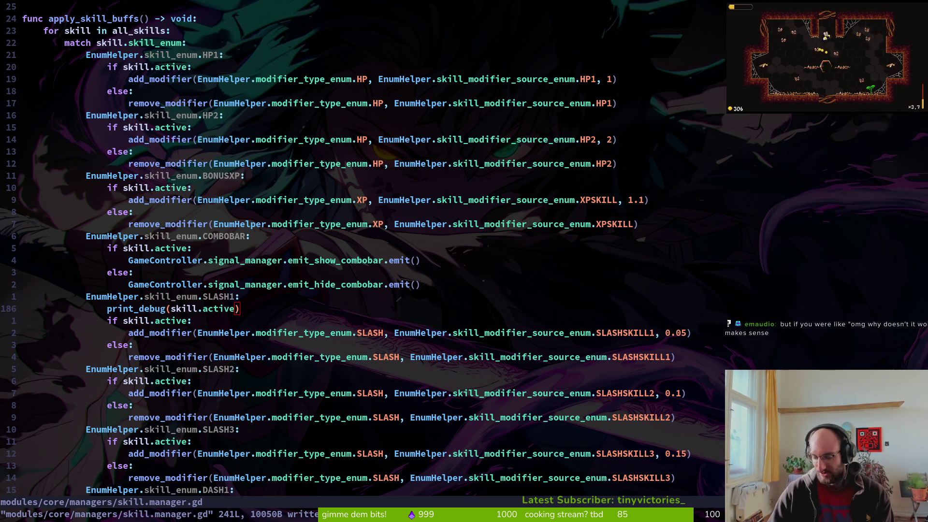
# Relaunch the game from the Godot editor with F5 and start playing from the title screen.
pyautogui.scroll(5, 155, 215)
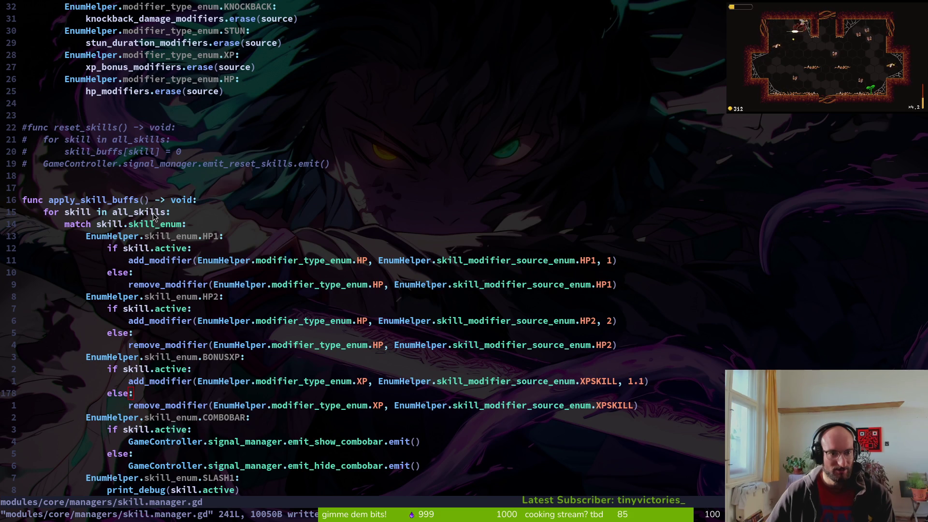
pyautogui.press('F5')
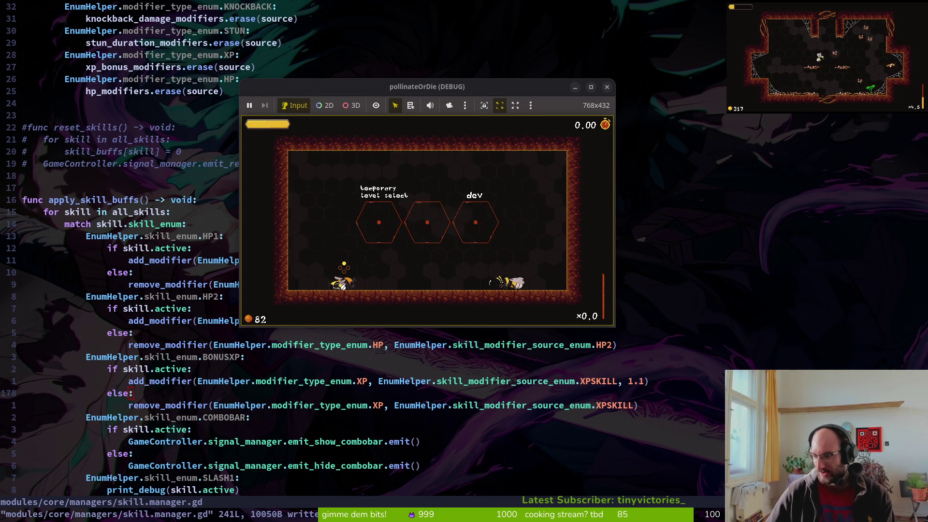
pyautogui.press('Escape')
pyautogui.hotkey('alt', 'Tab')
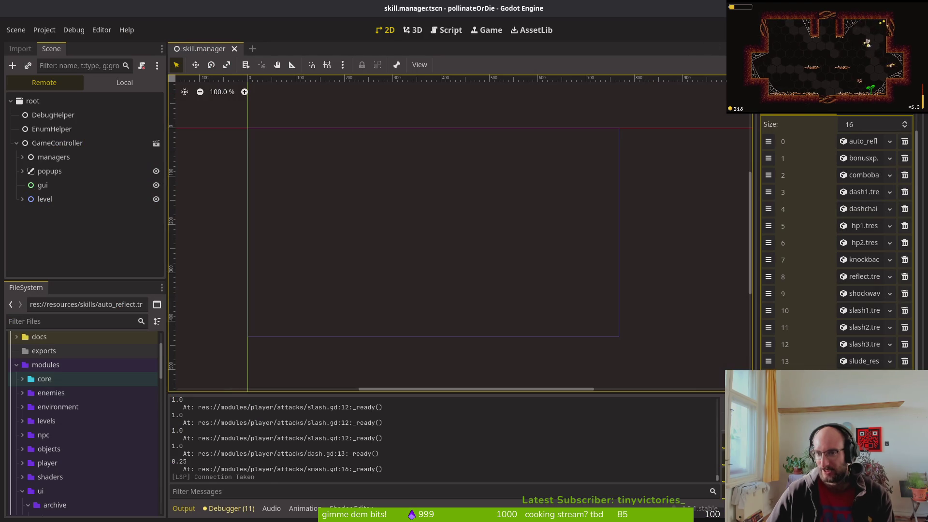
pyautogui.press('F5')
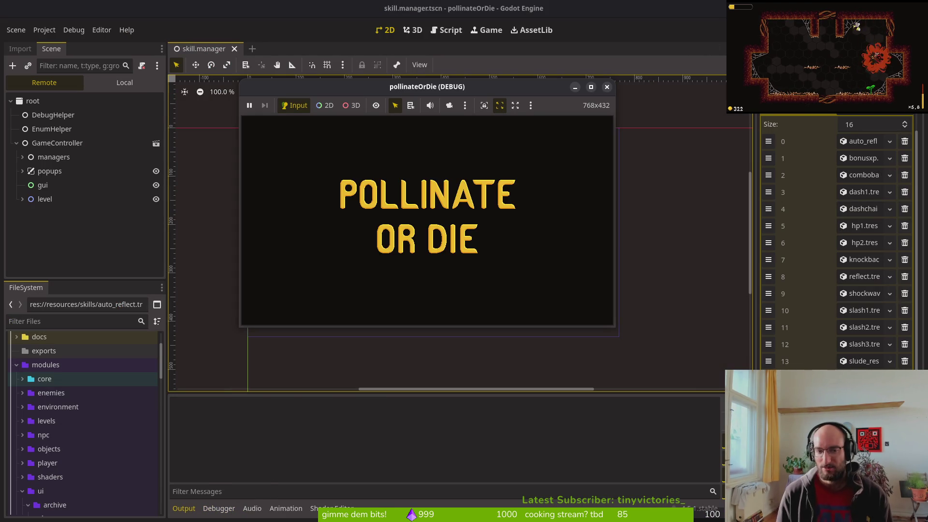
pyautogui.press('Return')
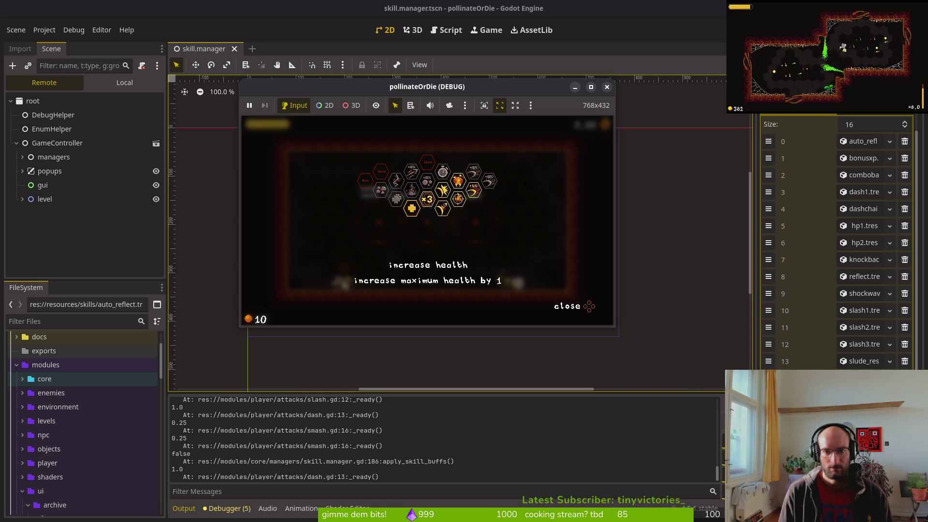
# Buy the sludge resilience, shockwave and dash damage skills, then close the skill tree.
pyautogui.press('Left')
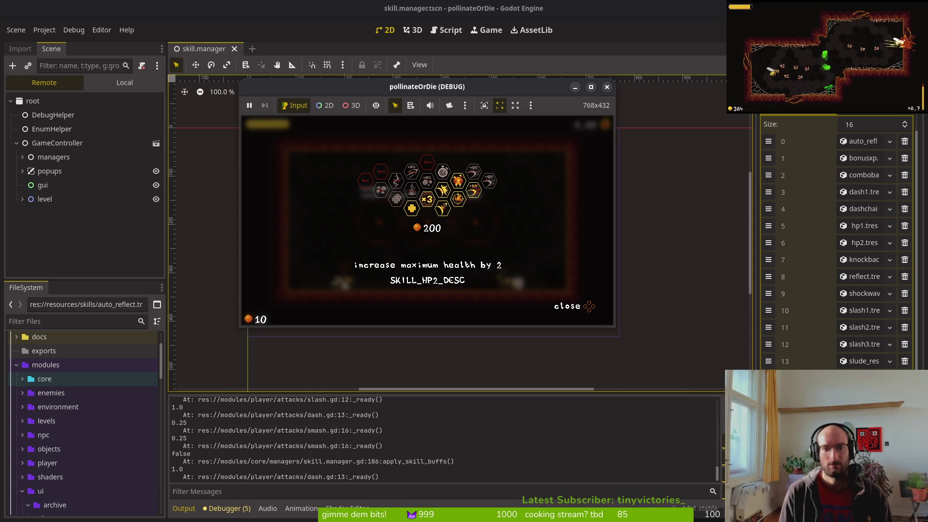
pyautogui.press('Left')
pyautogui.press('Return')
pyautogui.press('Up')
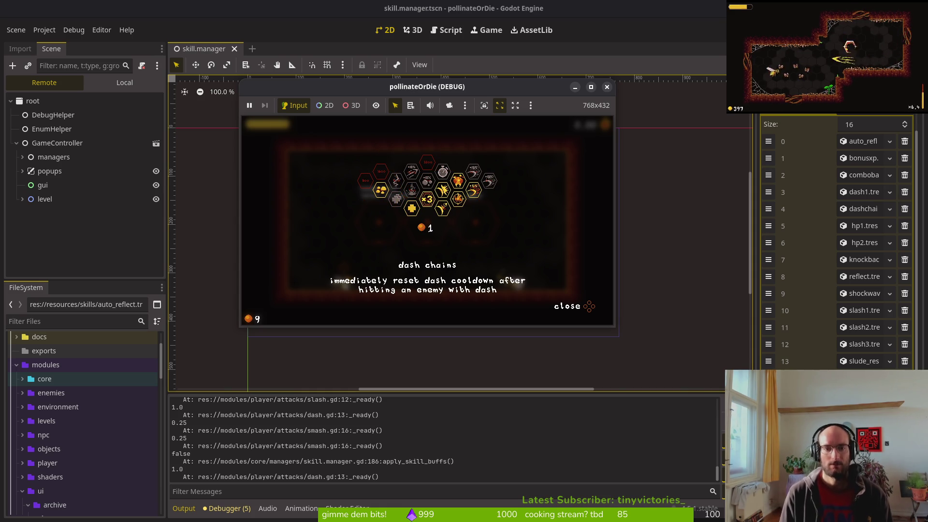
pyautogui.press('Return')
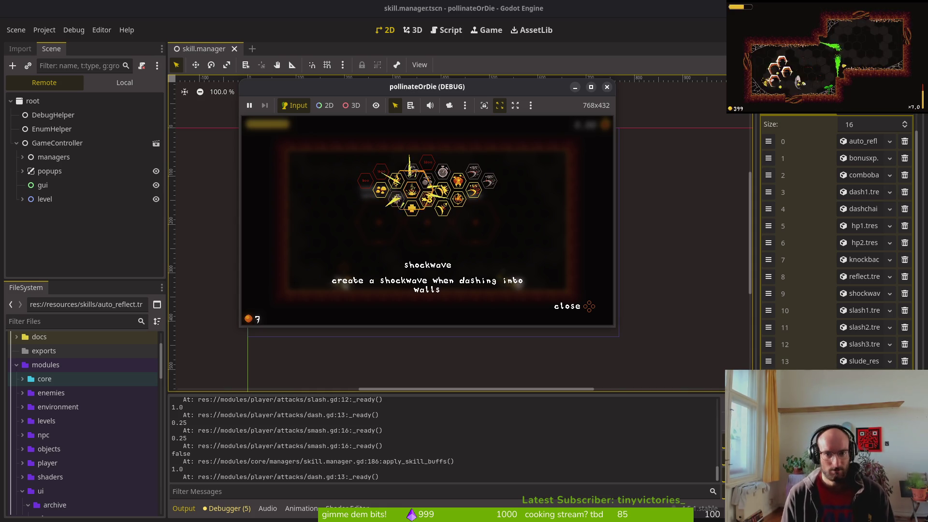
pyautogui.press('Right')
pyautogui.press('Up')
pyautogui.press('Return')
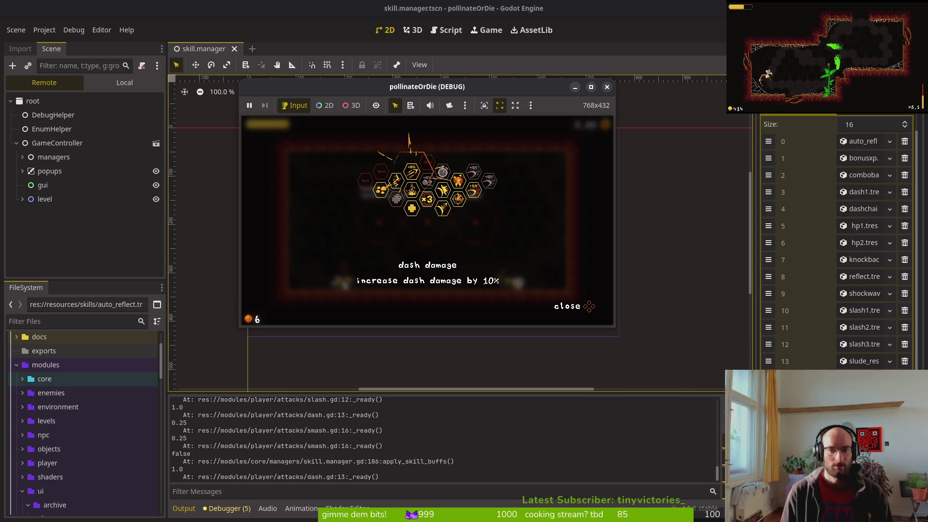
pyautogui.press('Escape')
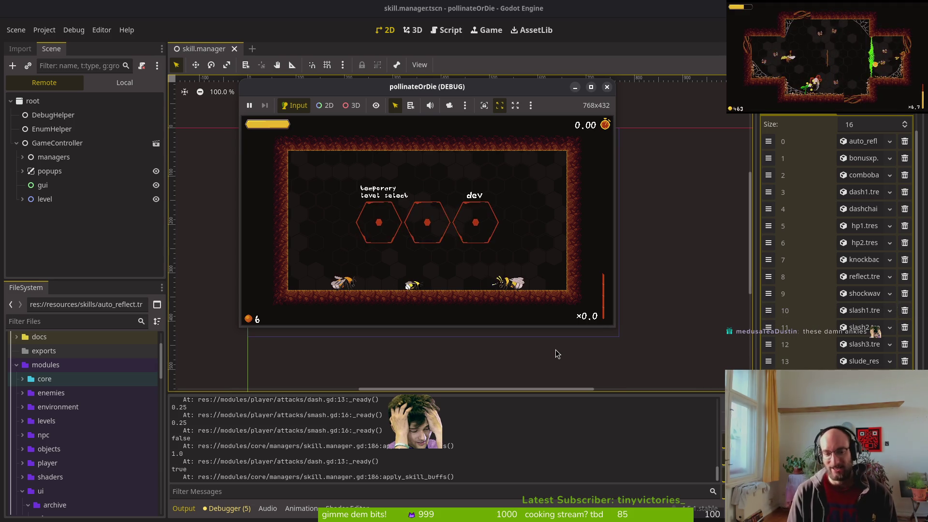
# Quit pollinateOrDie to its main menu, exit the game, and relaunch it with F5.
pyautogui.press('Escape')
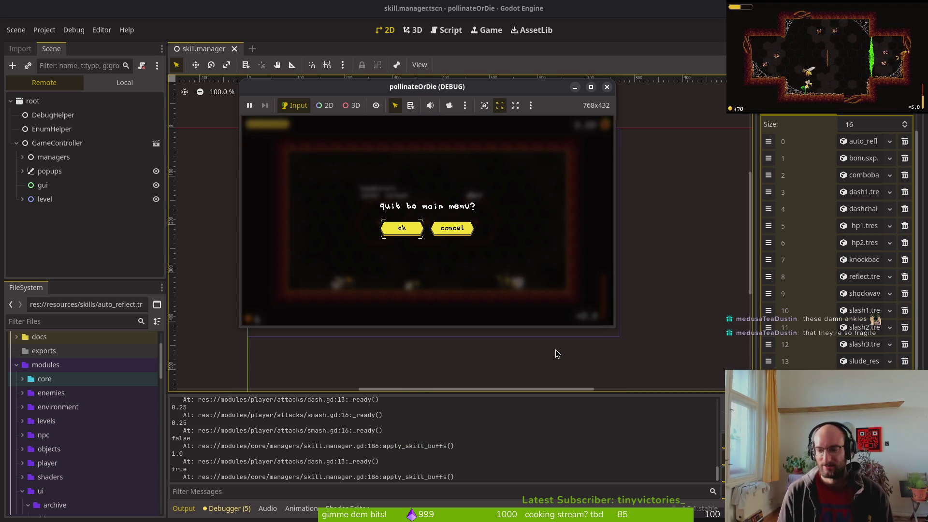
pyautogui.press('Return')
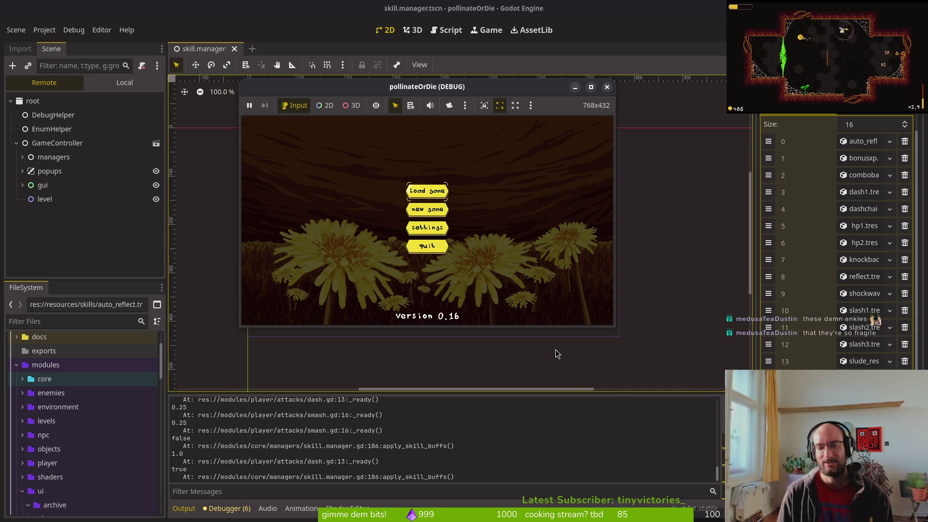
pyautogui.press('Return')
pyautogui.press('Left')
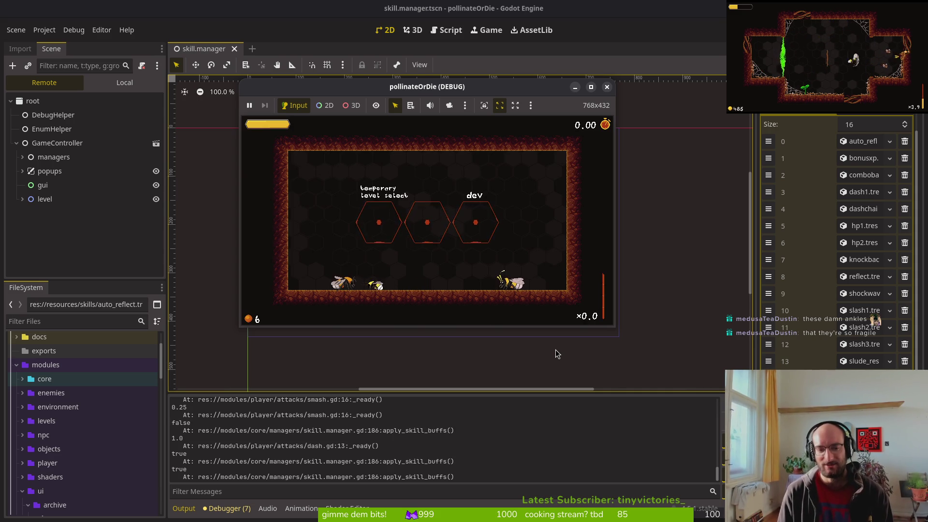
pyautogui.press('Escape')
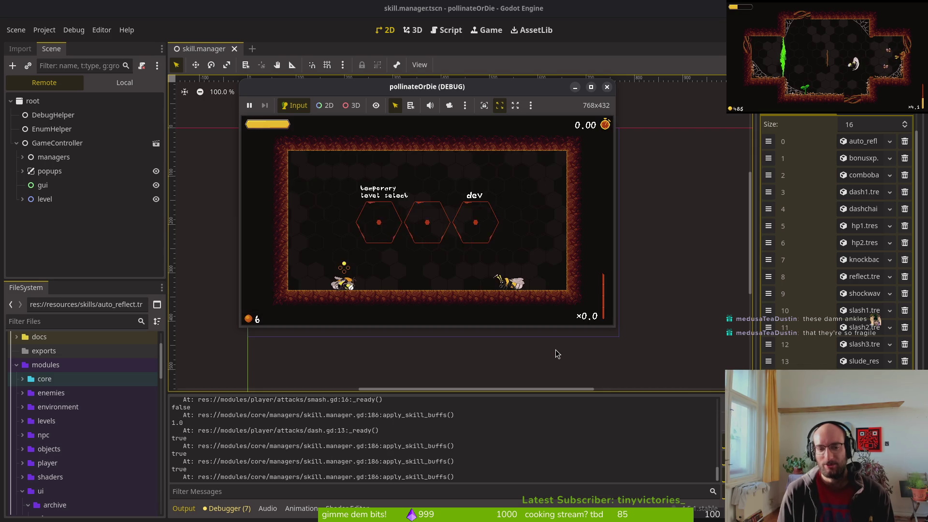
pyautogui.press('Escape')
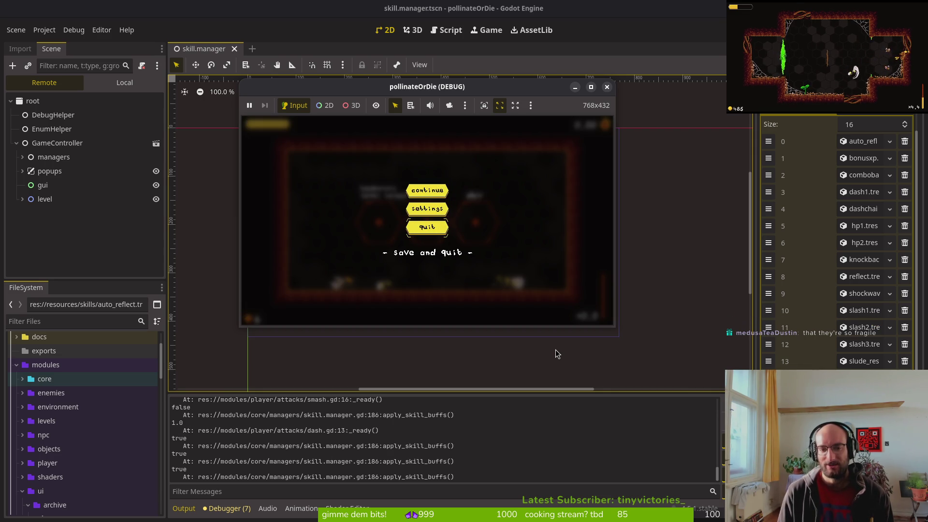
pyautogui.press('Return')
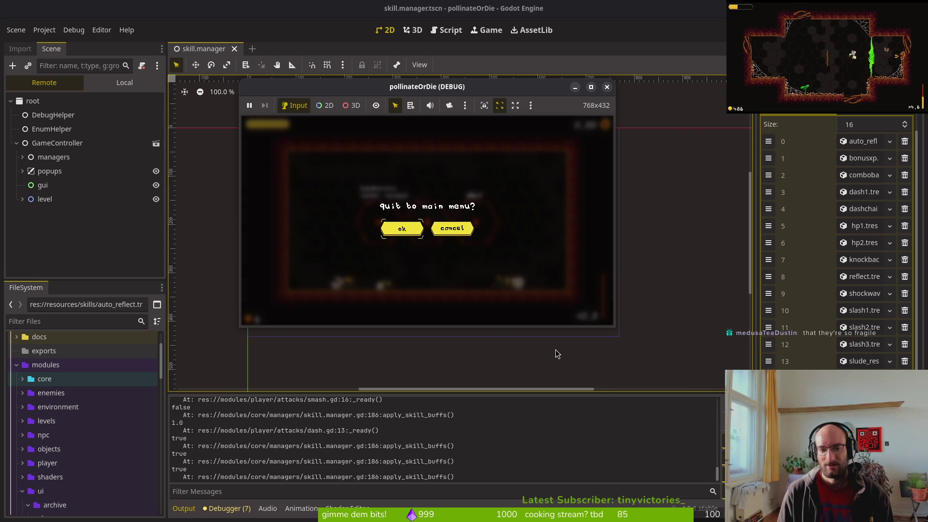
pyautogui.press('Return')
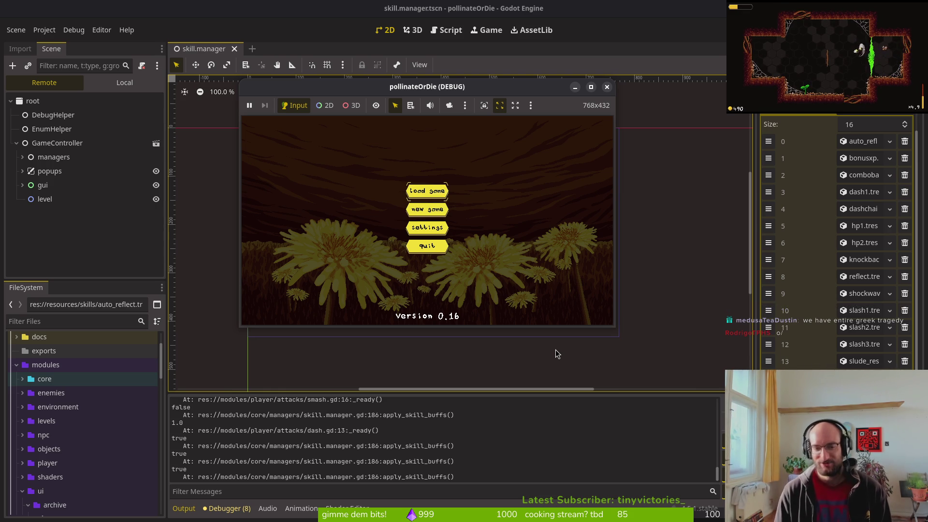
pyautogui.press('Down')
pyautogui.press('Return')
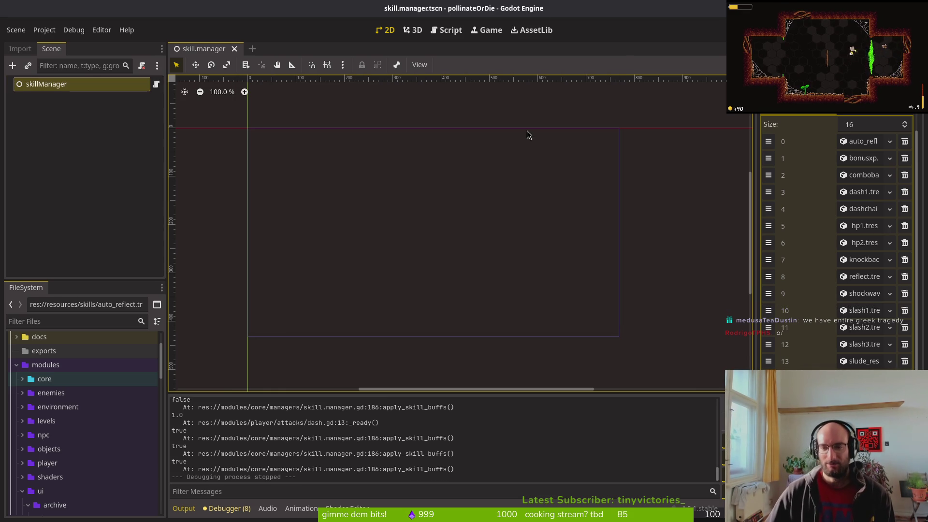
pyautogui.press('F5')
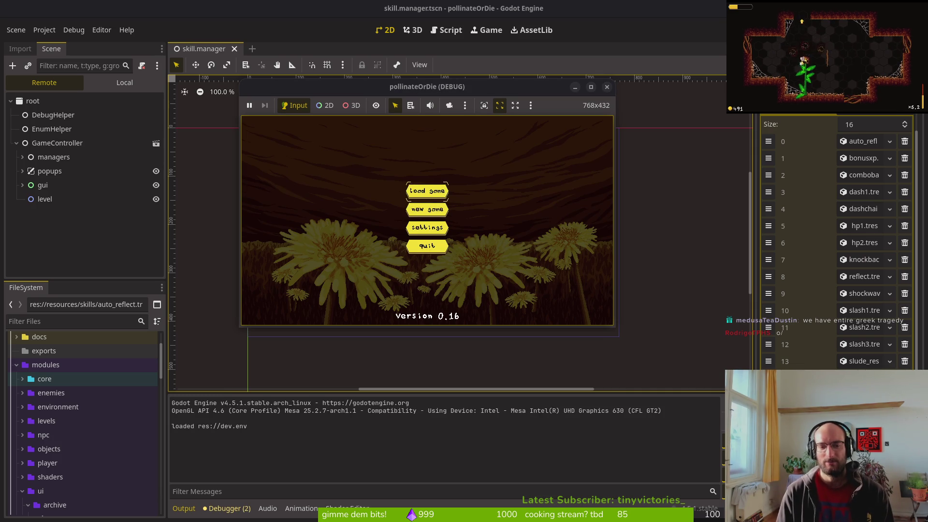
# Load the saved game, view the skill tree, then close it and enter a new level.
pyautogui.press('Return')
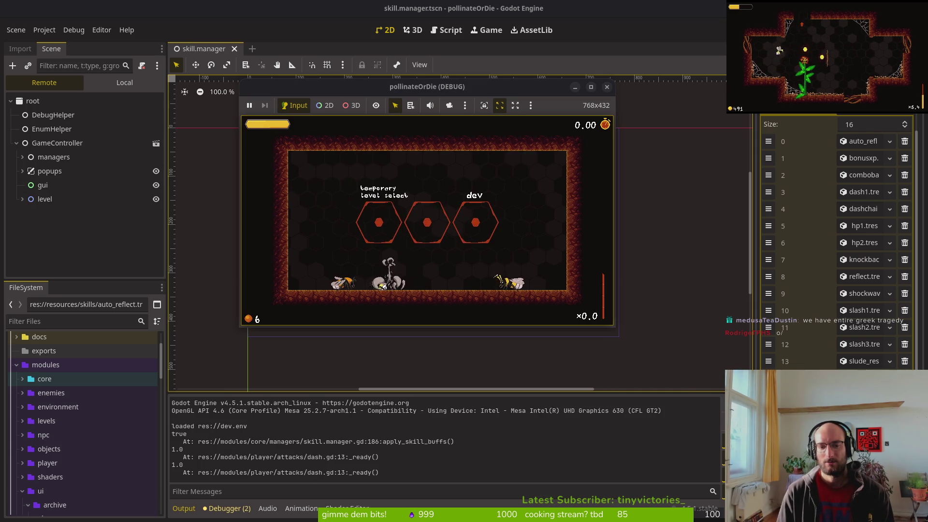
pyautogui.press('Tab')
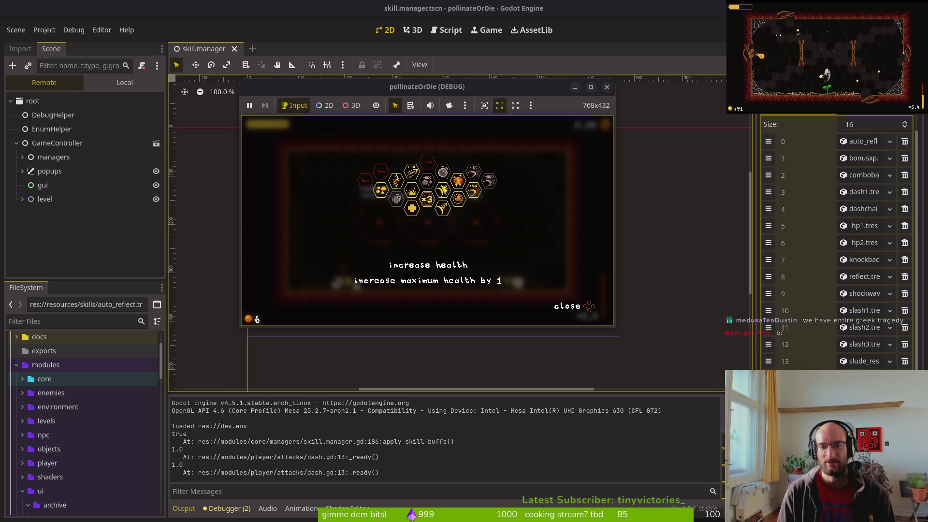
pyautogui.press('Tab')
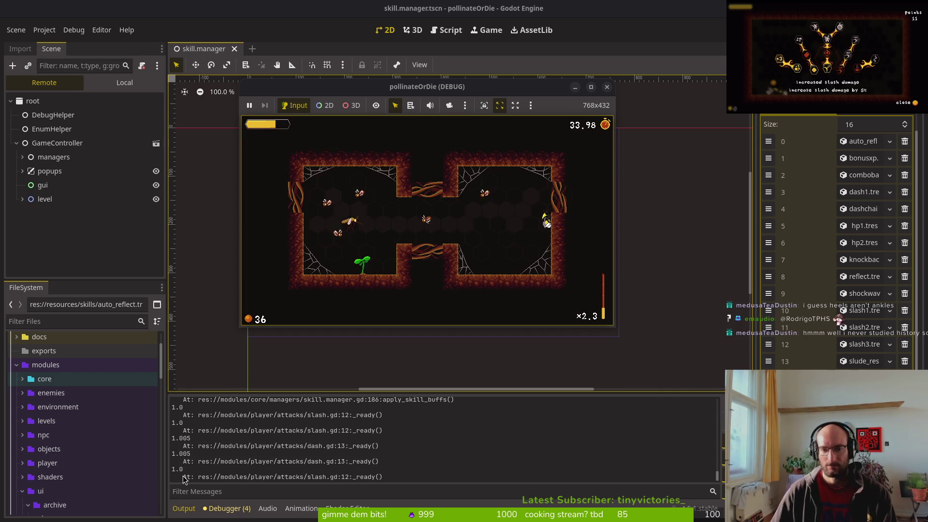
# Stop the game and open resources/buffs/dash1.tres in the Inspector to check its Dash modifier.
pyautogui.press('F8')
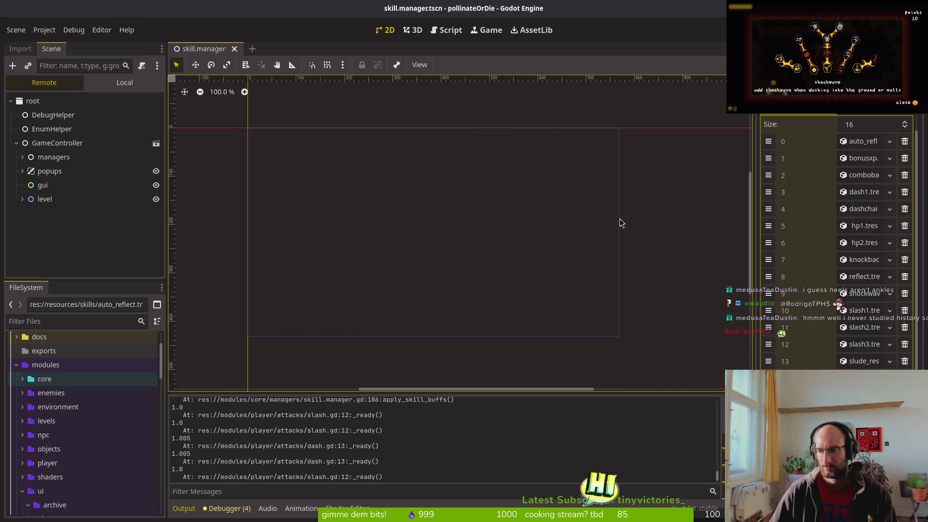
pyautogui.hotkey('alt', 'Tab')
pyautogui.hotkey('alt', 'Tab')
pyautogui.scroll(-10, 65, 403)
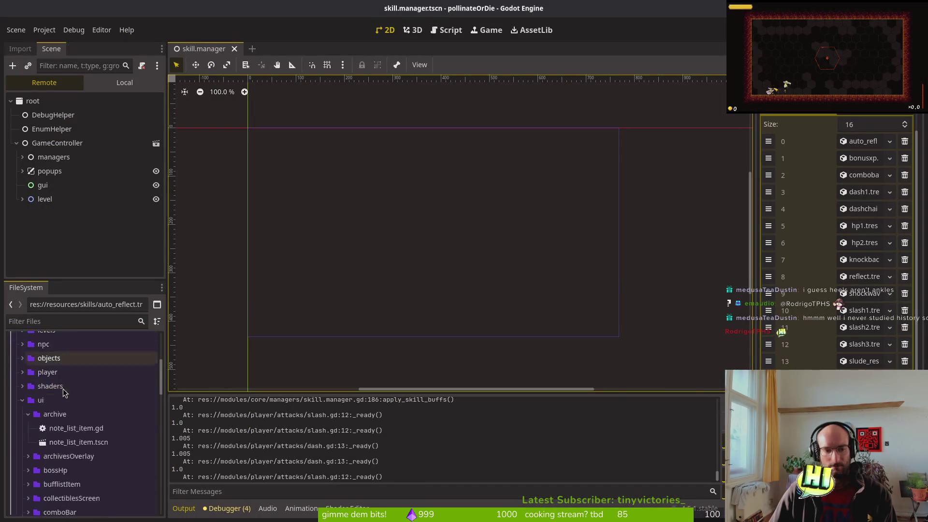
pyautogui.scroll(5, 42, 393)
pyautogui.click(28, 414)
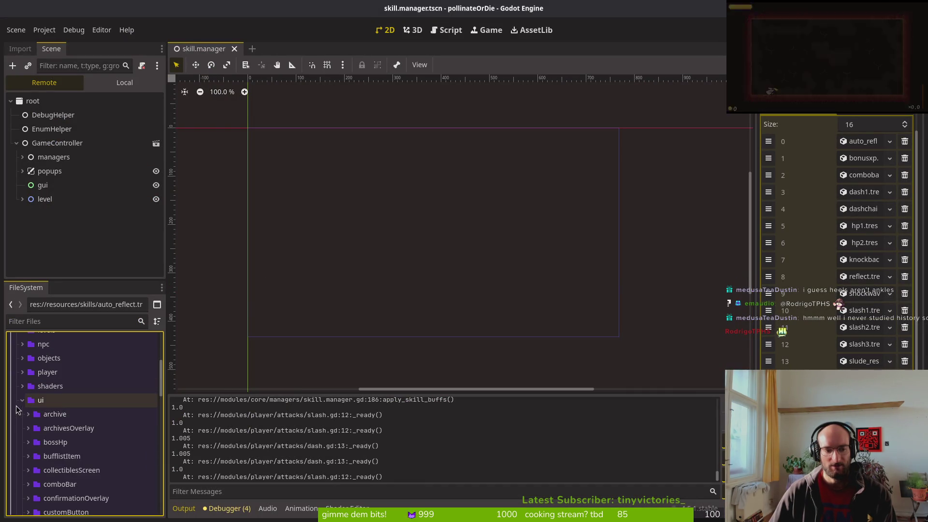
pyautogui.click(22, 400)
pyautogui.click(23, 483)
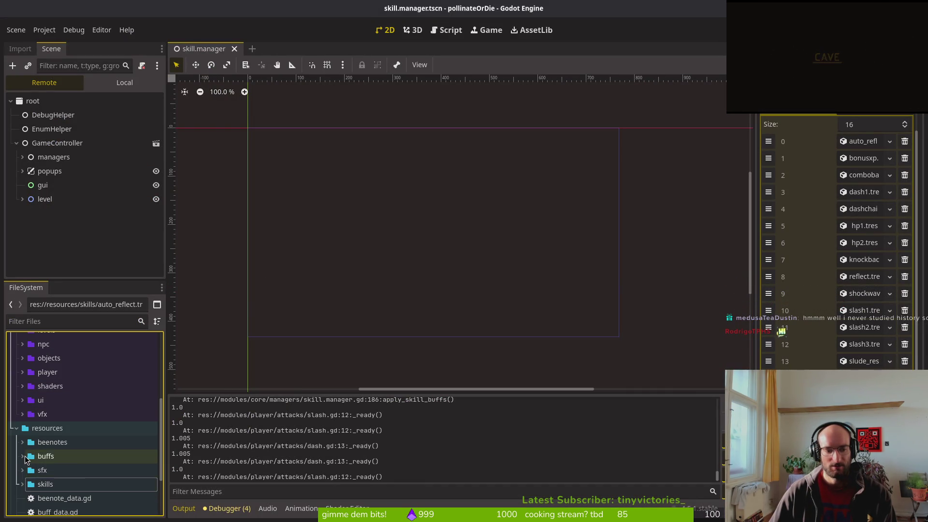
pyautogui.click(22, 456)
pyautogui.scroll(-3, 68, 435)
pyautogui.click(66, 376)
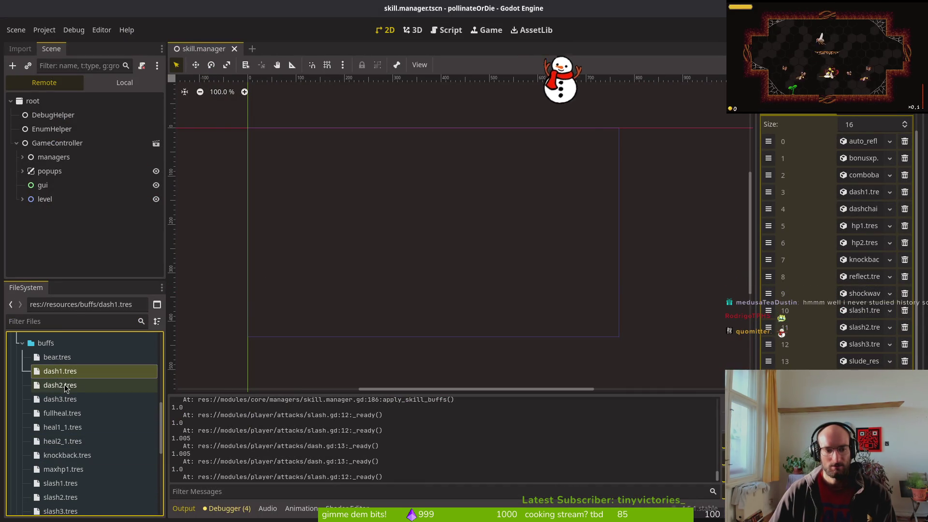
pyautogui.doubleClick(64, 377)
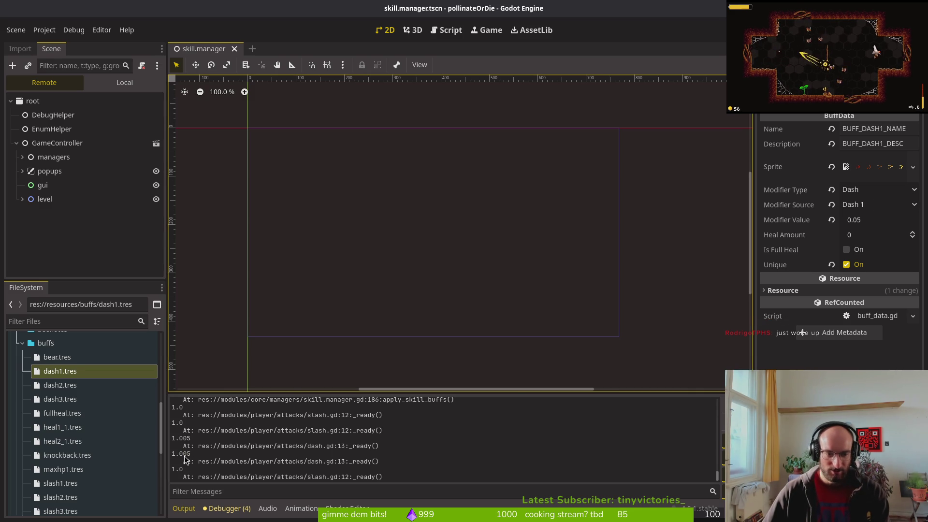
pyautogui.hotkey('alt', 'Tab')
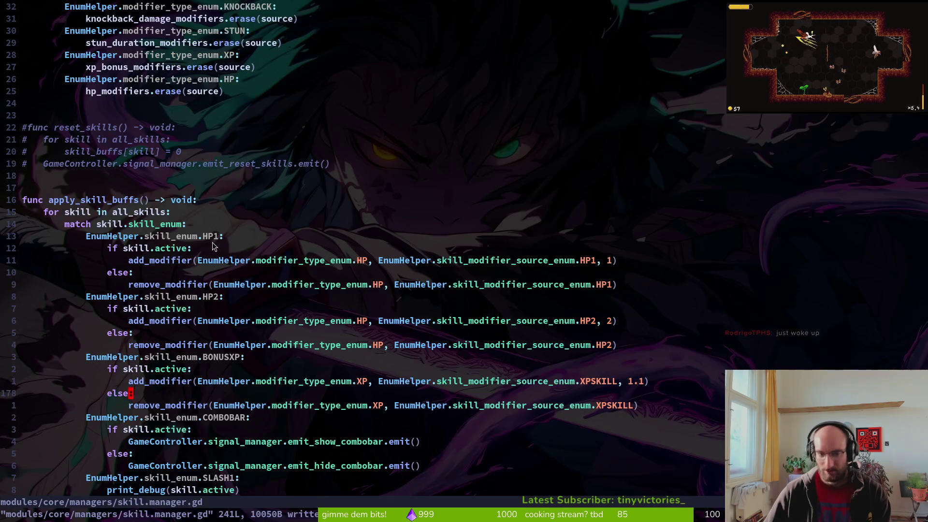
pyautogui.scroll(-6, 538, 355)
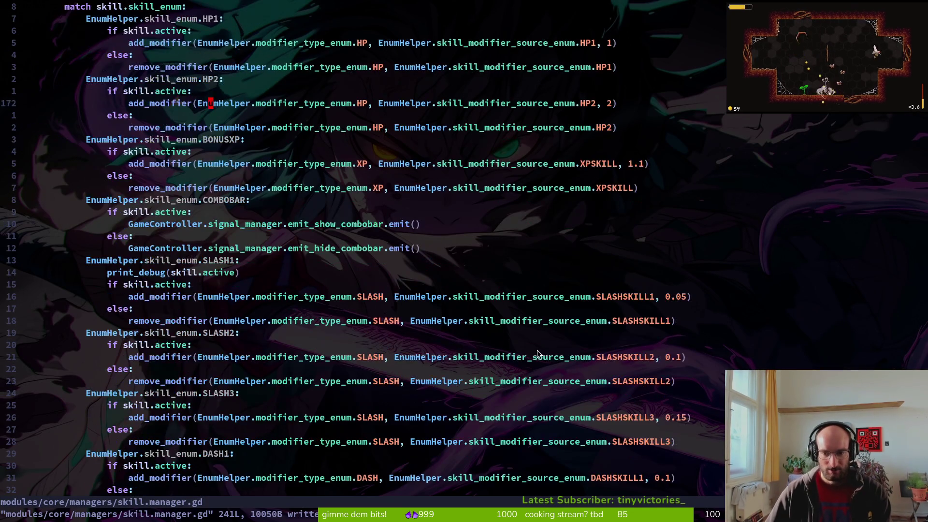
pyautogui.scroll(-4, 673, 343)
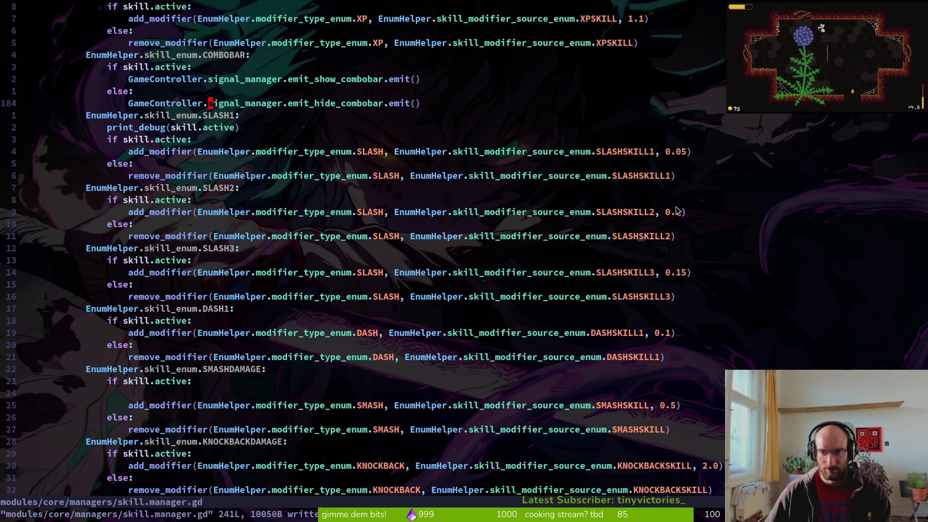
pyautogui.scroll(-2, 719, 418)
pyautogui.scroll(-4, 459, 333)
pyautogui.scroll(20, 540, 260)
pyautogui.scroll(6, 283, 196)
pyautogui.scroll(-14, 430, 235)
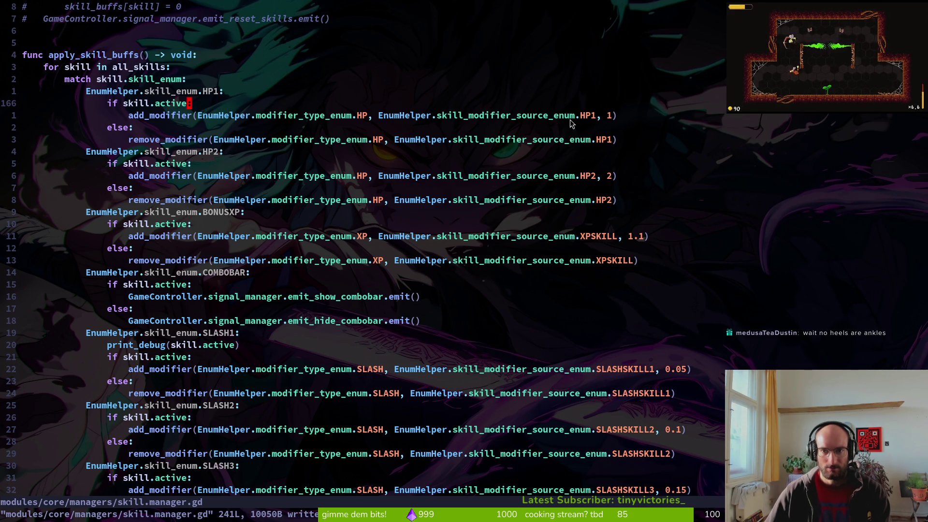
# Open buff.manager.gd with the Telescope file finder.
pyautogui.press('space')
pyautogui.press('f')
pyautogui.press('f')
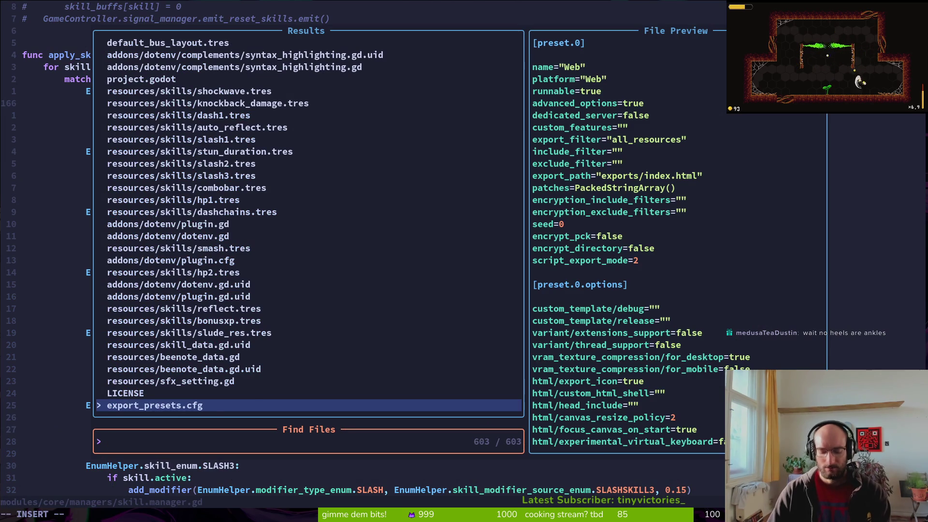
pyautogui.write('floweru')
pyautogui.press('BackSpace')
pyautogui.press('BackSpace')
pyautogui.press('BackSpace')
pyautogui.write('buffmana')
pyautogui.press('Return')
# Yank the seven-line apply_flower_buff function and switch back to skill.manager.gd.
pyautogui.scroll(-9, 495, 176)
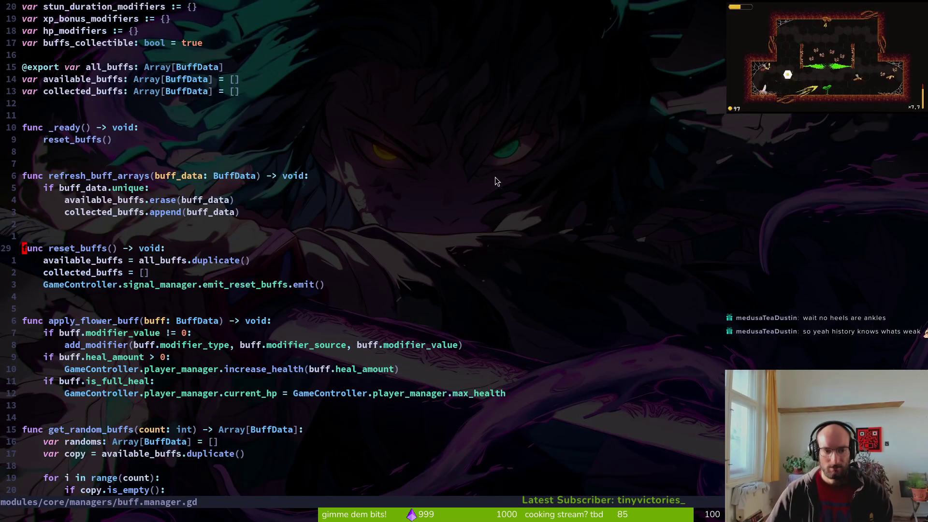
pyautogui.press('1')
pyautogui.press('4')
pyautogui.press('k')
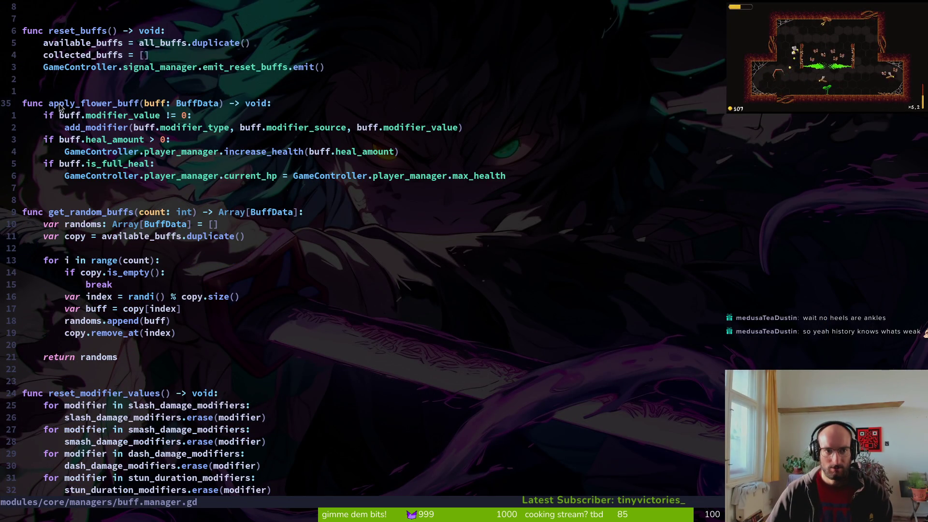
pyautogui.moveTo(112, 112); pyautogui.dragTo(279, 132)
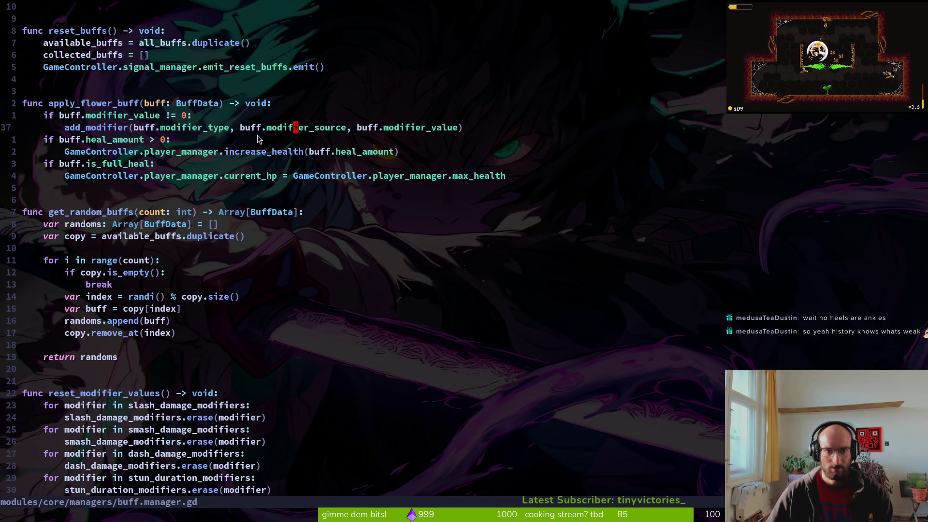
pyautogui.click(66, 104)
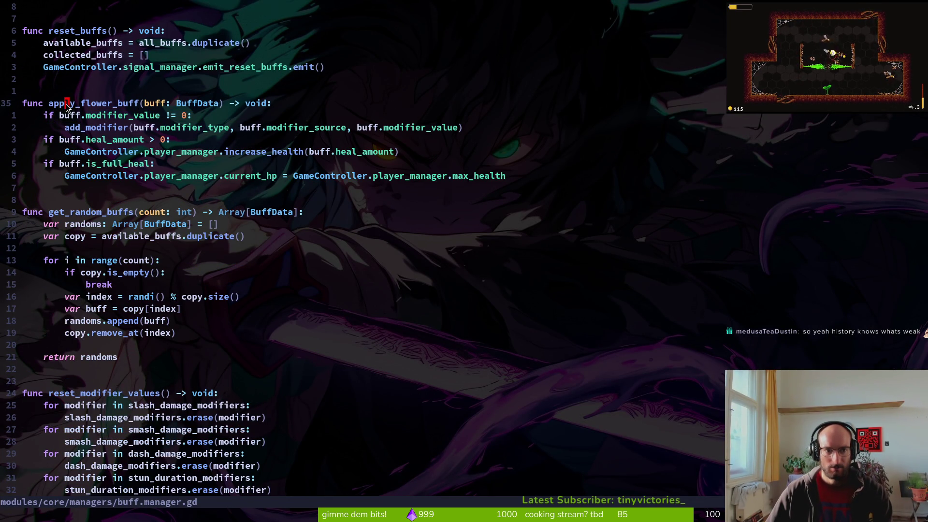
pyautogui.press('V')
pyautogui.press('j')
pyautogui.press('j')
pyautogui.press('j')
pyautogui.press('j')
pyautogui.press('j')
pyautogui.press('y')
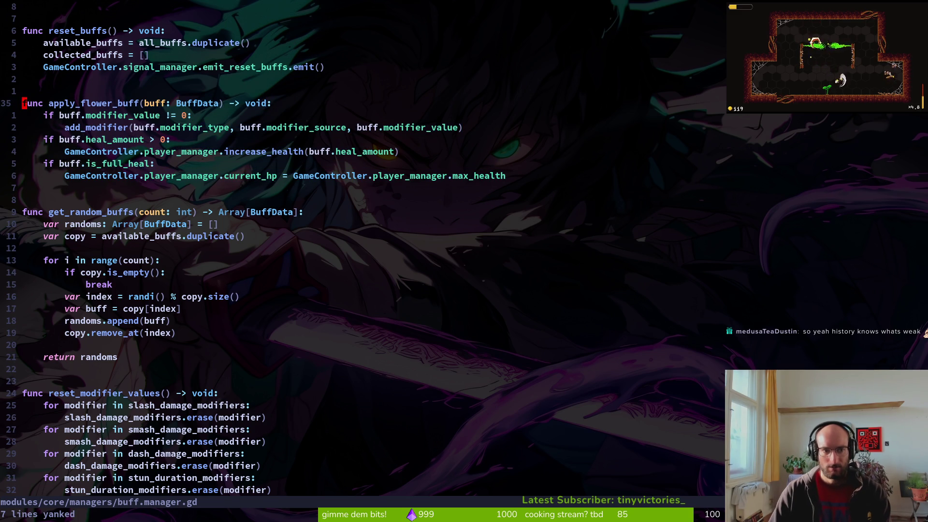
pyautogui.hotkey('ctrl', '6')
# Paste apply_flower_buff above apply_skill_buffs in skill.manager.gd.
pyautogui.press('k')
pyautogui.press('k')
pyautogui.press('k')
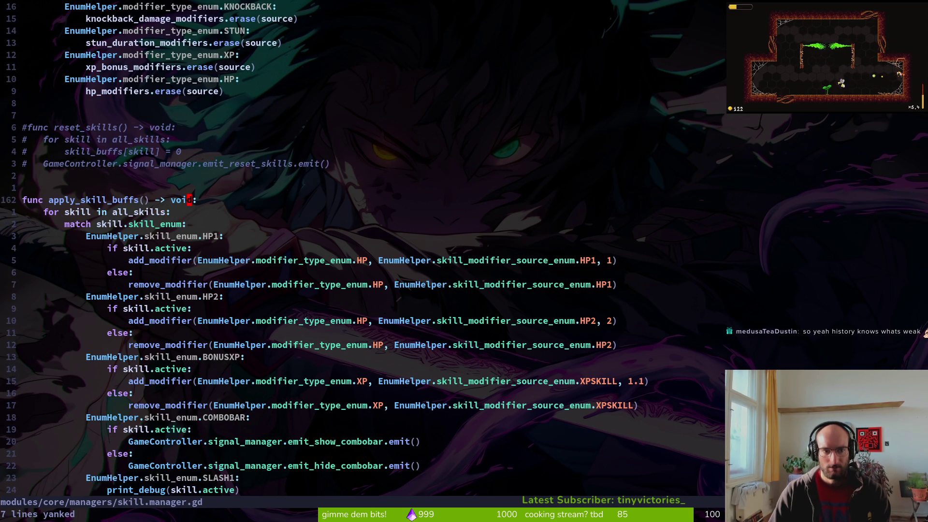
pyautogui.press('p')
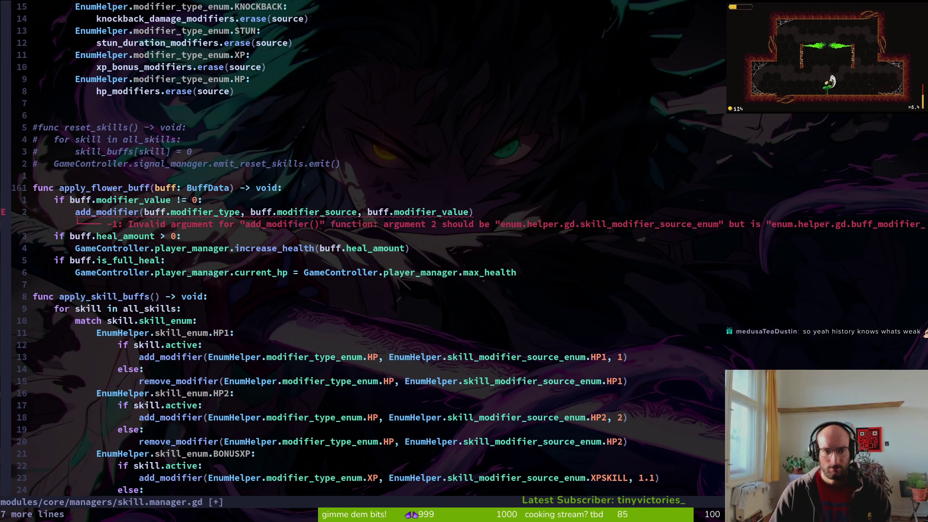
pyautogui.press('j')
pyautogui.press('7')
pyautogui.press('j')
pyautogui.press('2')
pyautogui.press('0')
pyautogui.press('j')
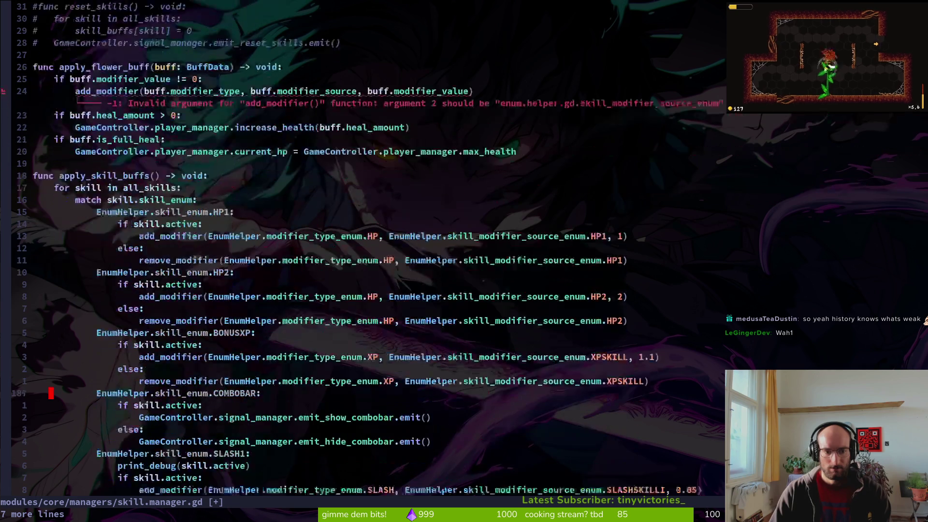
pyautogui.press('k')
pyautogui.press('k')
pyautogui.press('k')
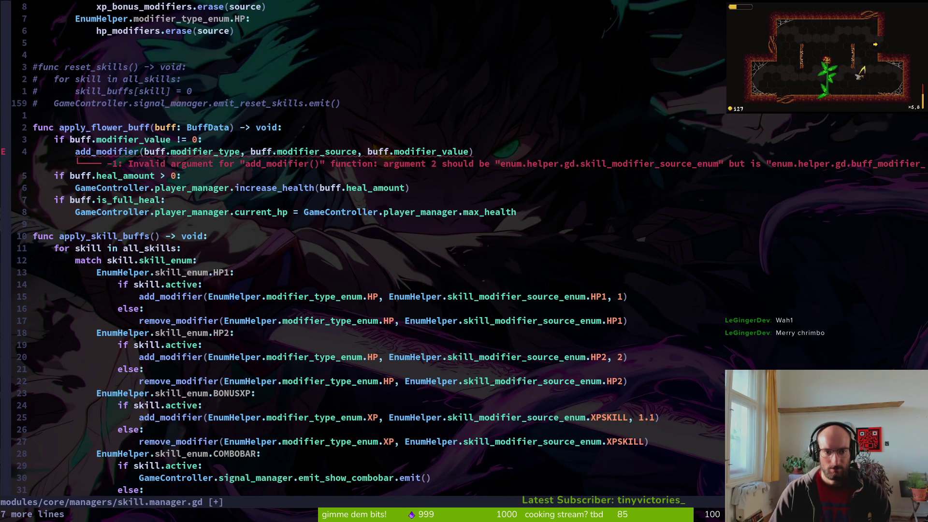
# Try replacing the HP1 call's modifier type argument with skill_enum, then undo it.
pyautogui.press('j')
pyautogui.press('j')
pyautogui.press('j')
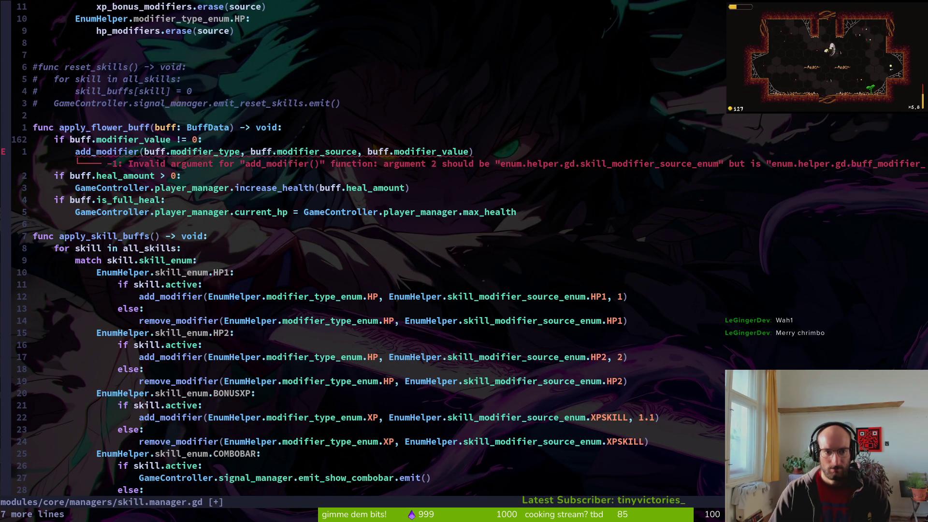
pyautogui.press('j')
pyautogui.press('j')
pyautogui.press('j')
pyautogui.press('k')
pyautogui.press('^')
pyautogui.press('w')
pyautogui.press('w')
pyautogui.press('v')
pyautogui.press('w')
pyautogui.press('w')
pyautogui.press('w')
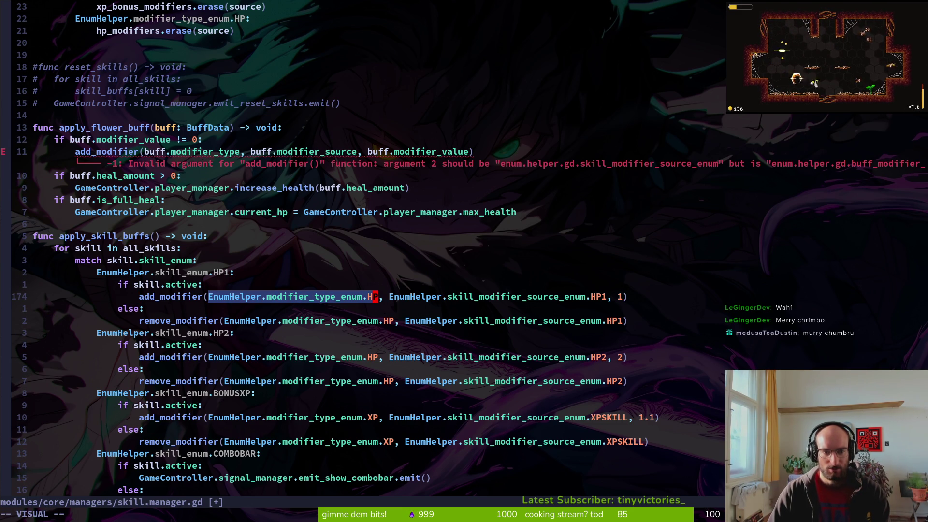
pyautogui.write('cskill.')
pyautogui.hotkey('ctrl', 'n')
pyautogui.press('Escape')
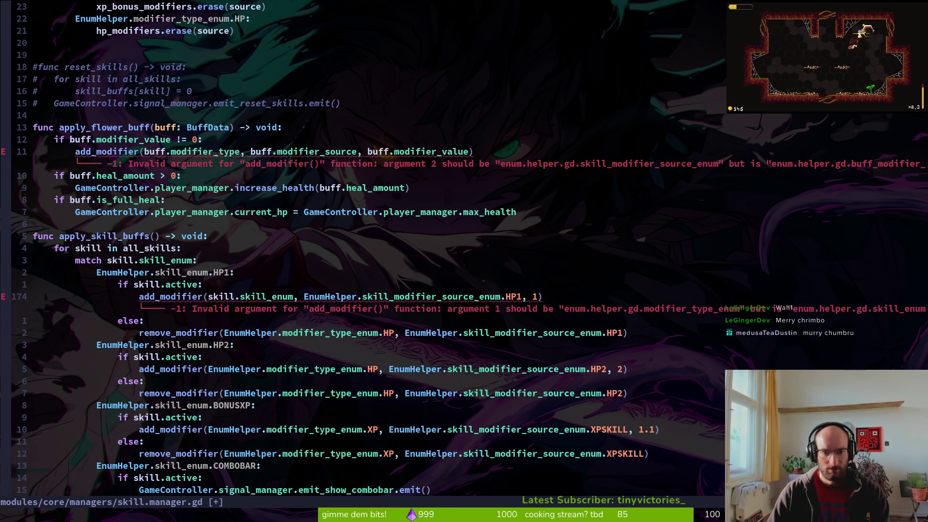
pyautogui.press('u')
pyautogui.press('u')
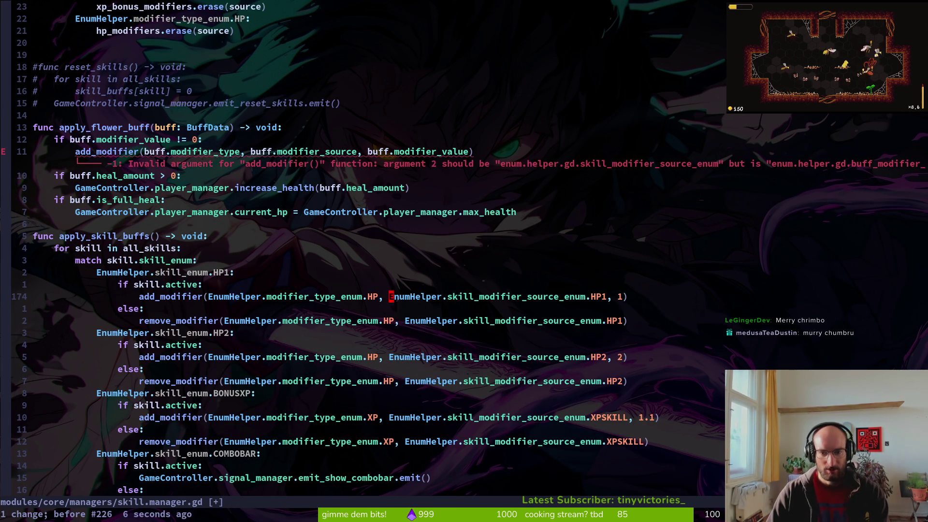
# Replace the HP1 add_modifier value argument 1 with skill.
pyautogui.press('w')
pyautogui.press('w')
pyautogui.press('w')
pyautogui.press('w')
pyautogui.write('cwskill')
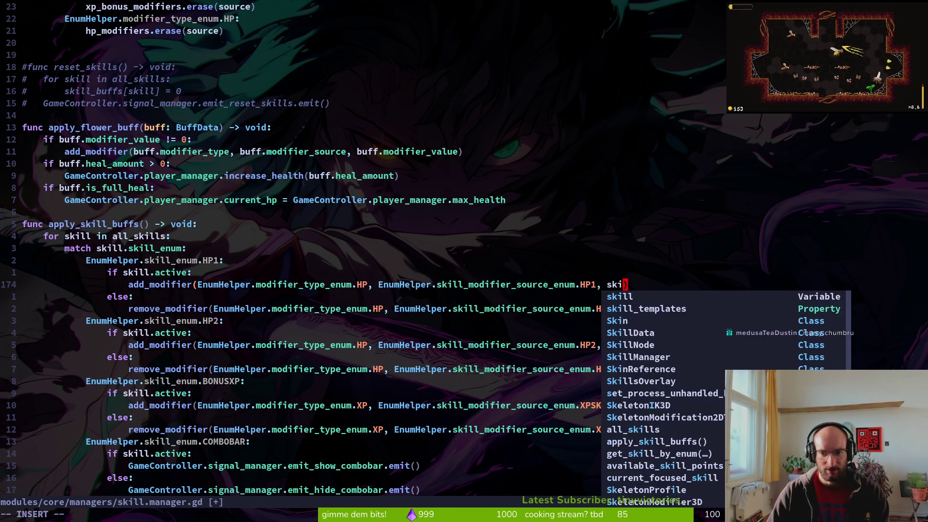
pyautogui.write('.mod')
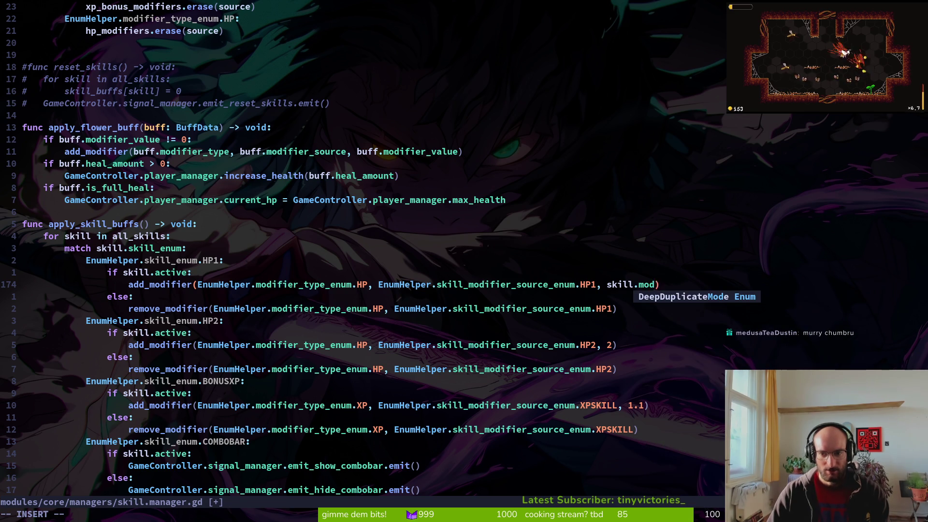
pyautogui.press('BackSpace')
pyautogui.press('BackSpace')
pyautogui.press('BackSpace')
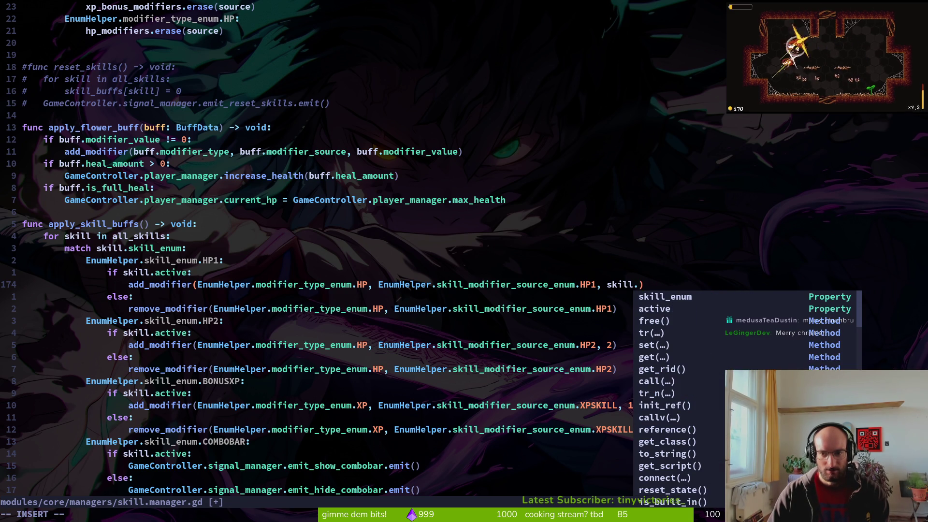
pyautogui.press('Escape')
# Search project files for 'skidata' to preview skill_data.gd.
pyautogui.press('space')
pyautogui.press('f')
pyautogui.press('f')
pyautogui.write('skidata')
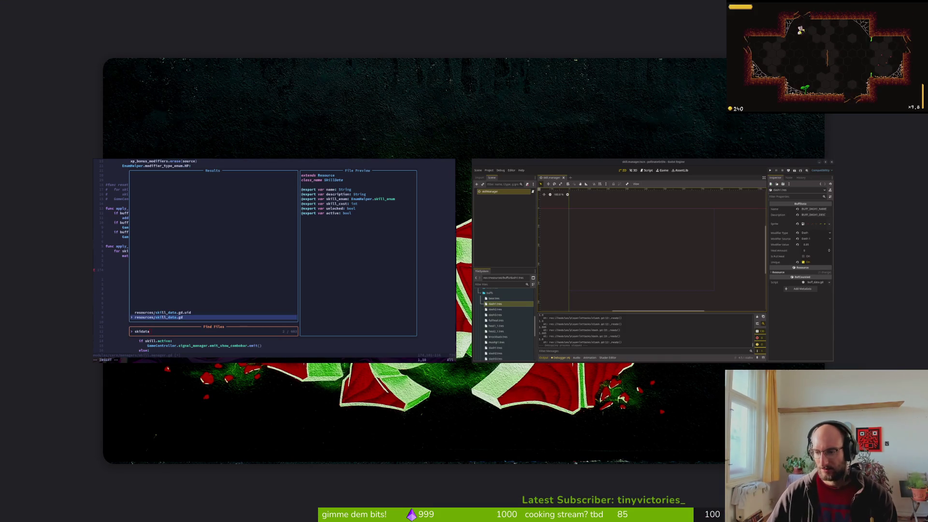
# Open buff_data.gd and copy its modifier_type, modifier_source and modifier_value export lines.
pyautogui.press('Escape')
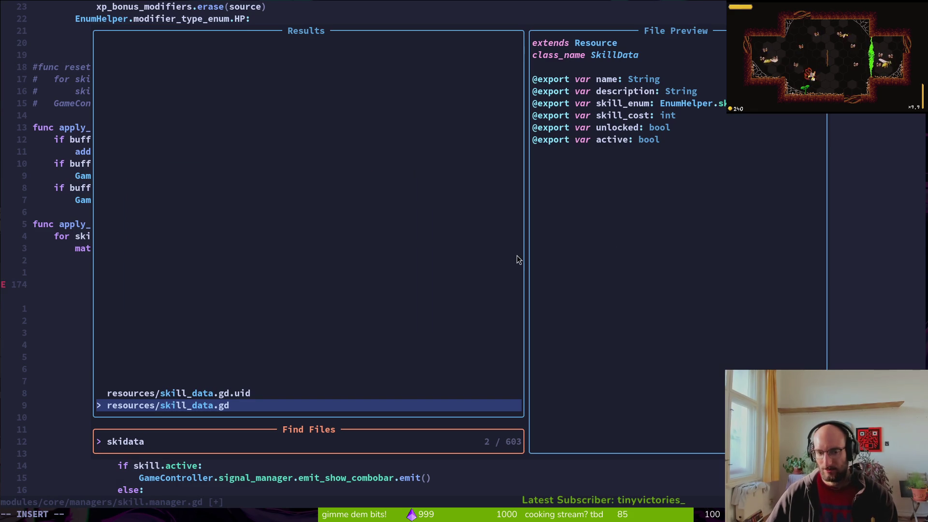
pyautogui.press('BackSpace')
pyautogui.press('BackSpace')
pyautogui.press('BackSpace')
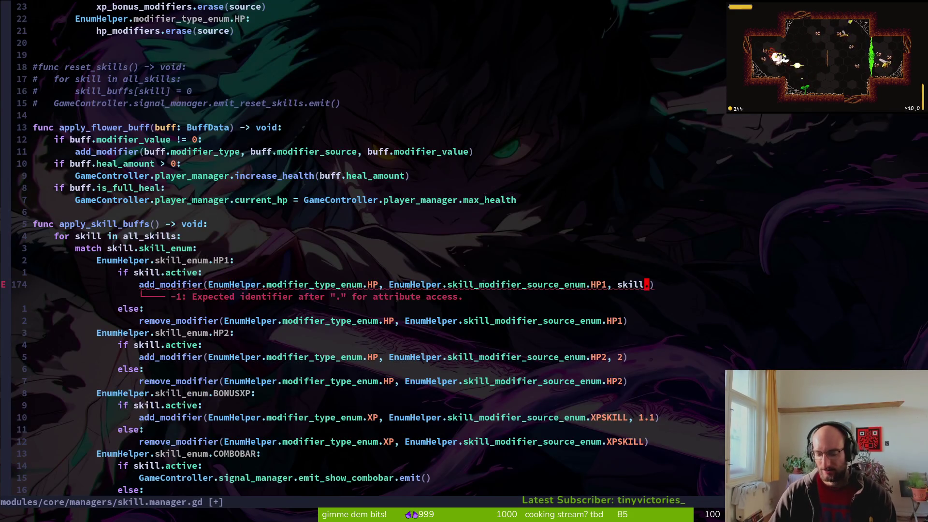
pyautogui.press('Escape')
pyautogui.press('Escape')
pyautogui.press('space')
pyautogui.press('f')
pyautogui.press('f')
pyautogui.write('buffd')
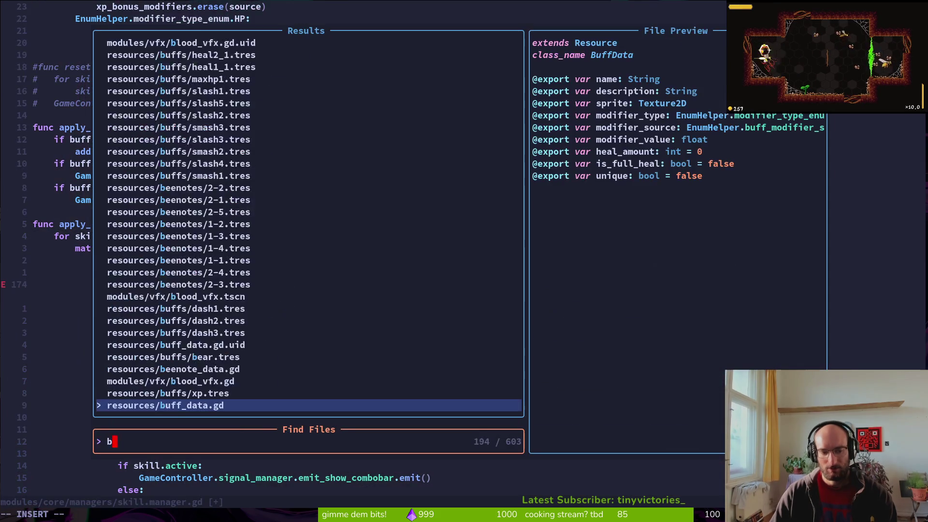
pyautogui.press('Return')
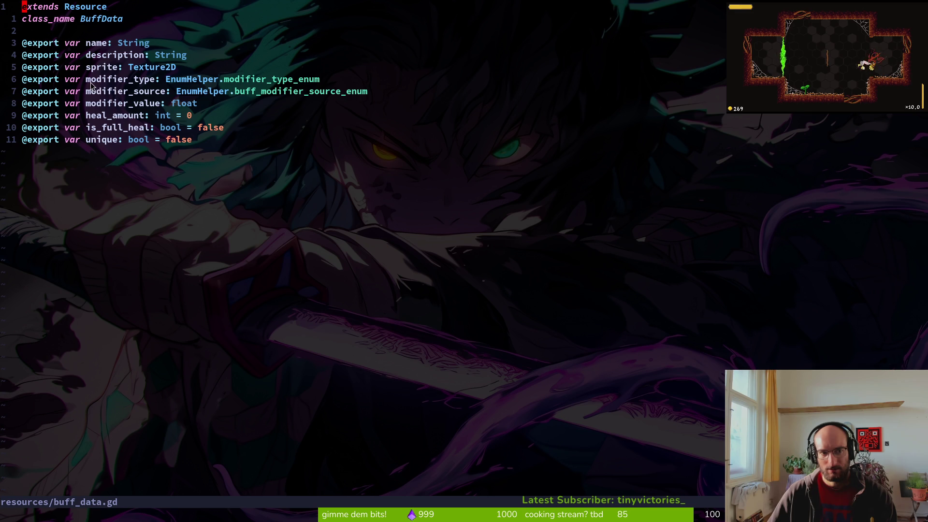
pyautogui.moveTo(29, 84); pyautogui.dragTo(204, 104)
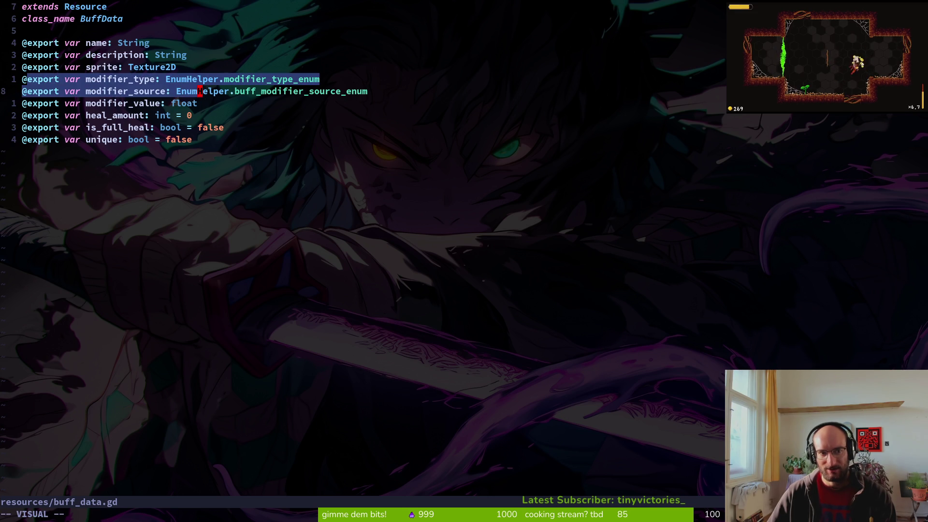
pyautogui.click(205, 103)
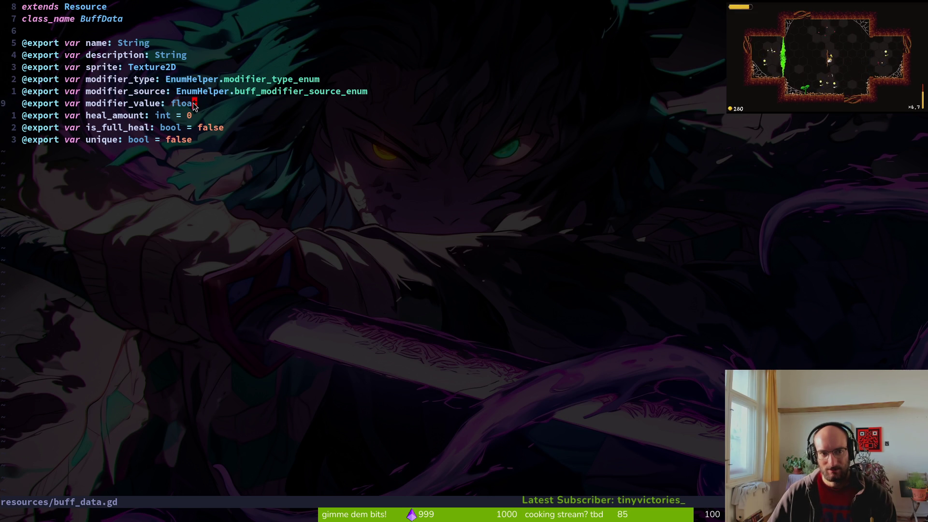
pyautogui.moveTo(206, 103); pyautogui.dragTo(2, 82)
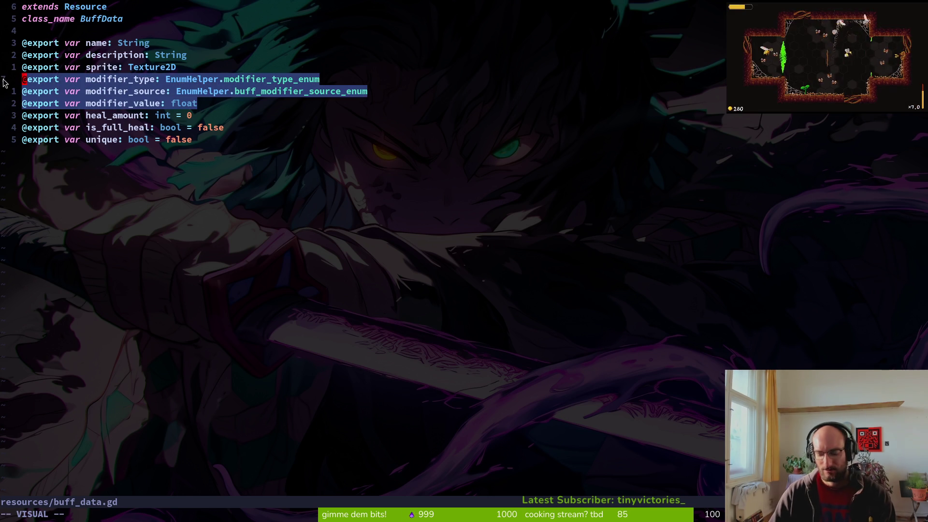
pyautogui.press('y')
# Open skill_data.gd and paste the copied modifier exports.
pyautogui.hotkey('ctrl', '6')
pyautogui.hotkey('ctrl', '6')
pyautogui.press('space')
pyautogui.press('f')
pyautogui.press('f')
pyautogui.write('ski')
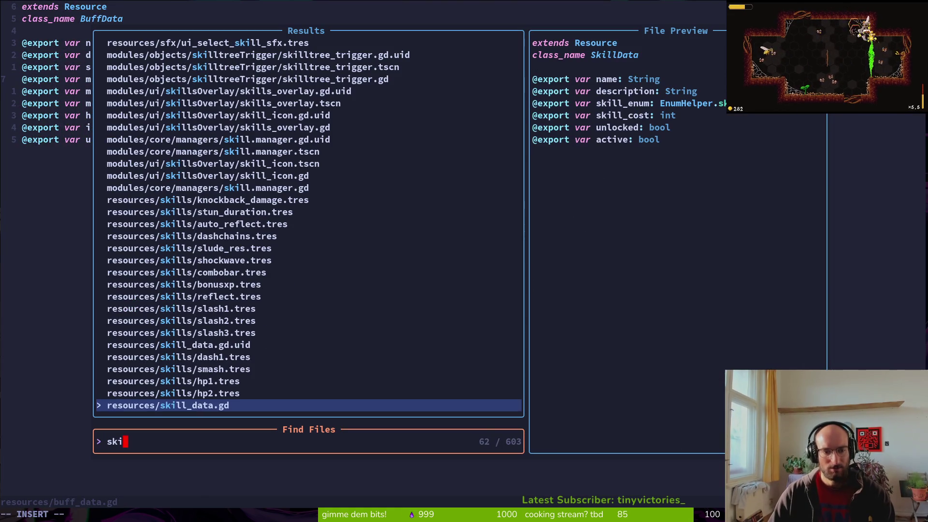
pyautogui.press('Return')
pyautogui.press('j')
pyautogui.press('j')
pyautogui.press('j')
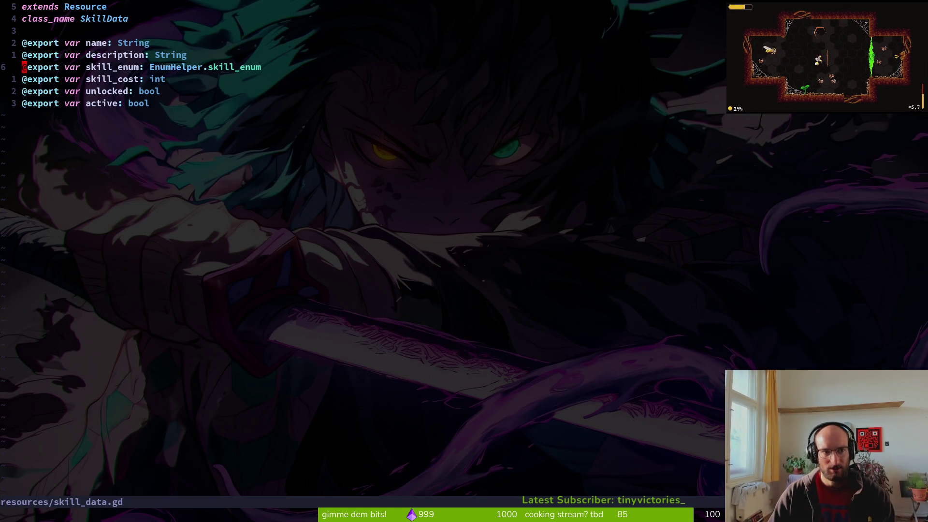
pyautogui.press('p')
# Redo the paste so the three modifier exports sit directly below skill_enum.
pyautogui.press('V')
pyautogui.press('Escape')
pyautogui.press('j')
pyautogui.press('j')
pyautogui.press('k')
pyautogui.press('k')
pyautogui.press('k')
pyautogui.press('V')
pyautogui.press('Escape')
pyautogui.press('j')
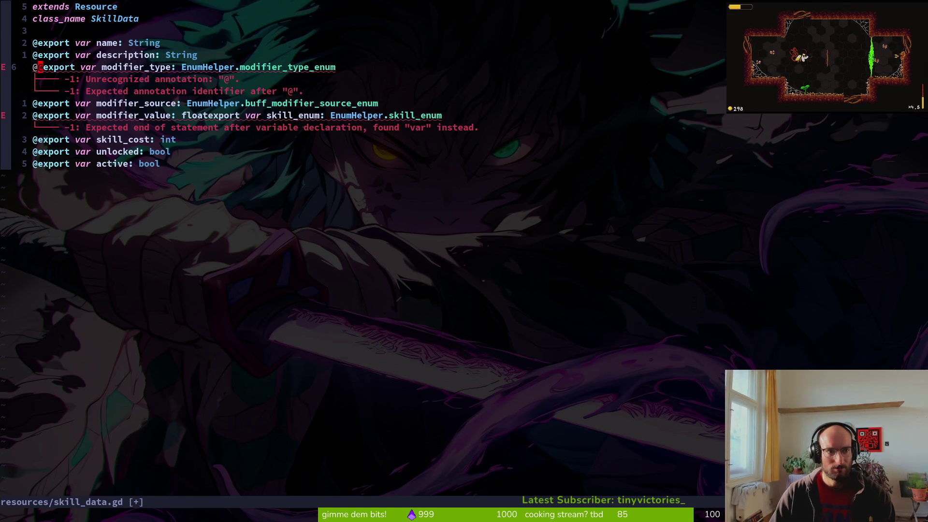
pyautogui.press('u')
pyautogui.press('p')
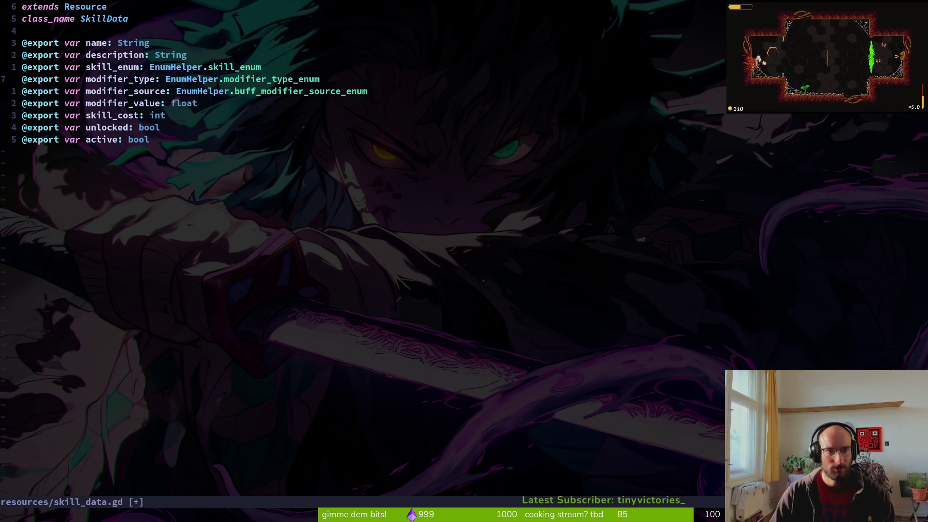
pyautogui.press('j')
pyautogui.press('j')
pyautogui.press('j')
pyautogui.press('V')
pyautogui.press('Escape')
pyautogui.press('k')
pyautogui.press('k')
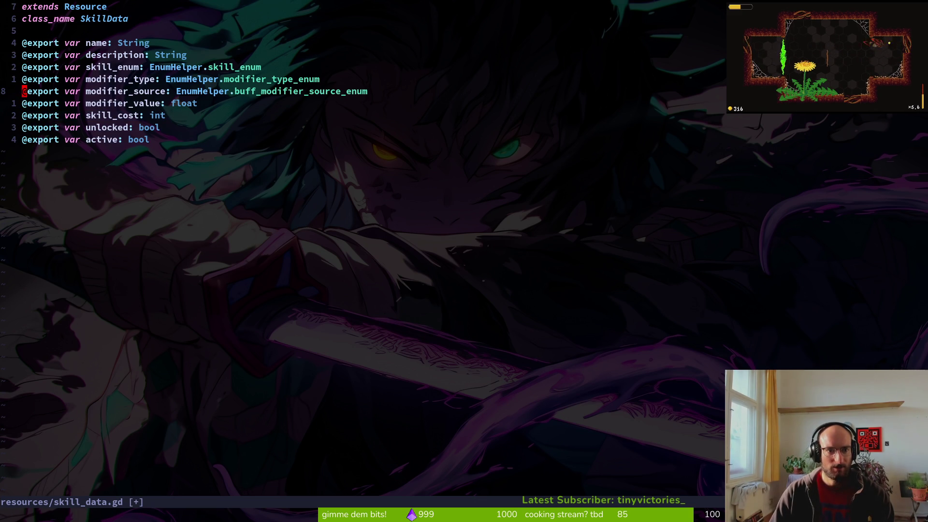
# Retype modifier_source as skill_modifier_source_enum, adjust modifier_type's enum, and save skill_data.gd.
pyautogui.press('w')
pyautogui.press('w')
pyautogui.press('w')
pyautogui.write('cwski')
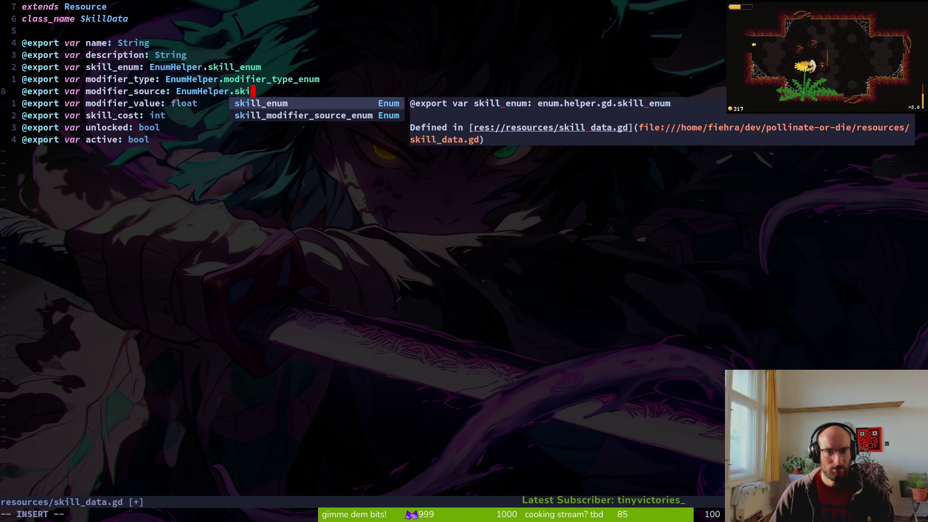
pyautogui.press('Tab')
pyautogui.press('Return')
pyautogui.press('Escape')
pyautogui.write(':w')
pyautogui.press('Return')
pyautogui.press('k')
pyautogui.write('bcw')
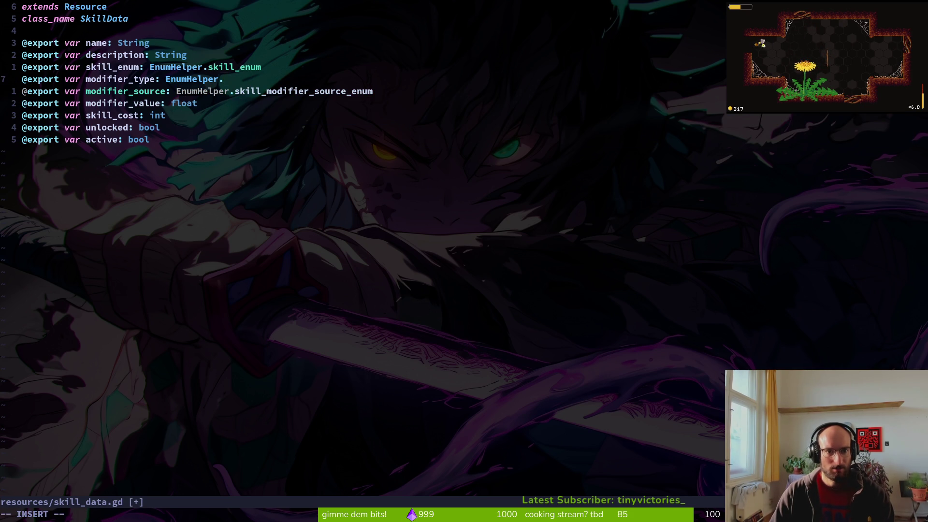
pyautogui.write('mod')
pyautogui.press('Return')
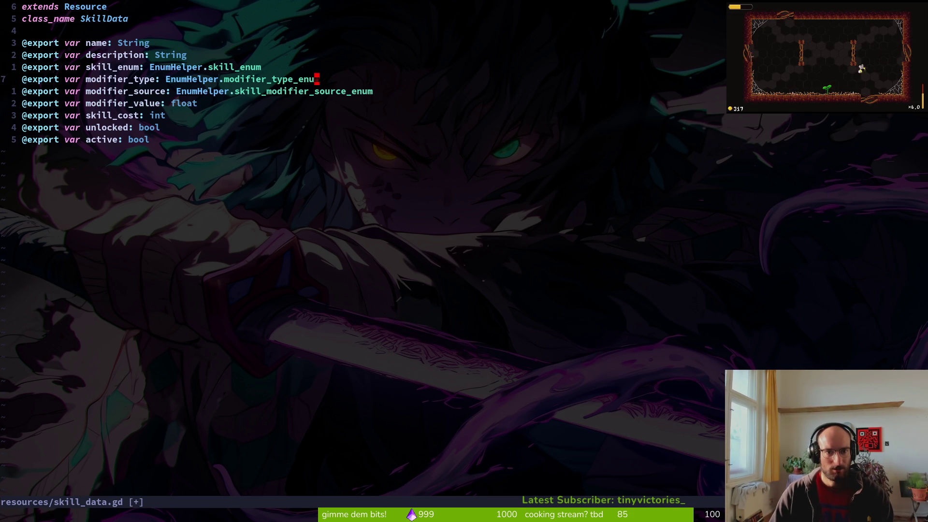
pyautogui.press('Escape')
pyautogui.write(':w')
pyautogui.press('Return')
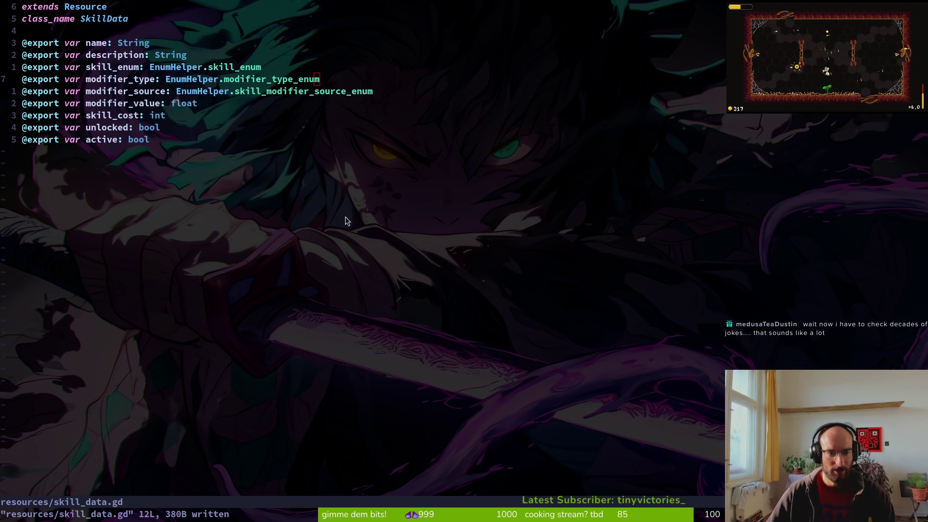
# Reopen skill.manager.gd in Neovim.
pyautogui.hotkey('alt', 'Tab')
pyautogui.hotkey('alt', 'Tab')
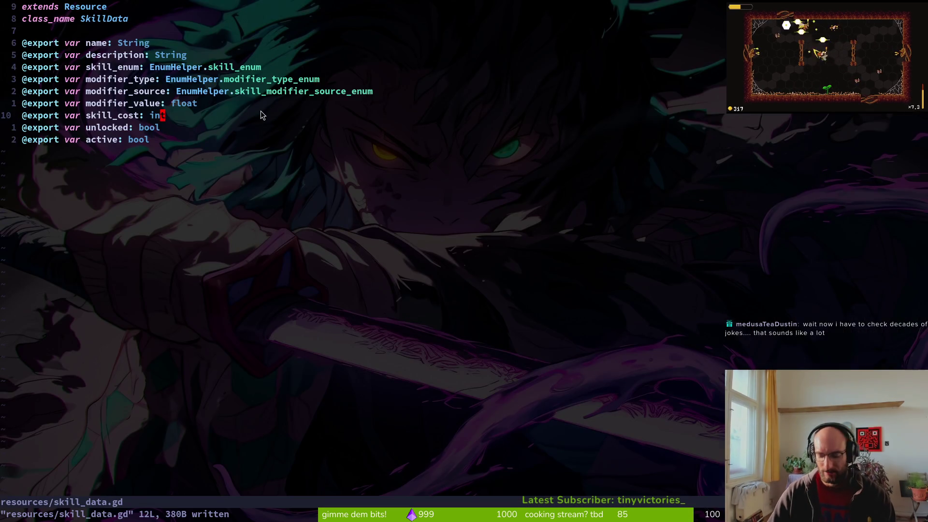
pyautogui.press('space')
pyautogui.press('f')
pyautogui.press('f')
pyautogui.write('skilm')
pyautogui.press('Return')
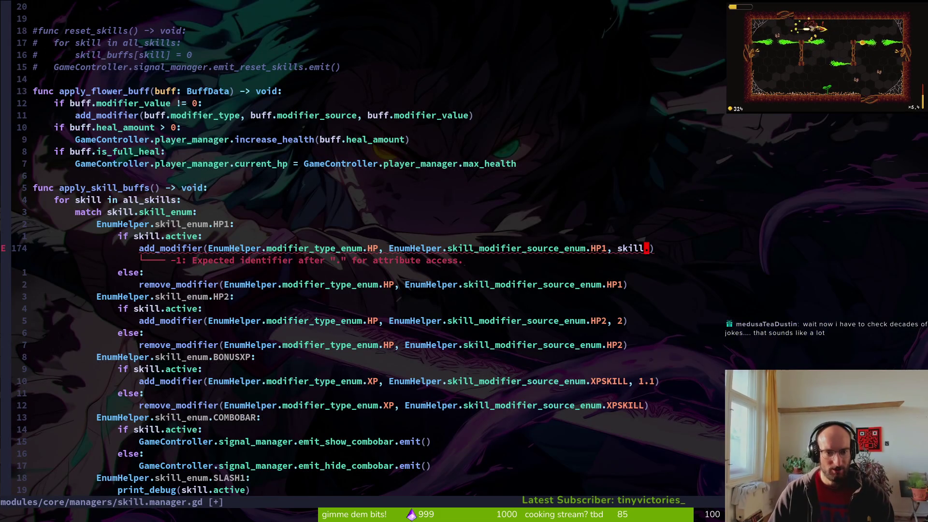
# Replace the first add_modifier argument on line 174 with skill.modifier_type and save.
pyautogui.press('k')
pyautogui.press('j')
pyautogui.press('b')
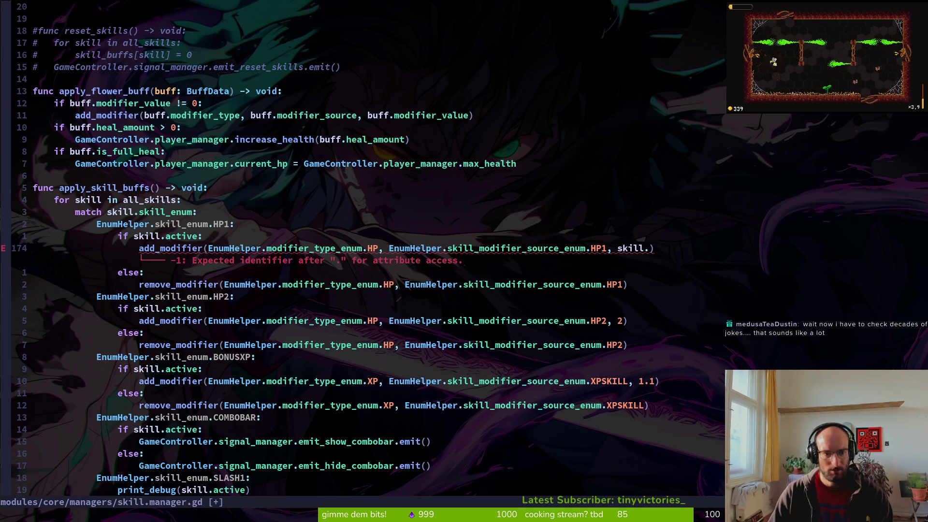
pyautogui.press('v')
pyautogui.press('f')
pyautogui.press('.')
pyautogui.press(';')
pyautogui.press('l')
pyautogui.press('l')
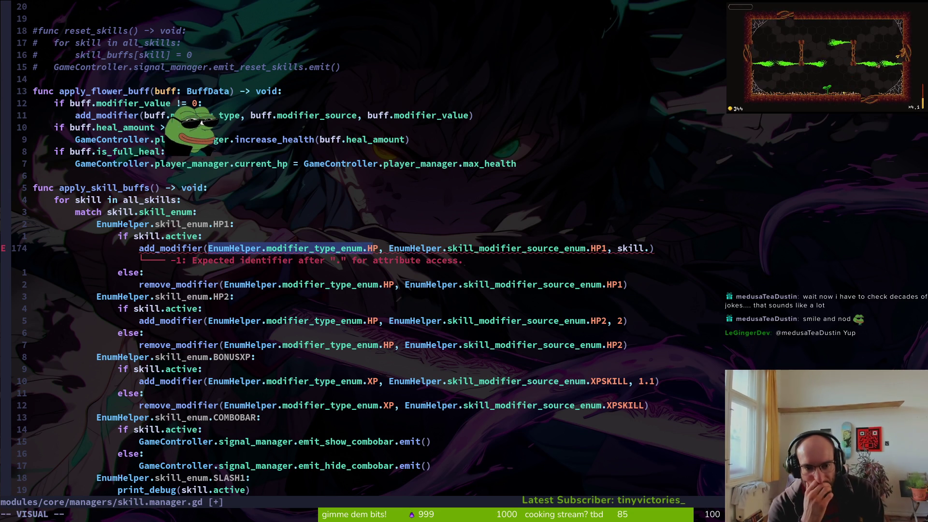
pyautogui.write('cskill.')
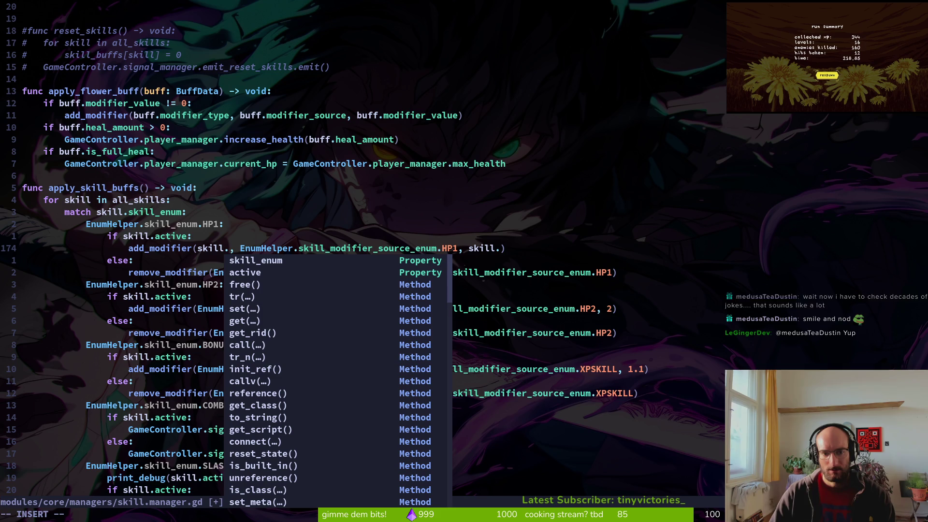
pyautogui.press('Tab')
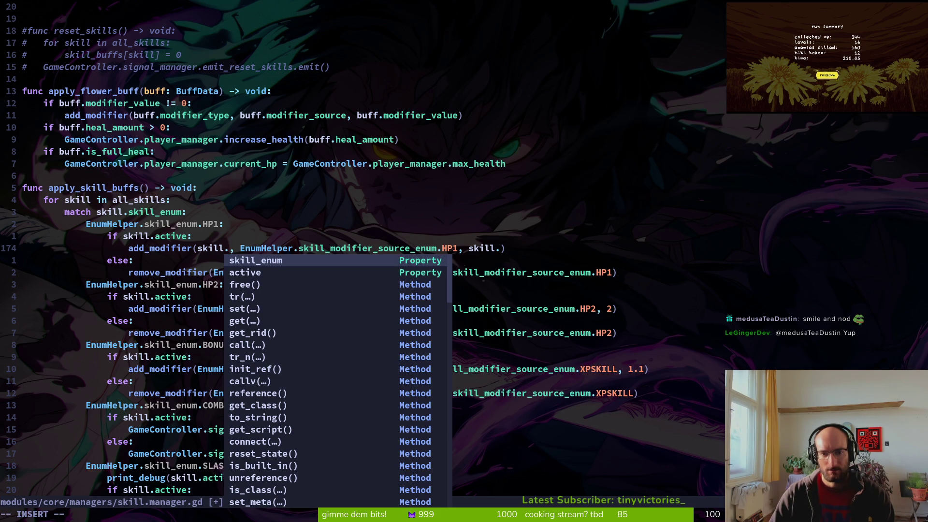
pyautogui.press('Return')
pyautogui.press('BackSpace')
pyautogui.press('BackSpace')
pyautogui.press('BackSpace')
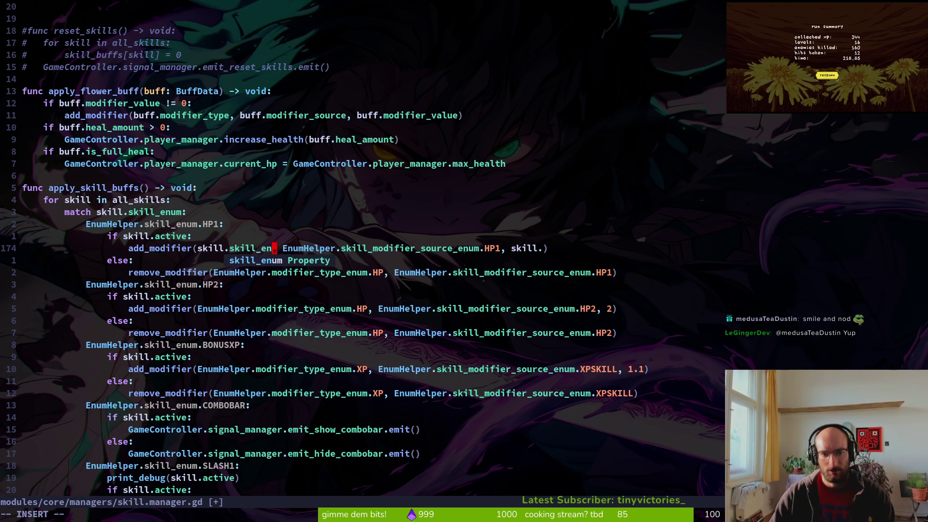
pyautogui.write('mod')
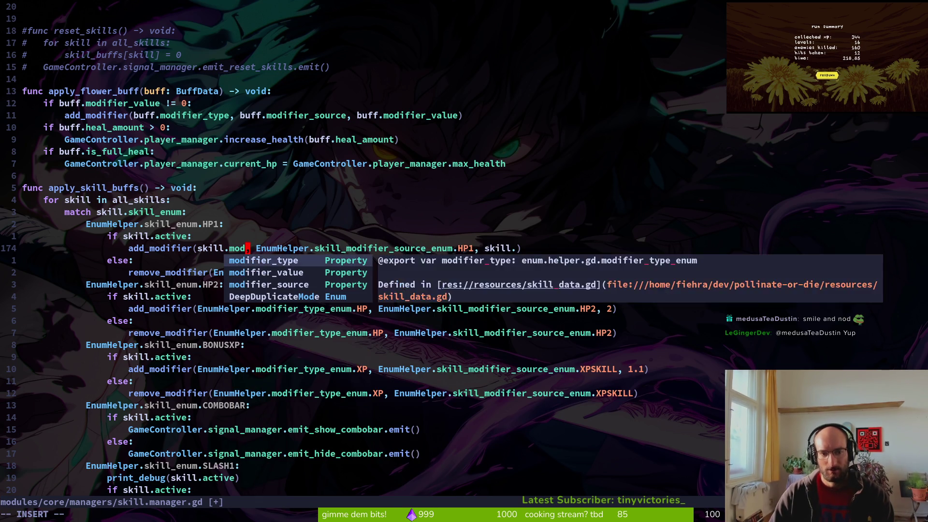
pyautogui.press('Return')
pyautogui.press('Escape')
pyautogui.write(':w')
pyautogui.press('Return')
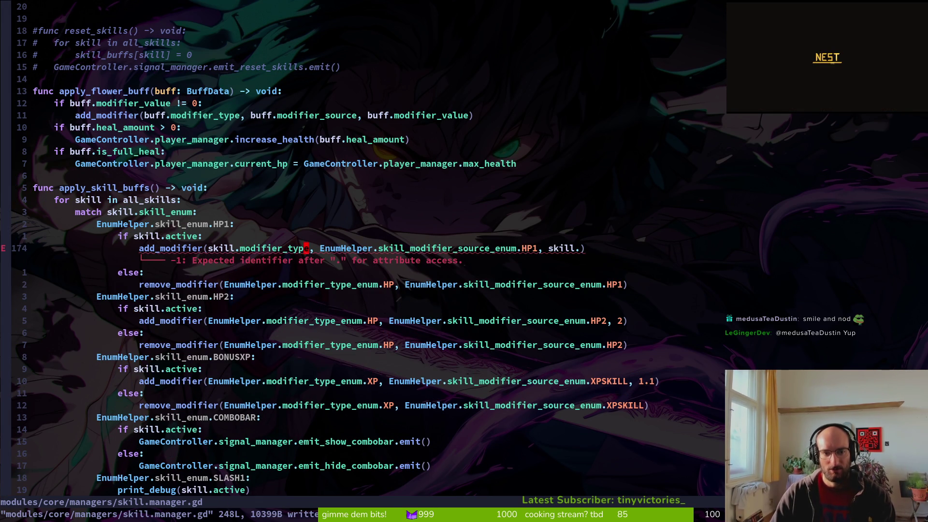
# Undo and save, then redo the skill.modifier_type change.
pyautogui.write('u')
pyautogui.write(':w')
pyautogui.press('Return')
pyautogui.press('k')
pyautogui.press('k')
pyautogui.press('k')
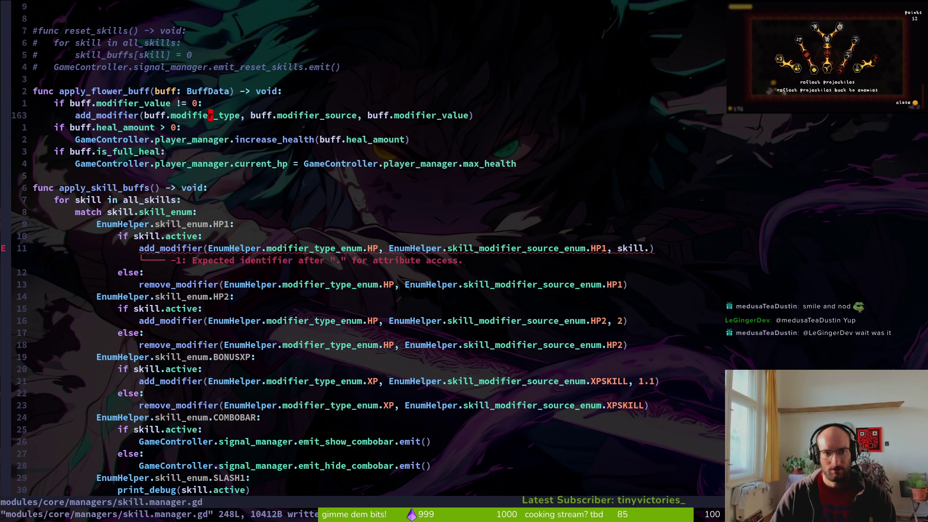
pyautogui.hotkey('ctrl', 'r')
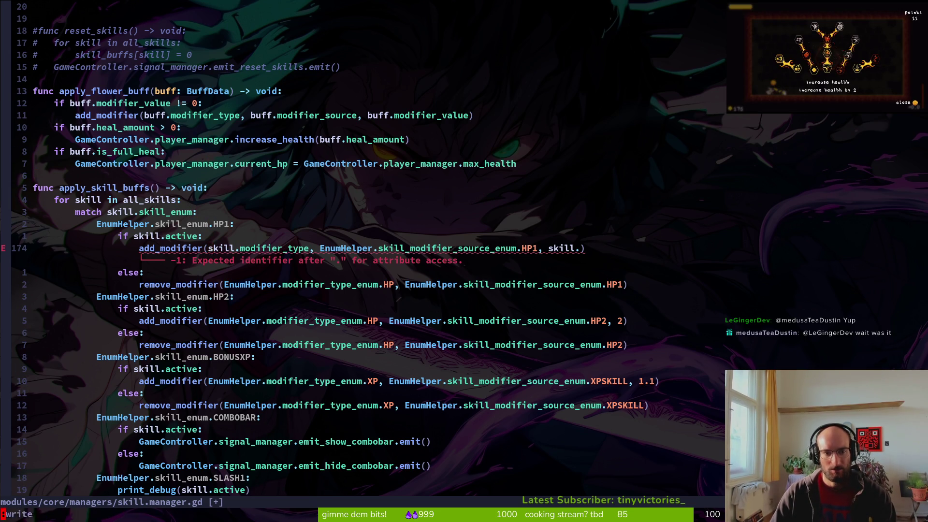
# Replace the source argument with skill.modifier_source and save.
pyautogui.press('w')
pyautogui.press('w')
pyautogui.press('w')
pyautogui.press('v')
pyautogui.press('w')
pyautogui.press('w')
pyautogui.press('w')
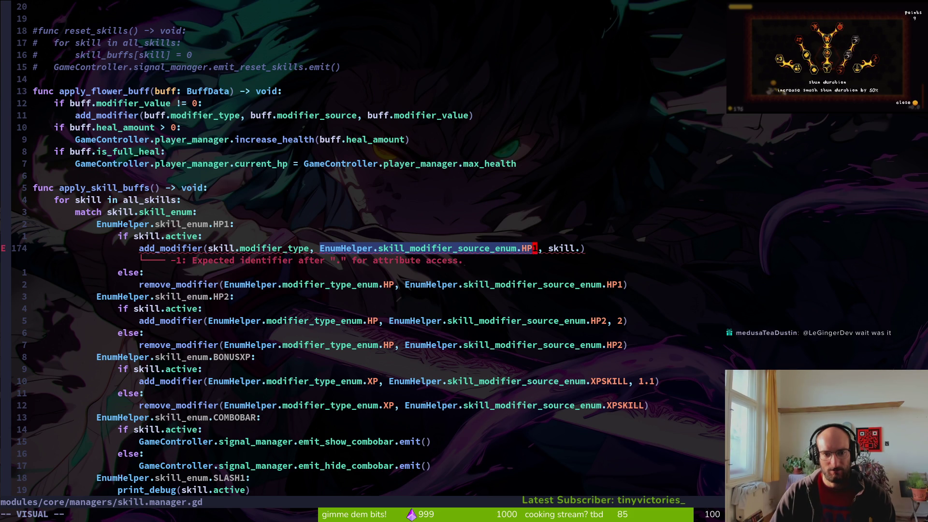
pyautogui.write('cskill.ski')
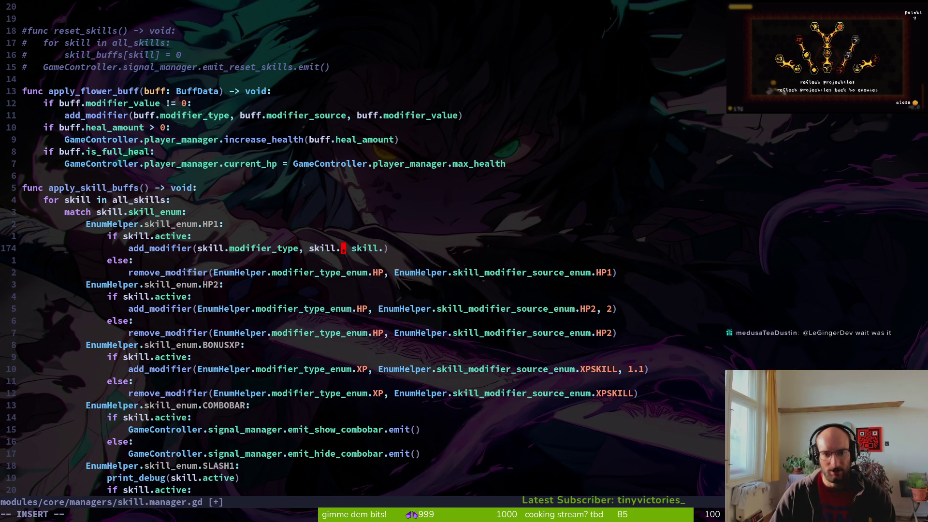
pyautogui.press('BackSpace')
pyautogui.press('BackSpace')
pyautogui.press('BackSpace')
pyautogui.write('mods')
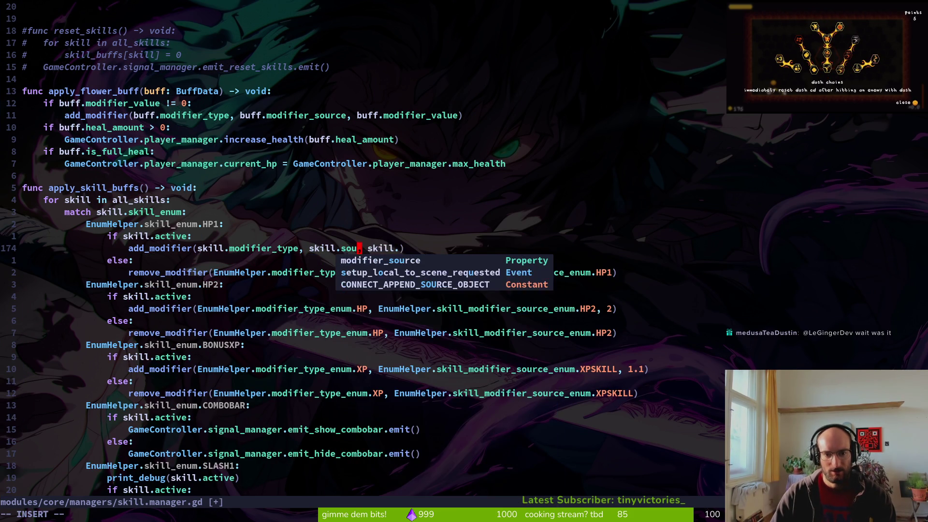
pyautogui.press('Tab')
pyautogui.press('Escape')
pyautogui.hotkey('ctrl', 's')
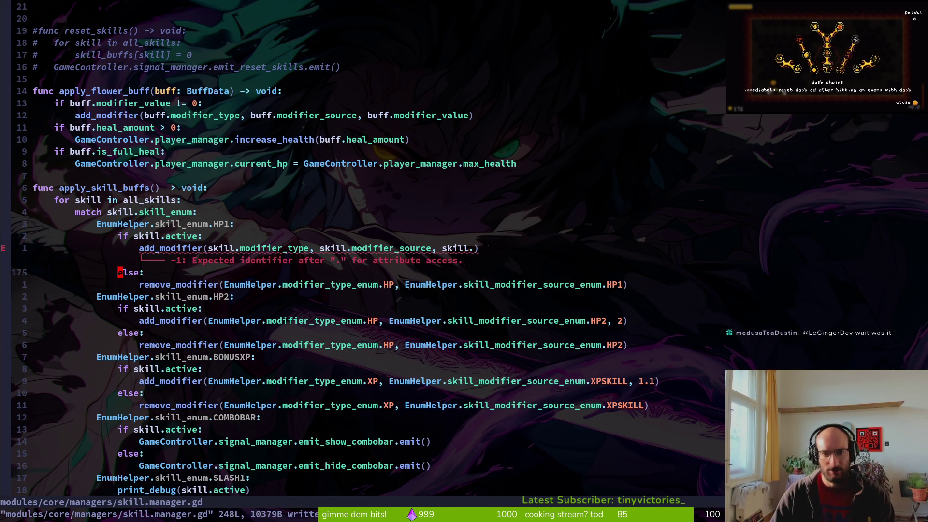
# Make the third argument skill.modifier_value and save skill.manager.gd.
pyautogui.write('add_mod')
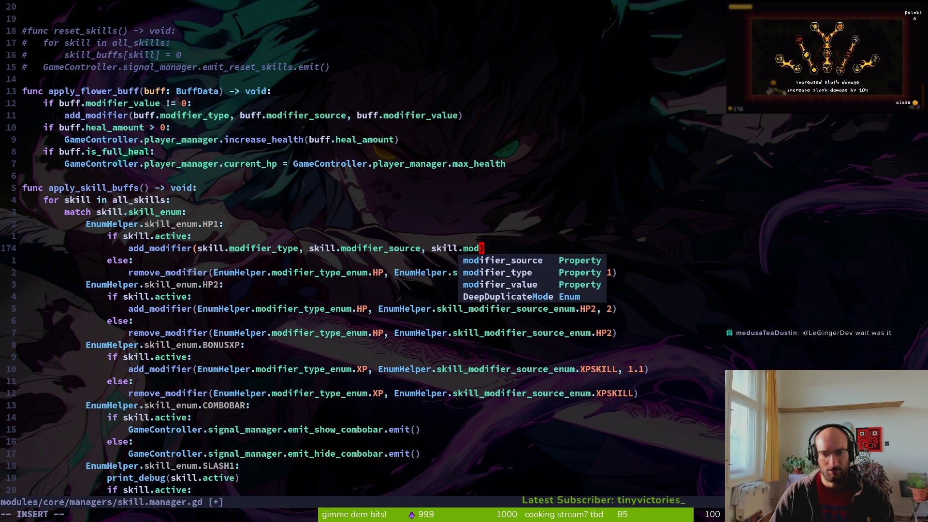
pyautogui.press('Tab')
pyautogui.press('Tab')
pyautogui.press('Tab')
pyautogui.press('Escape')
pyautogui.hotkey('ctrl', 's')
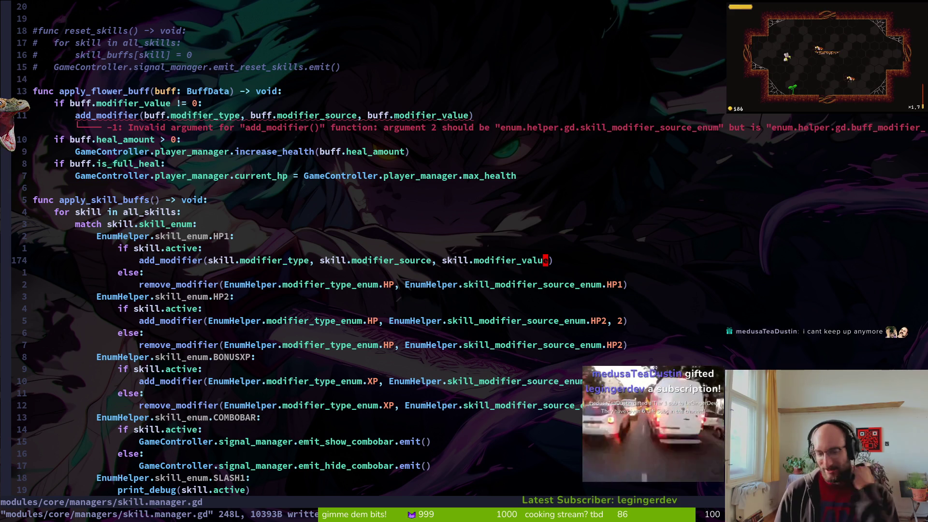
pyautogui.hotkey('shift', 'v')
pyautogui.press('Escape')
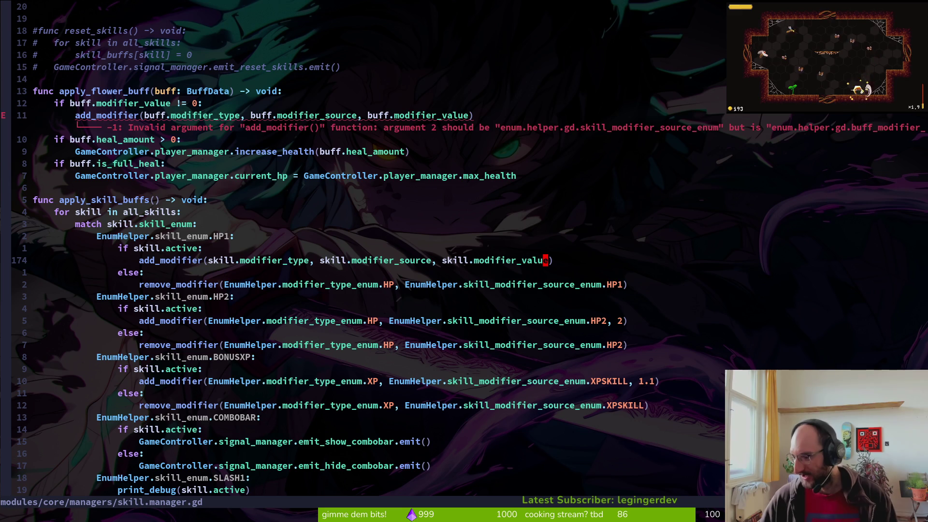
pyautogui.hotkey('alt', 'Tab')
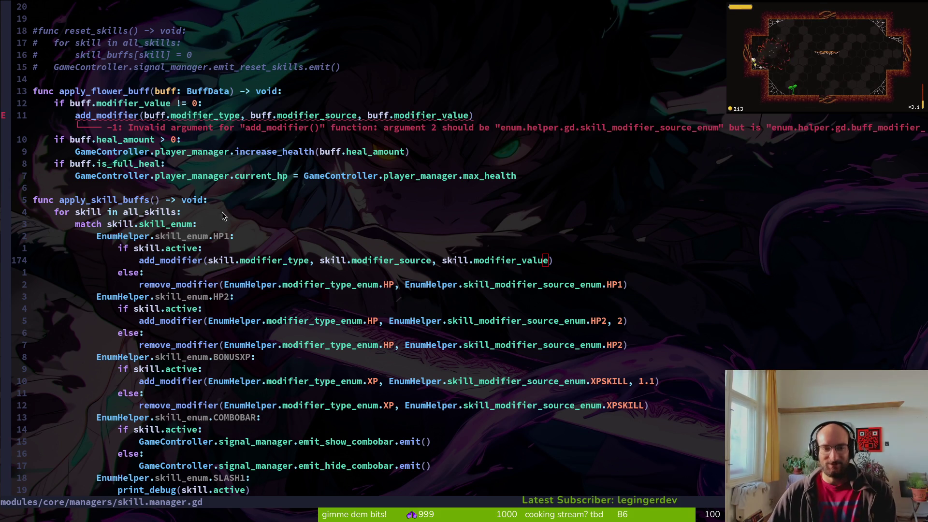
# Comment out every line of apply_flower_buff with a block-inserted # and save.
pyautogui.click(159, 116)
pyautogui.press('f')
pyautogui.press('m')
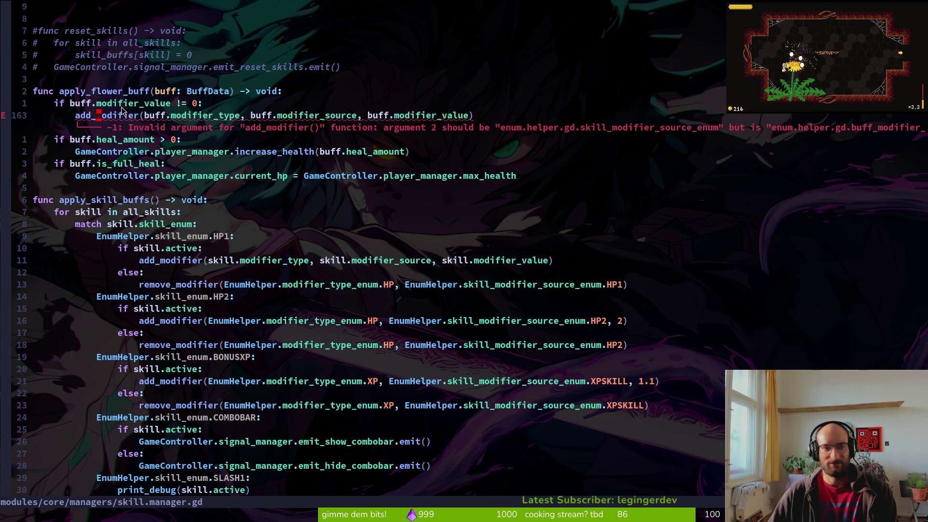
pyautogui.press('k')
pyautogui.press('k')
pyautogui.press('0')
pyautogui.hotkey('ctrl', 'v')
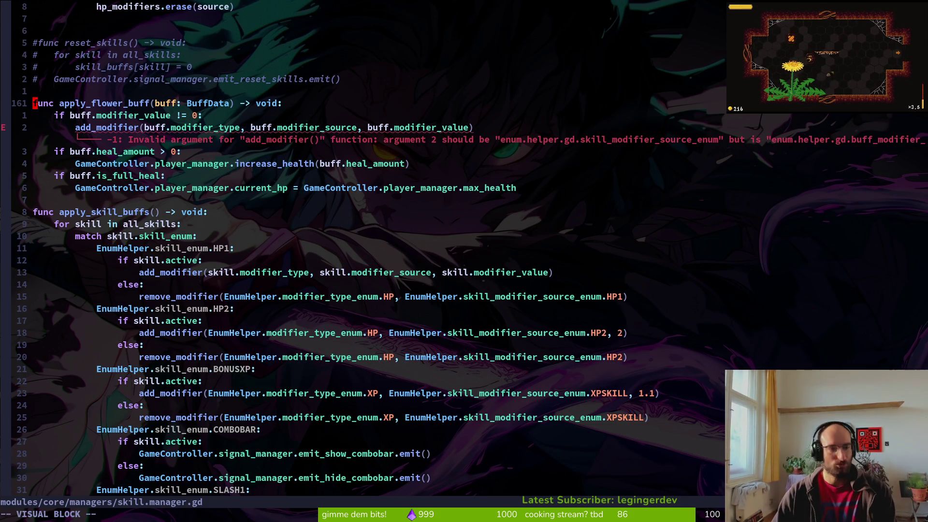
pyautogui.press('j')
pyautogui.press('j')
pyautogui.press('j')
pyautogui.press('l')
pyautogui.press('l')
pyautogui.press('l')
pyautogui.press('j')
pyautogui.press('j')
pyautogui.press('j')
pyautogui.hotkey('shift', 'i')
pyautogui.write('#')
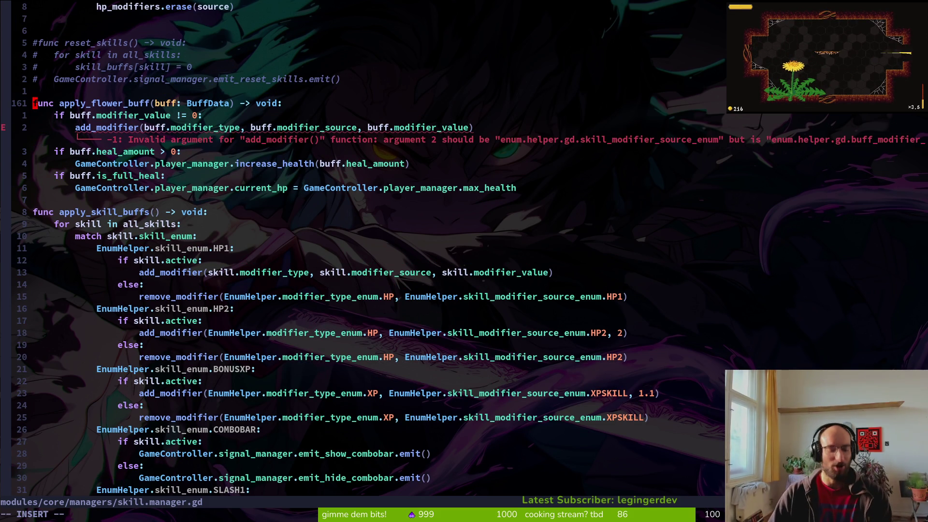
pyautogui.press('Escape')
pyautogui.write(':w')
pyautogui.press('Return')
# Add blank lines separating the commented function from apply_skill_buffs, and save.
pyautogui.press('j')
pyautogui.press('j')
pyautogui.press('j')
pyautogui.press('k')
pyautogui.press('k')
pyautogui.press('k')
pyautogui.press('O')
pyautogui.press('Escape')
pyautogui.press('j')
pyautogui.press('j')
pyautogui.press('j')
pyautogui.press('j')
pyautogui.press('j')
pyautogui.press('j')
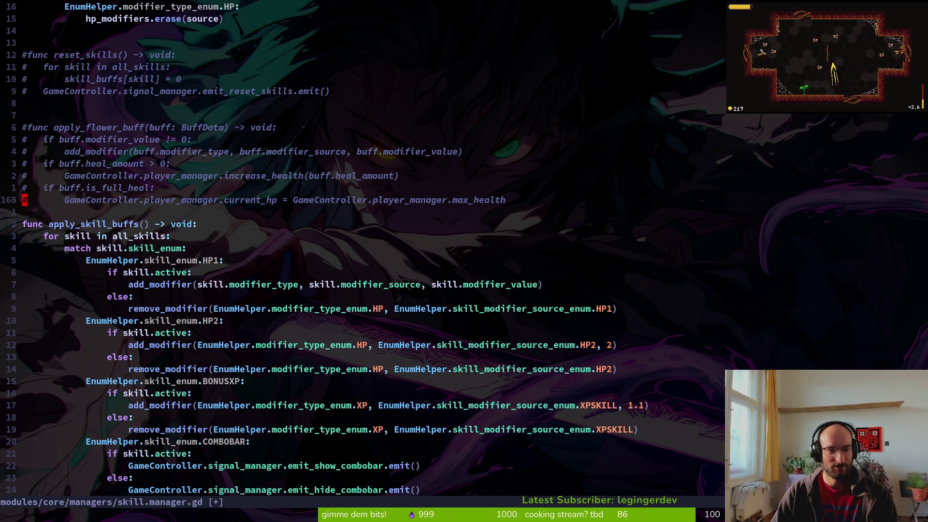
pyautogui.press('o')
pyautogui.press('Escape')
pyautogui.write(':w')
pyautogui.press('Return')
pyautogui.press('j')
pyautogui.press('j')
# Try copying HP1's add_modifier line under the else branch, undo it, and save.
pyautogui.click(193, 298)
pyautogui.press('V')
pyautogui.press('y')
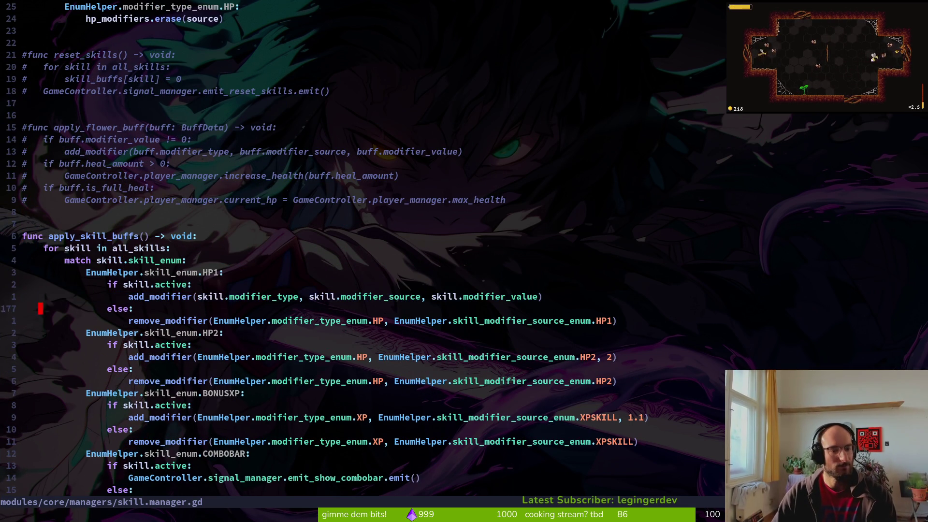
pyautogui.press('j')
pyautogui.press('p')
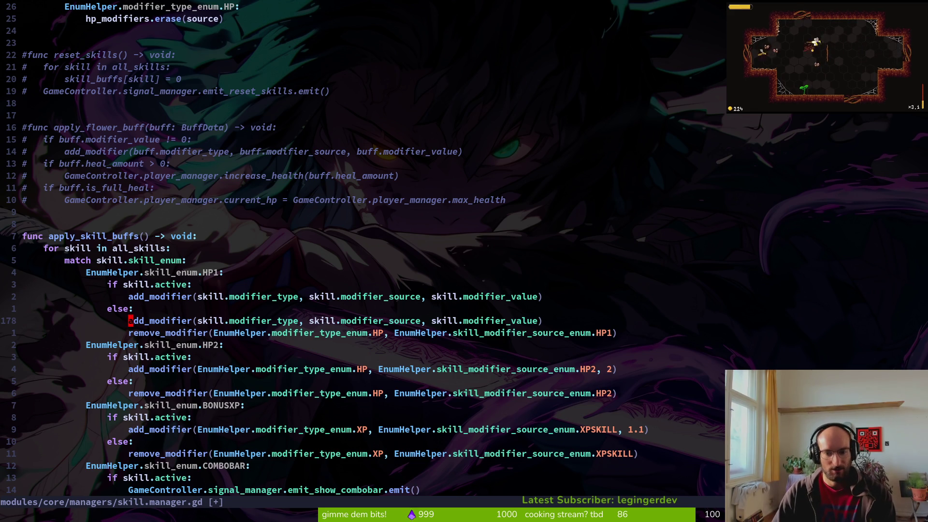
pyautogui.write('u:w')
pyautogui.press('Return')
pyautogui.scroll(-3, 304, 333)
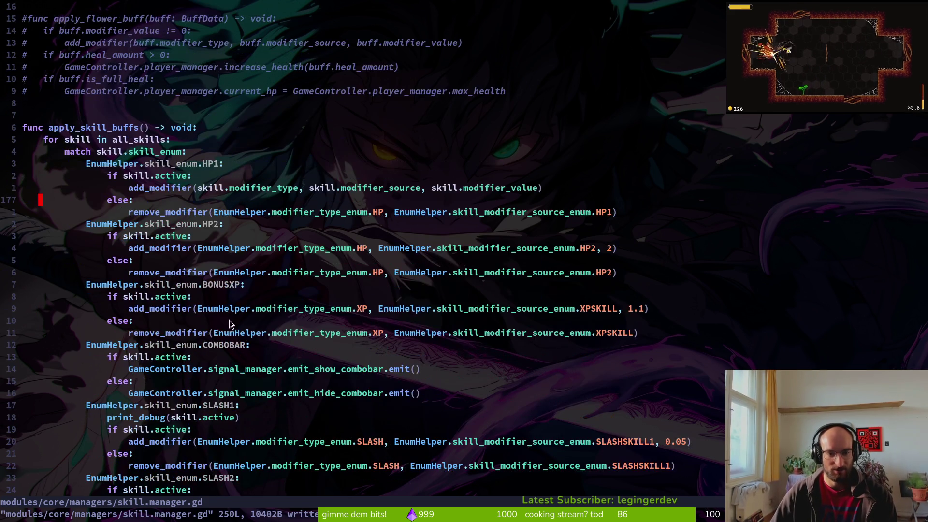
pyautogui.scroll(5, 175, 356)
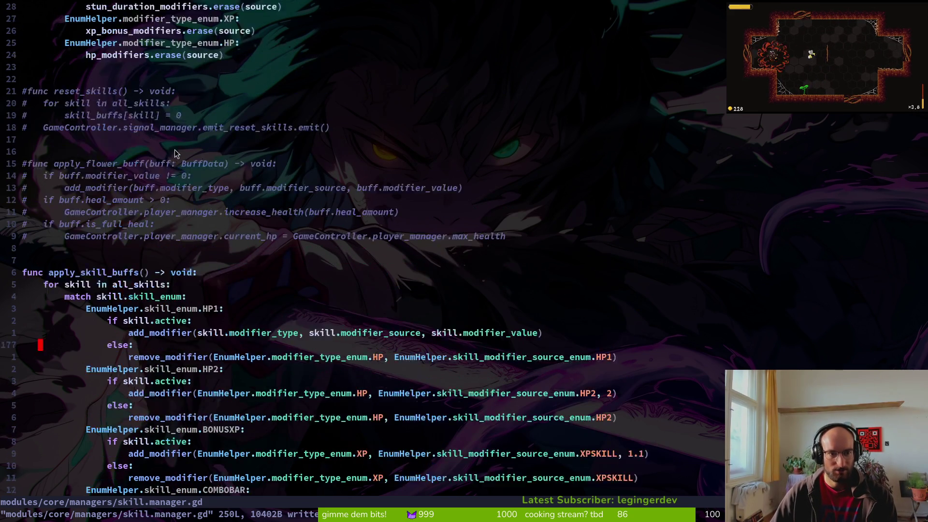
pyautogui.scroll(-4, 202, 361)
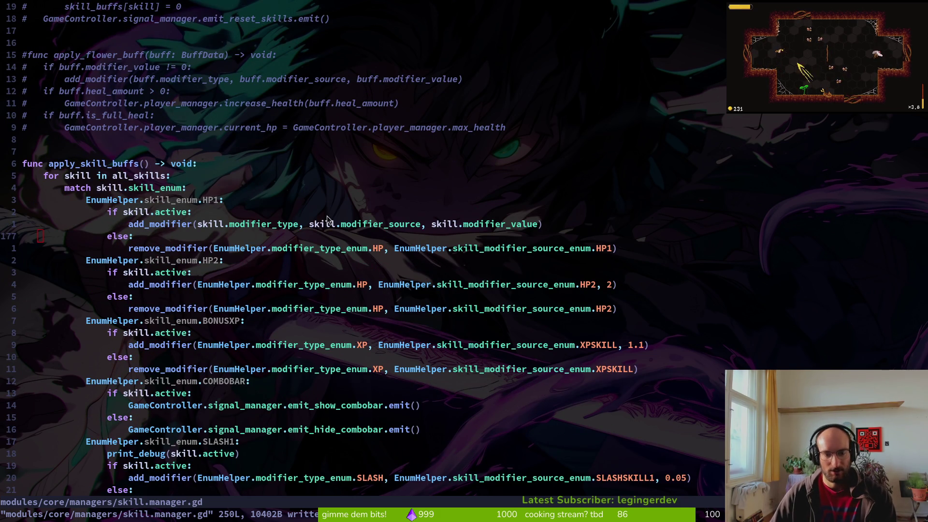
pyautogui.hotkey('alt', 'Tab')
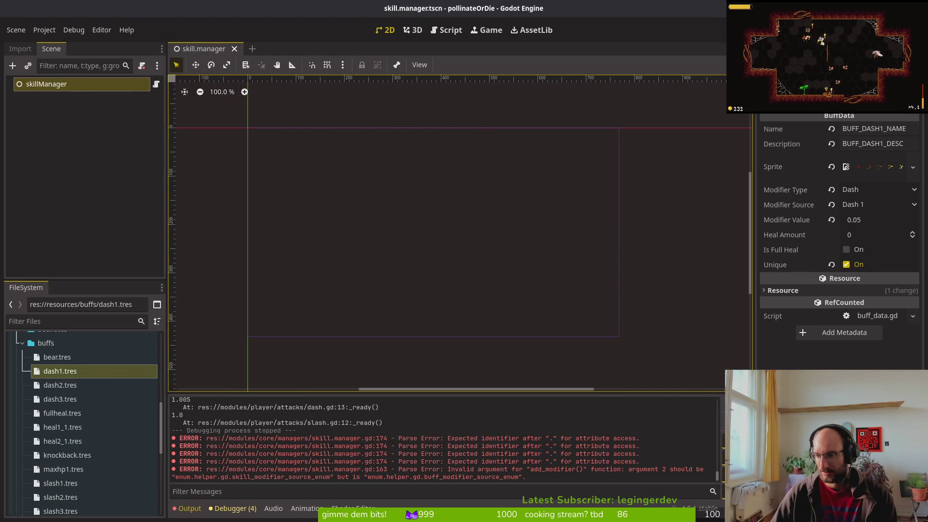
# Open the auto_reflect skill resource from the skills folder in the FileSystem dock.
pyautogui.hotkey('alt', 'Tab')
pyautogui.scroll(4, 192, 301)
pyautogui.scroll(-4, 192, 301)
pyautogui.hotkey('alt', 'Tab')
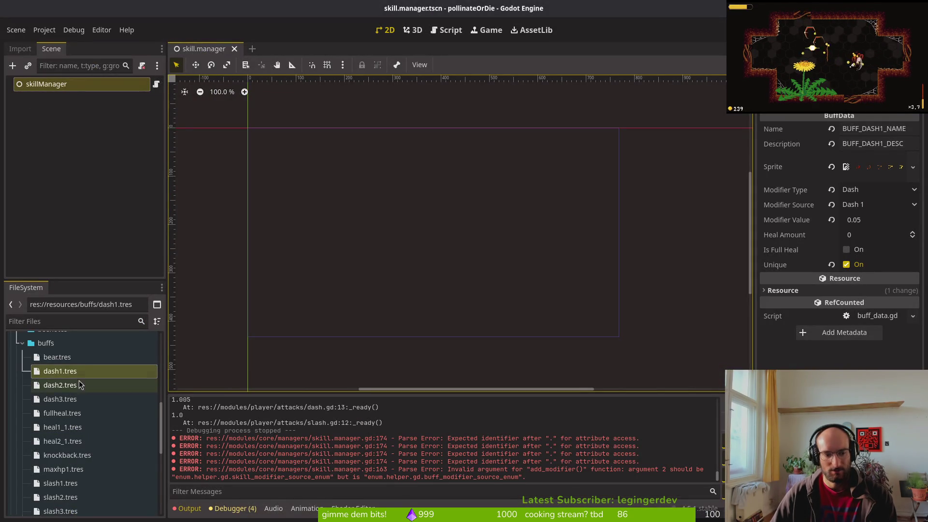
pyautogui.click(55, 362)
pyautogui.click(63, 374)
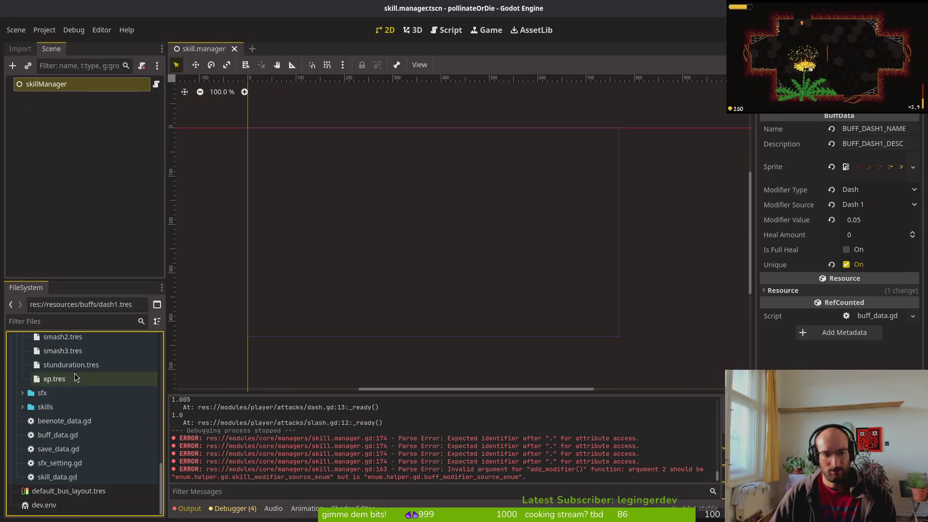
pyautogui.doubleClick(71, 406)
pyautogui.scroll(-1, 70, 405)
pyautogui.doubleClick(46, 407)
pyautogui.click(56, 421)
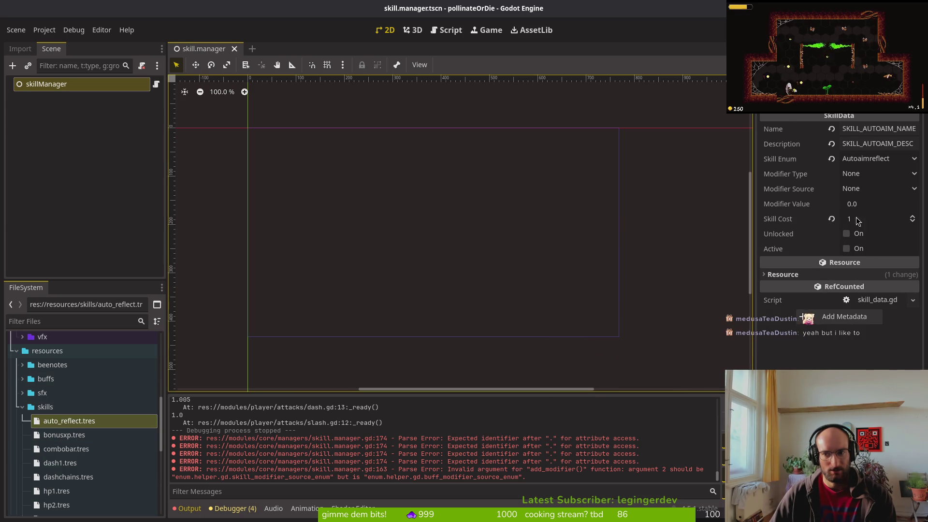
# Check auto_reflect's Modifier Source and Modifier Type dropdowns, leaving Type at None.
pyautogui.click(859, 190)
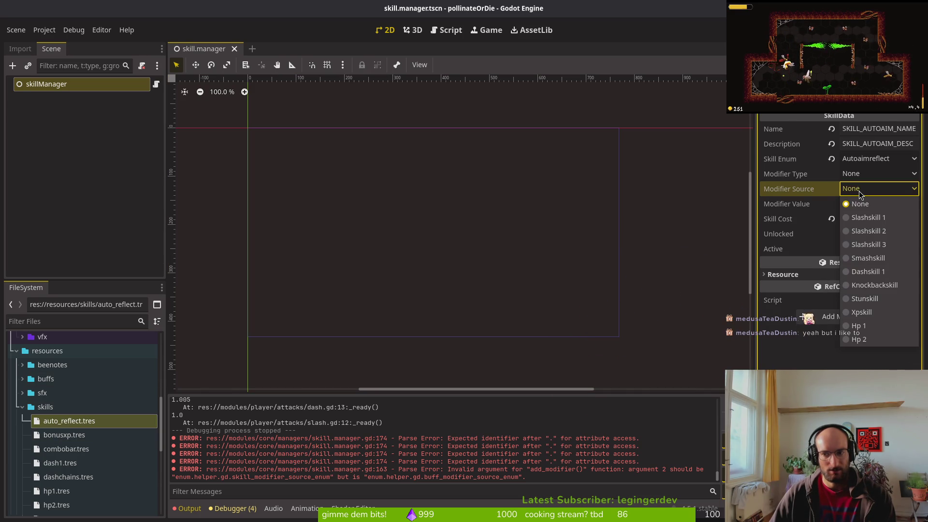
pyautogui.click(859, 191)
pyautogui.click(855, 190)
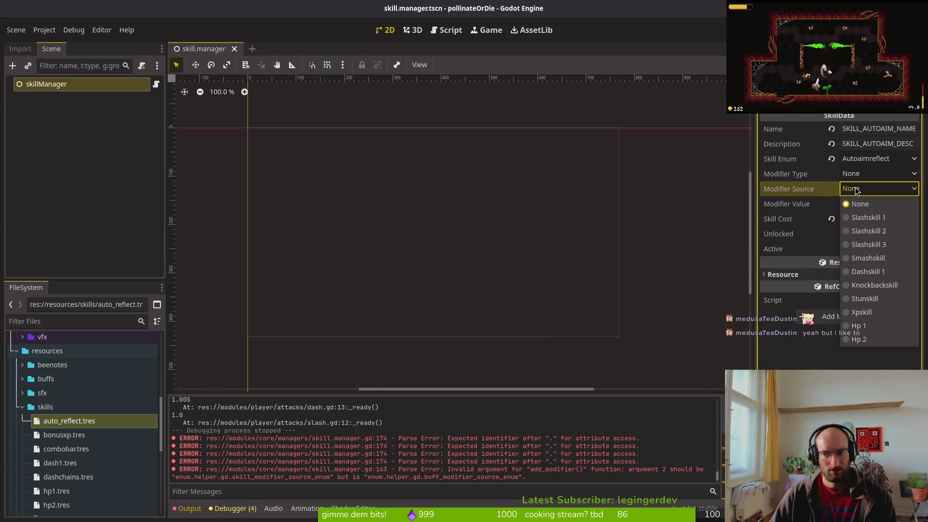
pyautogui.click(856, 190)
pyautogui.click(853, 174)
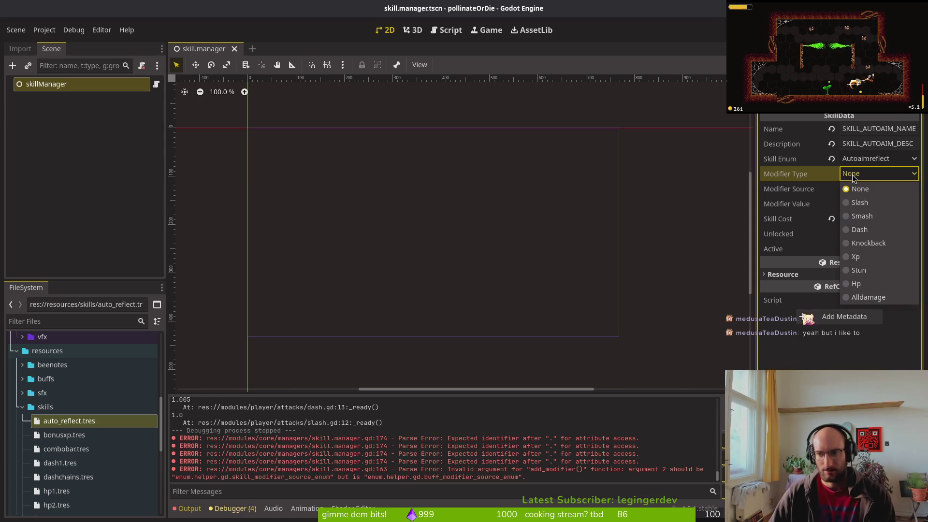
pyautogui.click(853, 176)
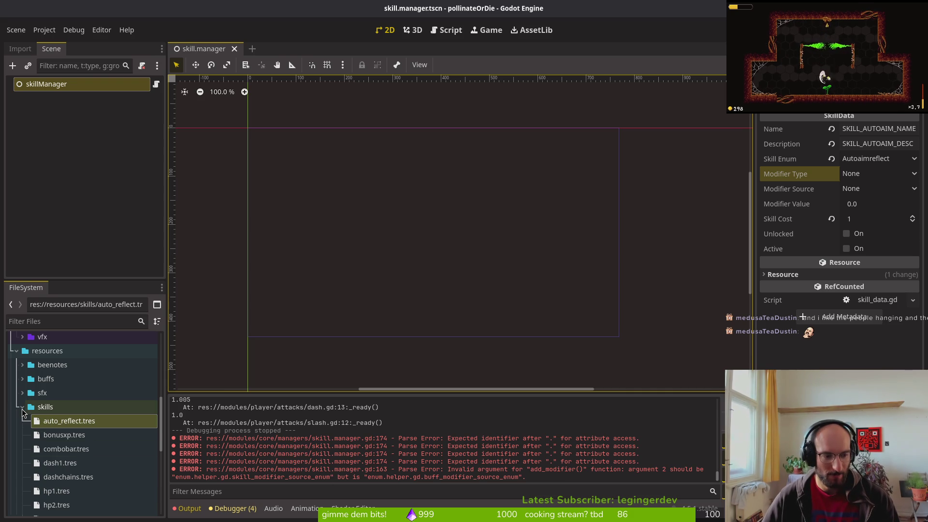
pyautogui.click(23, 409)
pyautogui.doubleClick(48, 408)
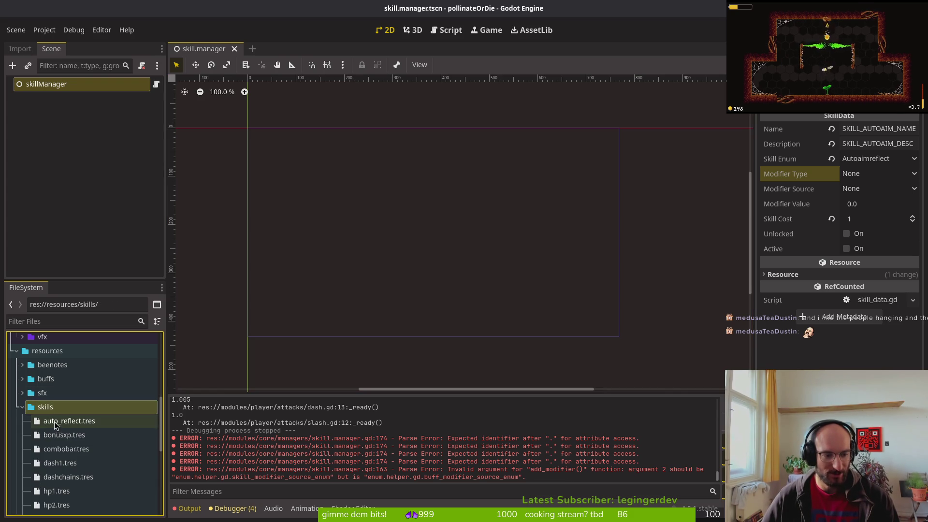
pyautogui.hotkey('alt', 'Tab')
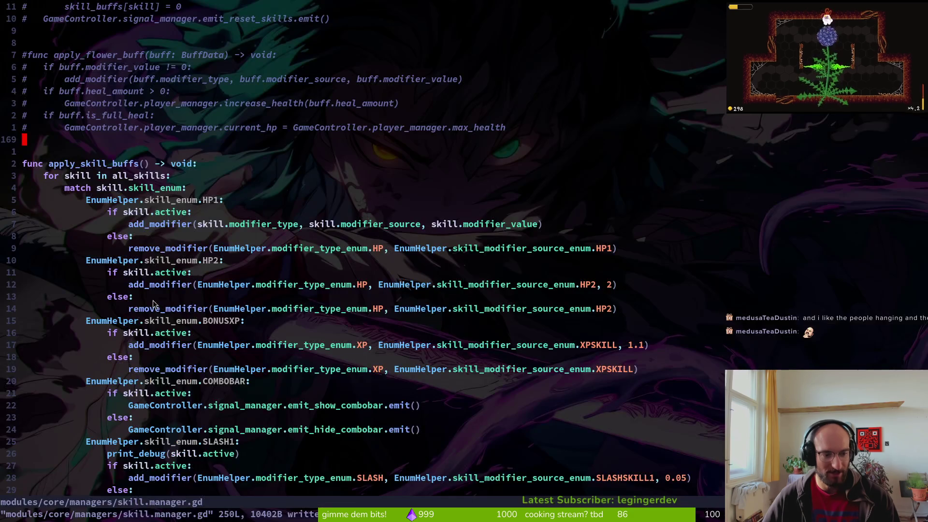
# Revert the latest changes in skill_data.gd and save it.
pyautogui.hotkey('ctrl', '6')
pyautogui.press('u')
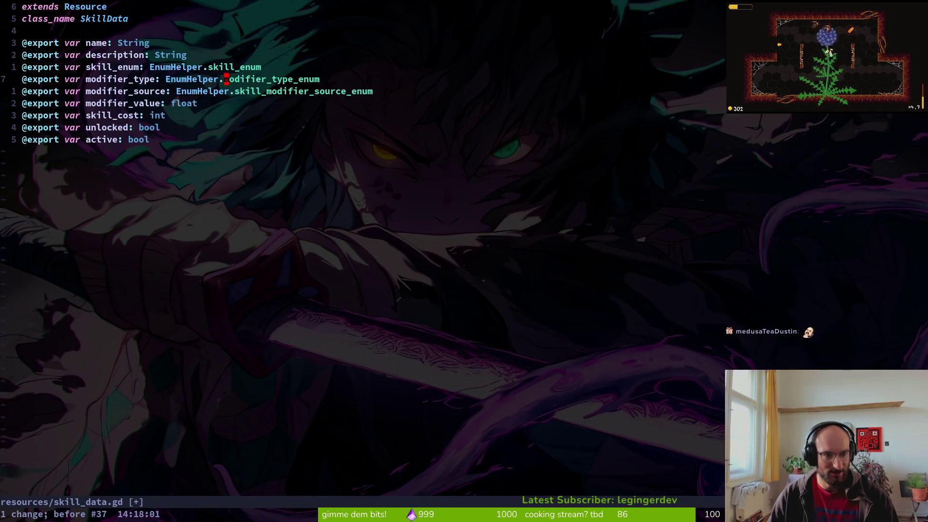
pyautogui.write('uu:w')
pyautogui.press('Return')
pyautogui.hotkey('alt', 'Tab')
pyautogui.hotkey('alt', 'Tab')
# Undo recent edits in skill.manager.gd so HP1 is a fixed 1 again, and save.
pyautogui.hotkey('ctrl', '6')
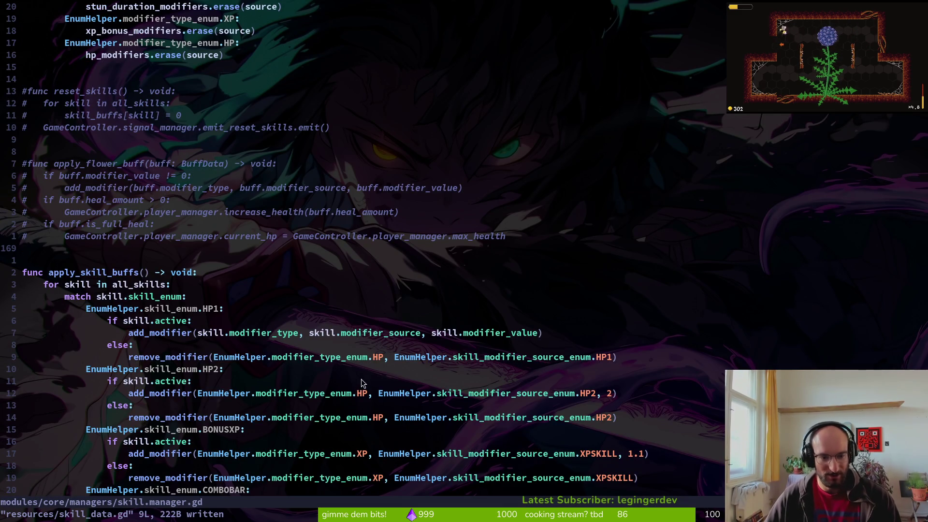
pyautogui.press('u')
pyautogui.press('u')
pyautogui.press('u')
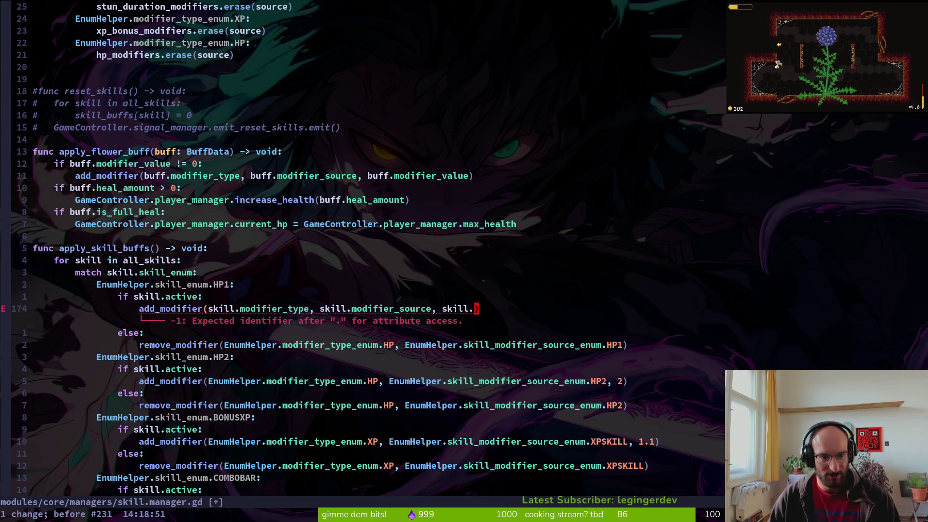
pyautogui.press('u')
pyautogui.press('u')
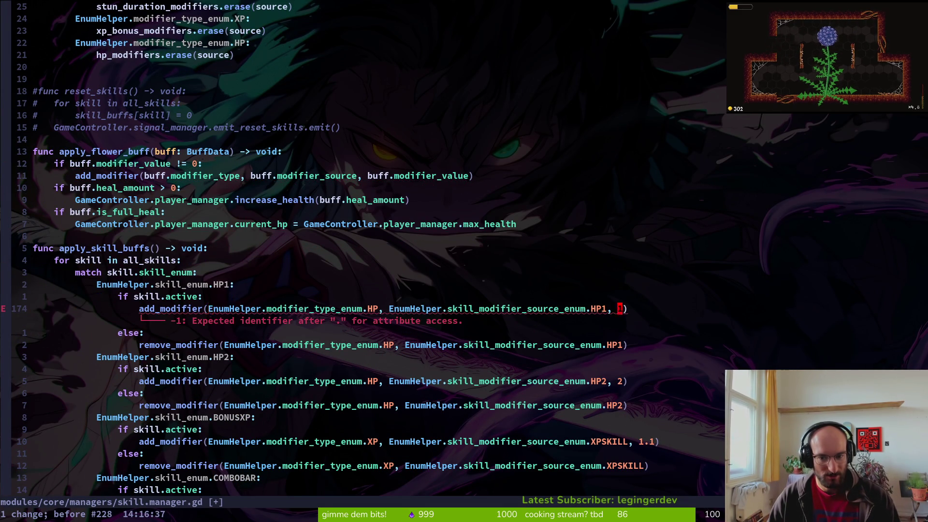
pyautogui.write('u:w')
pyautogui.press('Return')
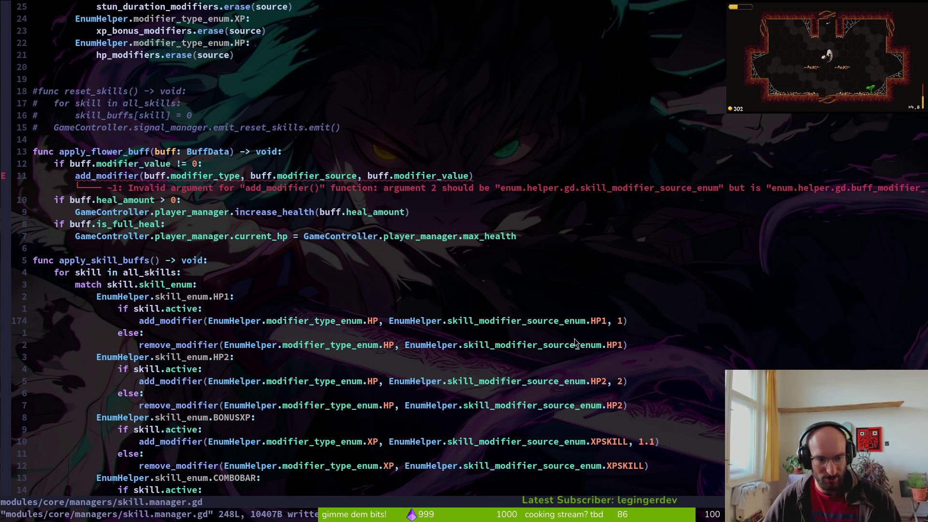
# Delete the apply_flower_buff function, save skill.manager.gd, and check Godot's output.
pyautogui.moveTo(75, 151); pyautogui.dragTo(136, 236)
pyautogui.write('Vd')
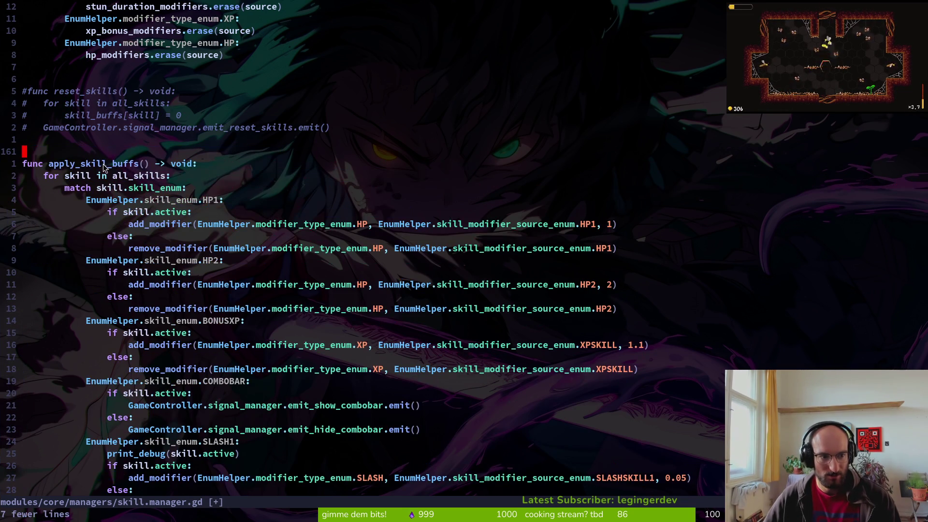
pyautogui.write(':w')
pyautogui.press('Return')
pyautogui.scroll(-8, 641, 346)
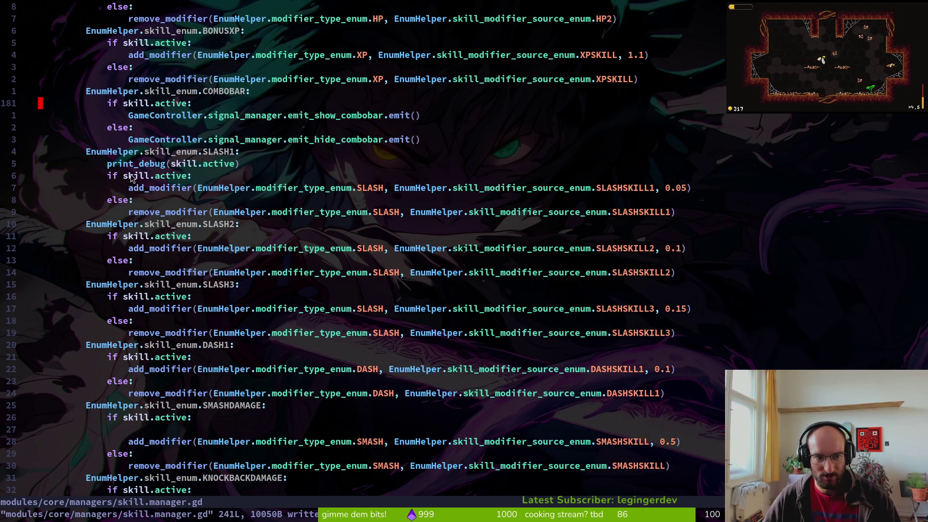
pyautogui.click(143, 166)
pyautogui.scroll(3, 198, 177)
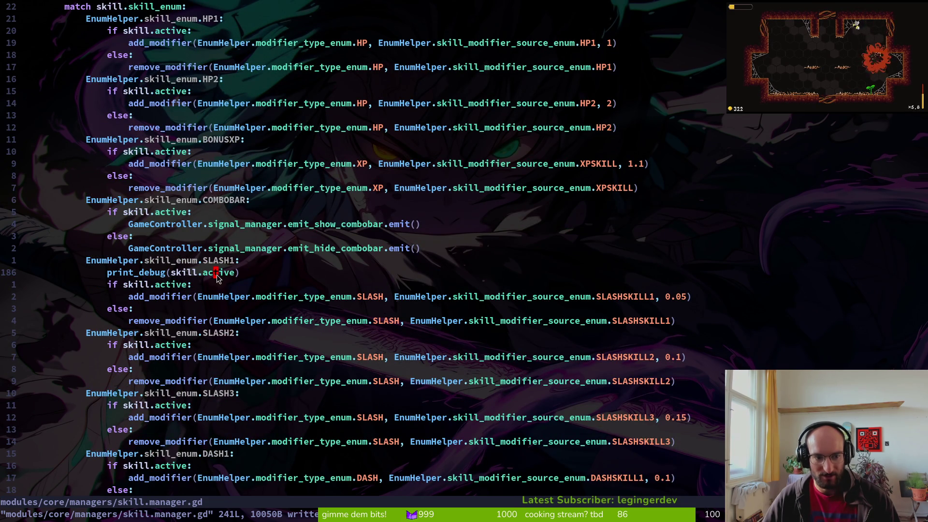
pyautogui.hotkey('alt', 'Tab')
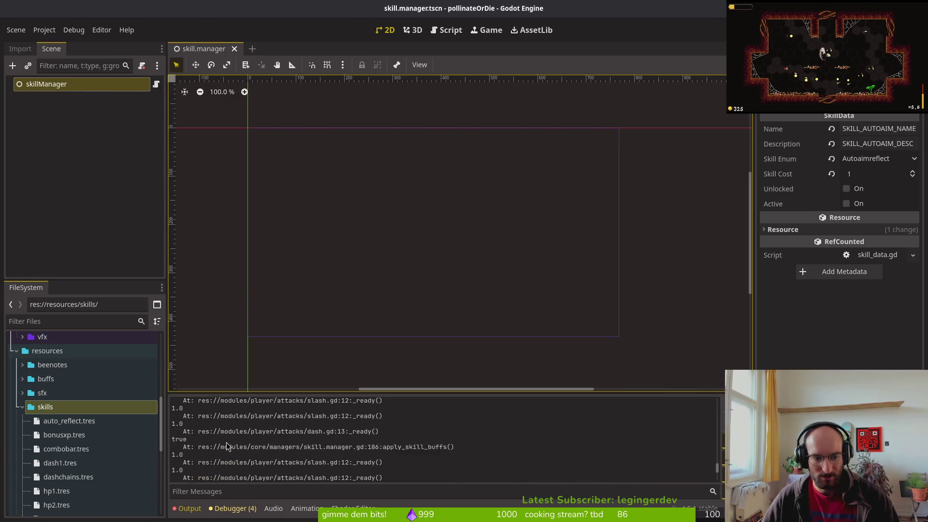
# Revert debug.helper.gd so print_damage_values is false, and save it.
pyautogui.hotkey('alt', 'Tab')
pyautogui.press('space')
pyautogui.press('f')
pyautogui.press('f')
pyautogui.write('enum')
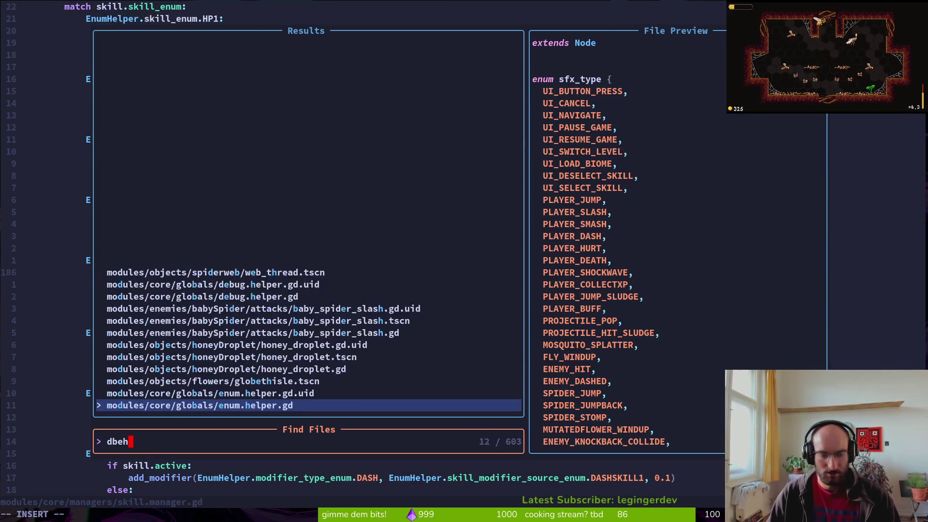
pyautogui.press('Return')
pyautogui.press('space')
pyautogui.press('f')
pyautogui.press('f')
pyautogui.write('debu')
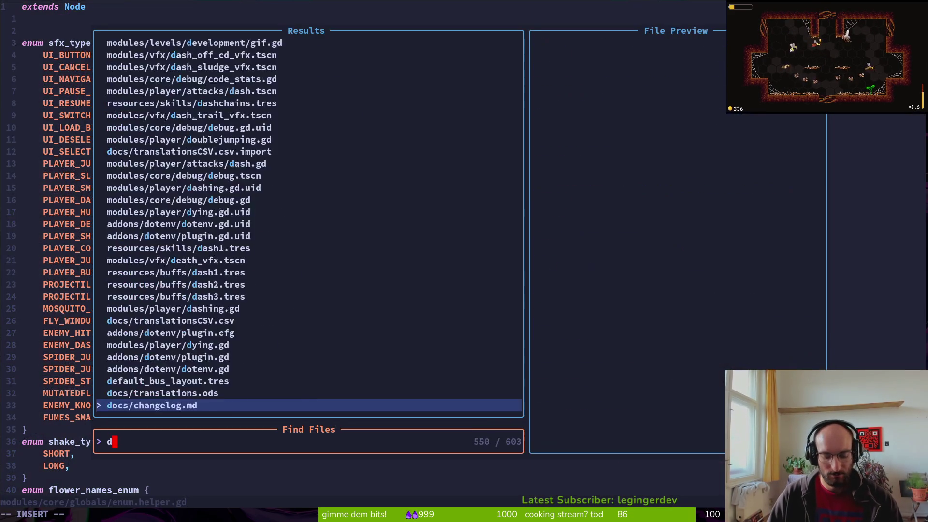
pyautogui.press('Return')
pyautogui.write('u:w')
pyautogui.press('Return')
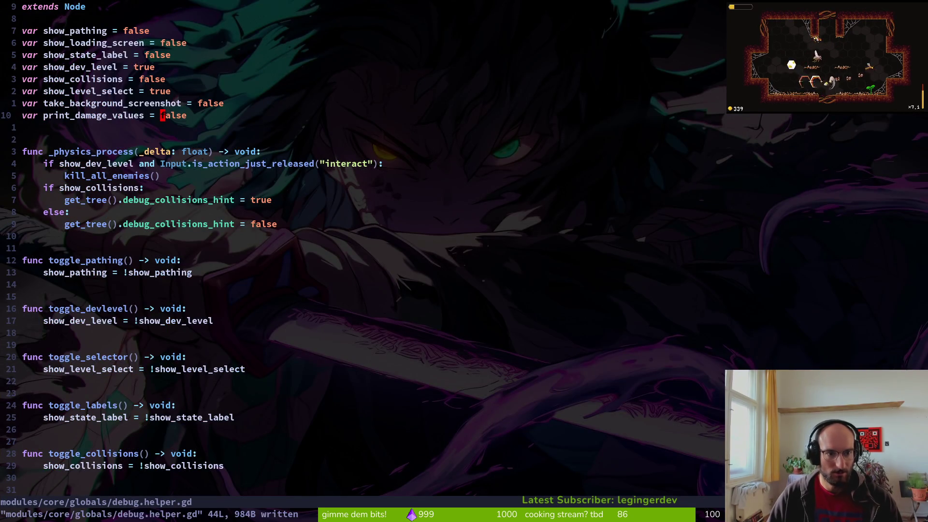
# Run the game in Godot, dash the bee upward, then stop it.
pyautogui.hotkey('alt', 'Tab')
pyautogui.press('F5')
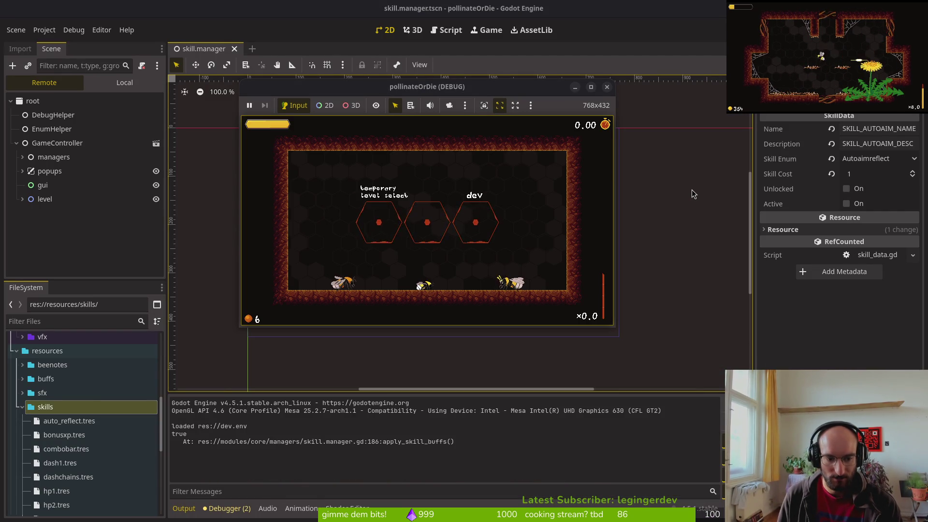
pyautogui.press('space')
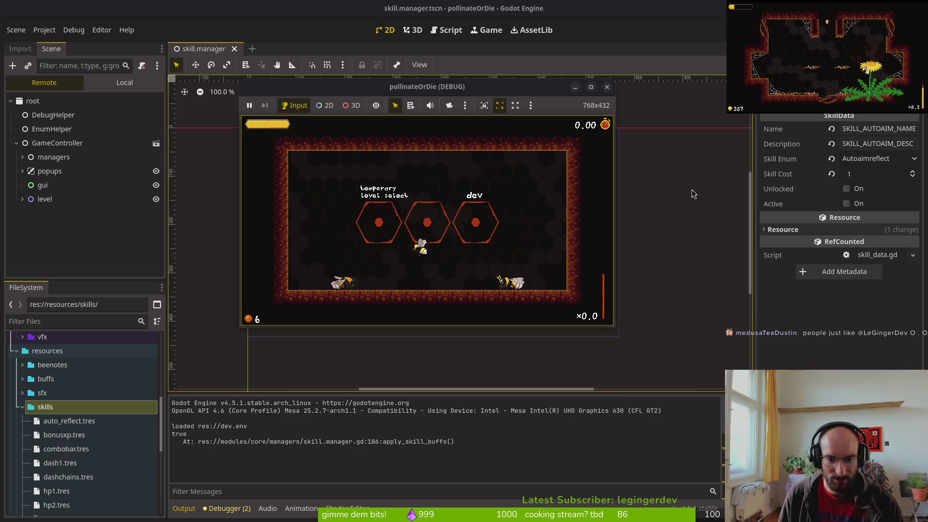
pyautogui.press('F8')
# Open modules/player/attacks/slash.gd with the Telescope file search.
pyautogui.hotkey('alt', 'Tab')
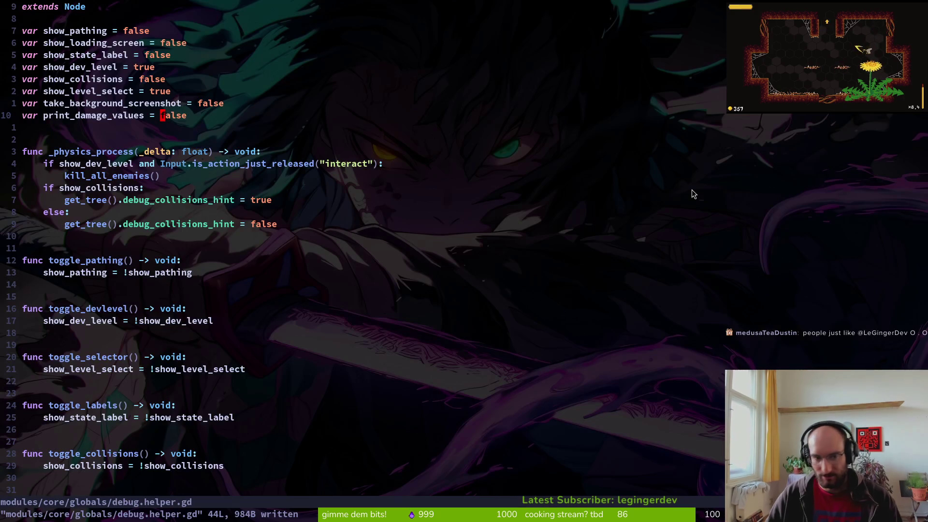
pyautogui.press('space')
pyautogui.press('f')
pyautogui.press('f')
pyautogui.write('slash')
pyautogui.press('Up')
pyautogui.press('Up')
pyautogui.press('Up')
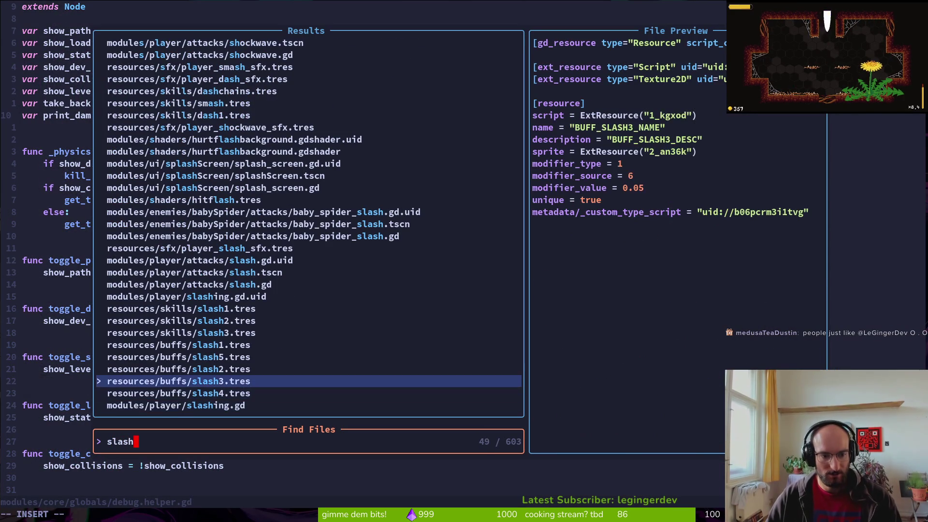
pyautogui.press('Return')
# Paste print_debug(hitbox_area.damage) dedented under the damage line, save, and run the game.
pyautogui.press('7')
pyautogui.press('j')
pyautogui.press('j')
pyautogui.press('j')
pyautogui.press('y')
pyautogui.press('y')
pyautogui.press('k')
pyautogui.press('k')
pyautogui.press('p')
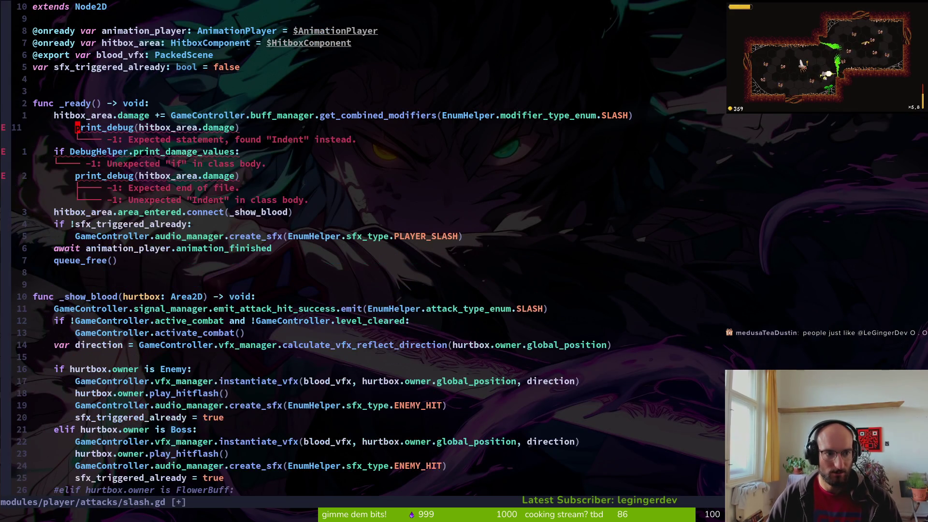
pyautogui.press('less')
pyautogui.press('less')
pyautogui.write(':w')
pyautogui.press('Return')
pyautogui.hotkey('alt', 'Tab')
pyautogui.press('F5')
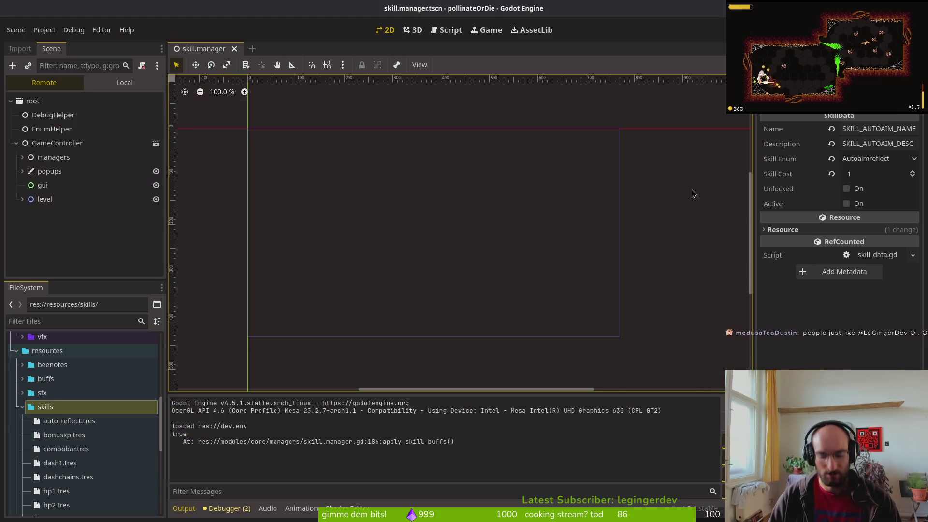
# Restart the game, load into the hive level, and slash with the bee to log 1.0 damage.
pyautogui.press('F8')
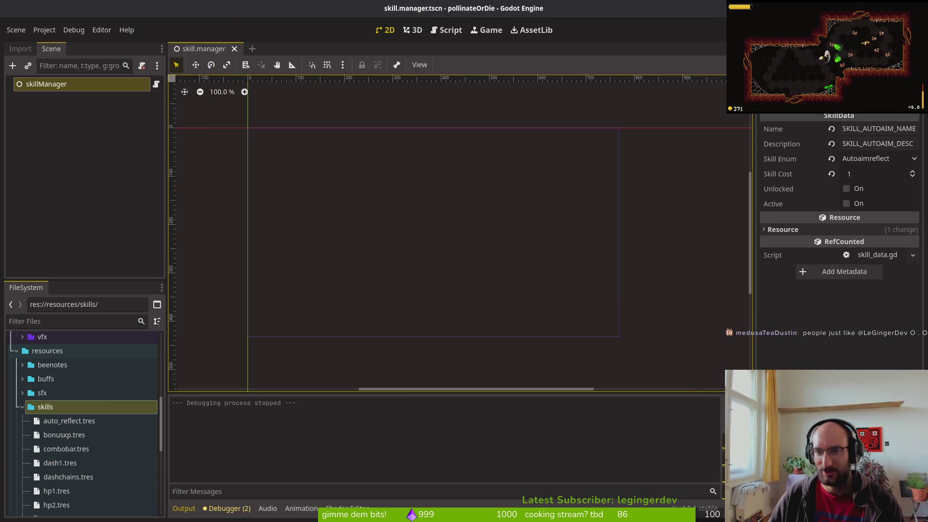
pyautogui.press('F5')
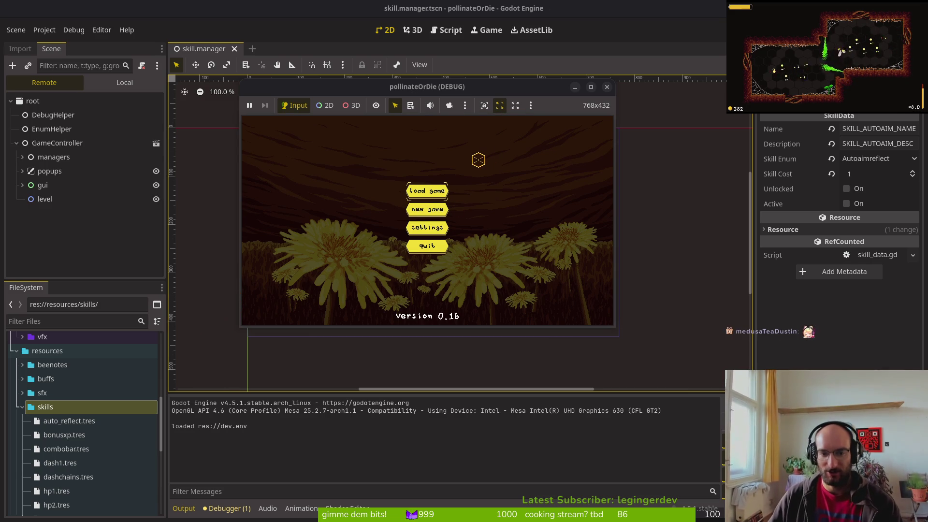
pyautogui.click(427, 191)
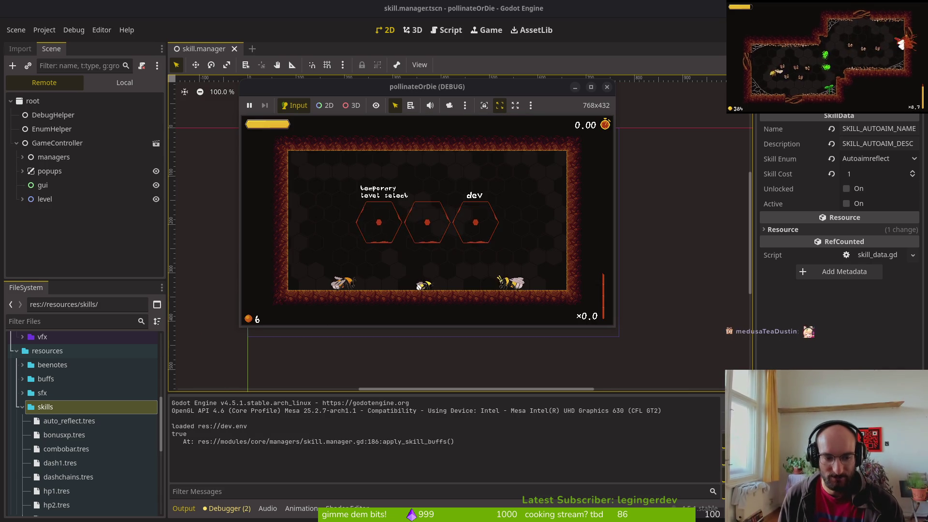
pyautogui.click(412, 278)
pyautogui.click(412, 278)
pyautogui.press('a')
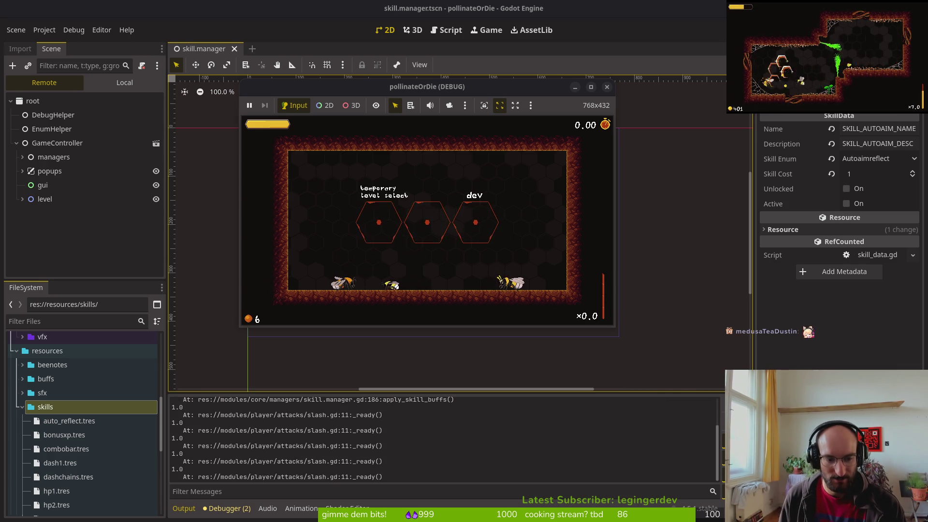
pyautogui.press('d')
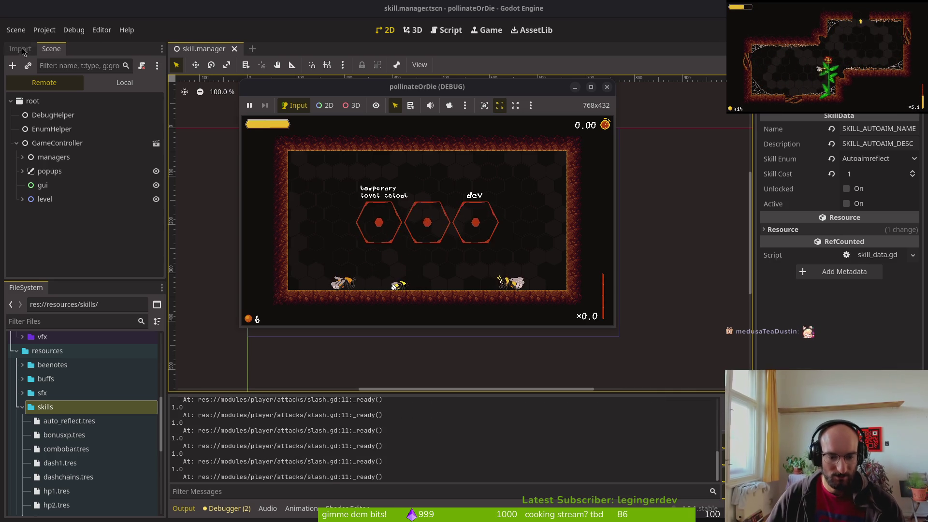
pyautogui.press('F8')
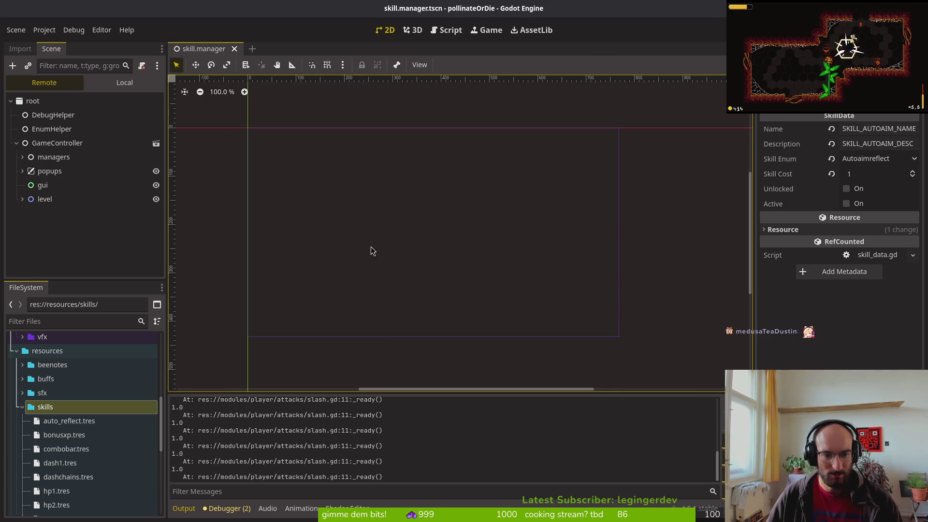
pyautogui.hotkey('alt', 'Tab')
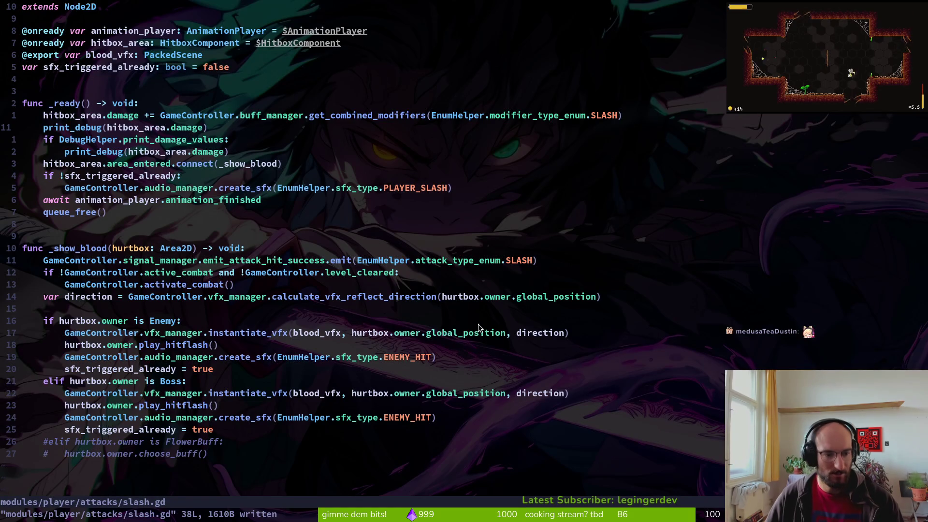
# Look up the print_damage_values definition with gd, then jump back to slash.gd.
pyautogui.click(115, 140)
pyautogui.press('g')
pyautogui.press('d')
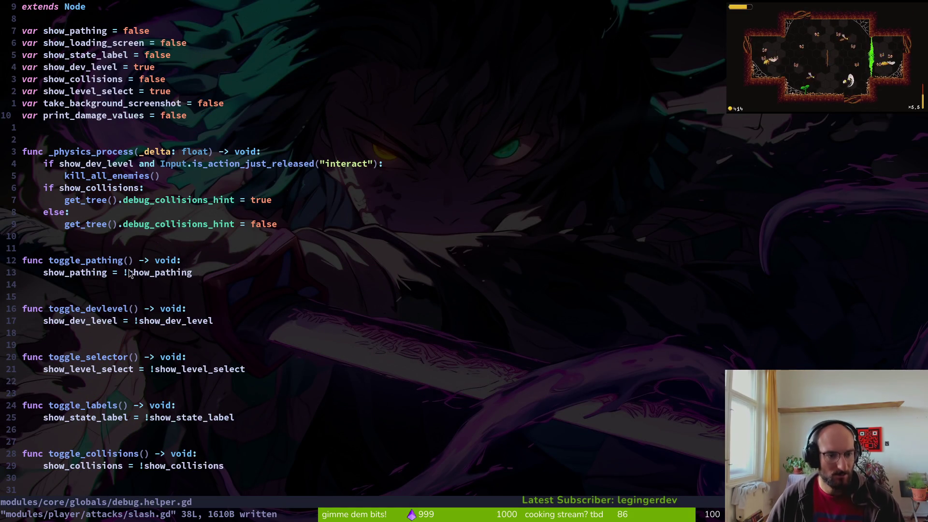
pyautogui.hotkey('ctrl', 'o')
pyautogui.click(115, 116)
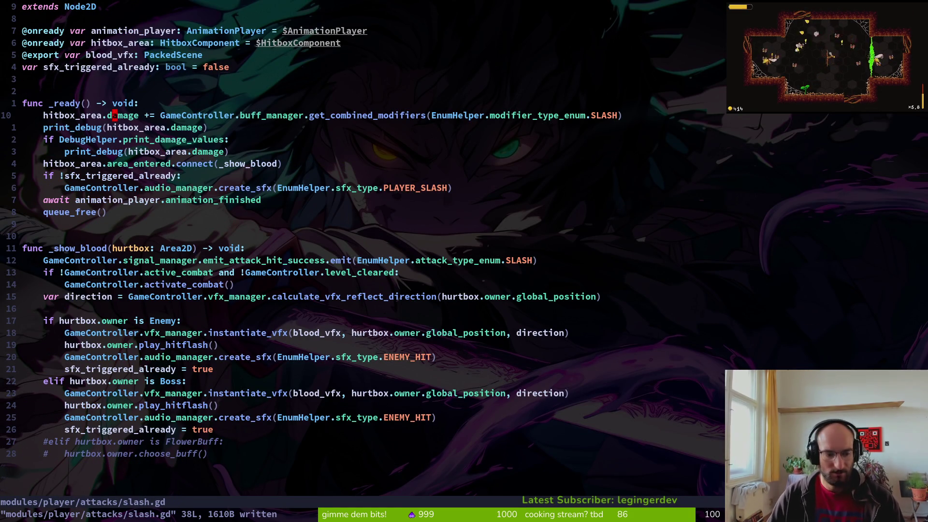
pyautogui.hotkey('ctrl', 'i')
# In skill.manager.gd, add print_debug(slash_damage_modifiers) under SLASH1's add_modifier and save.
pyautogui.hotkey('ctrl', 'o')
pyautogui.press('space')
pyautogui.press('f')
pyautogui.press('f')
pyautogui.write('skima')
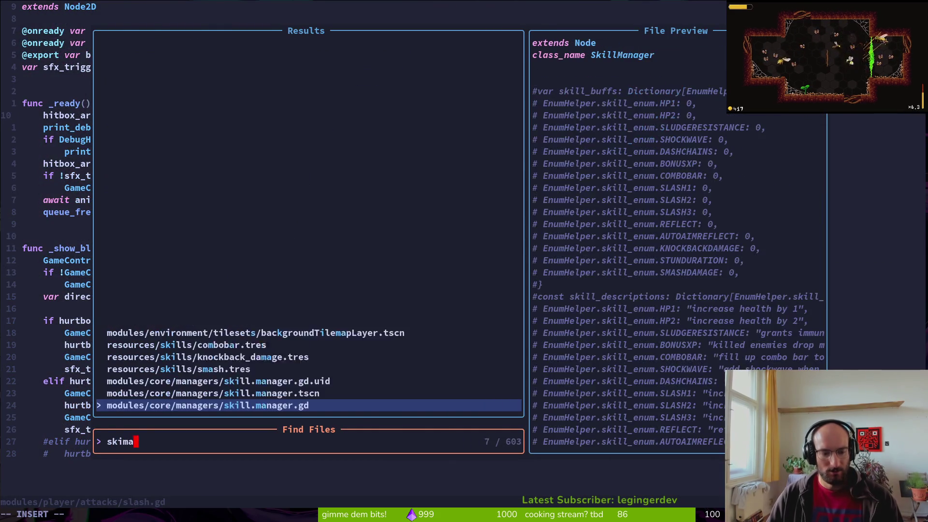
pyautogui.press('Return')
pyautogui.press('j')
pyautogui.press('j')
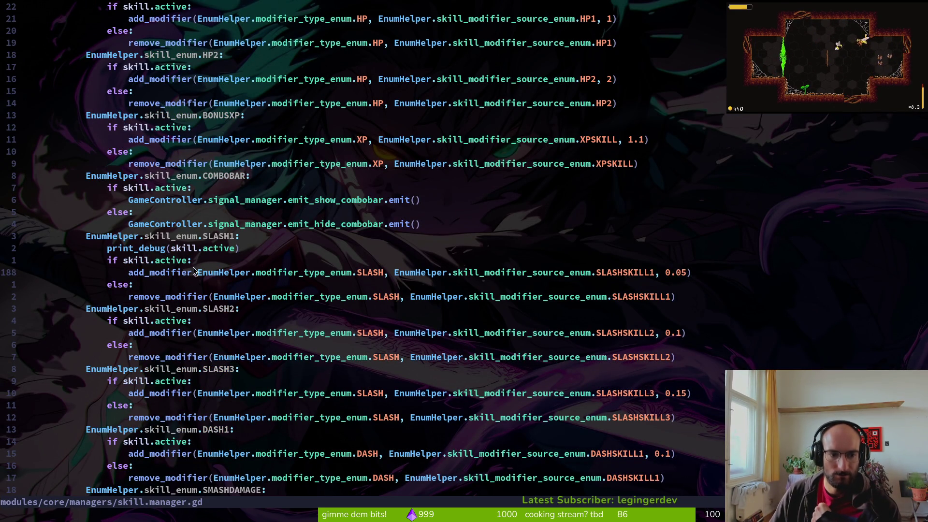
pyautogui.write('oprint_debug(')
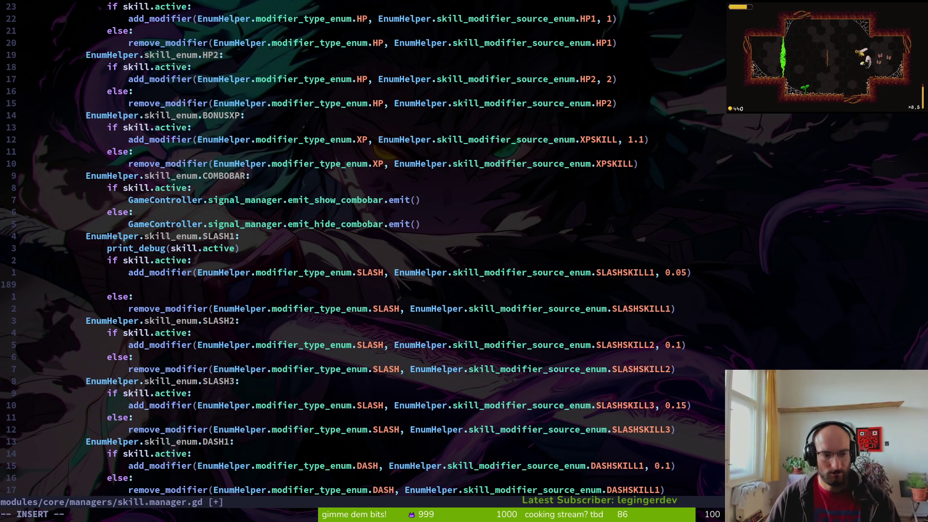
pyautogui.write('slas')
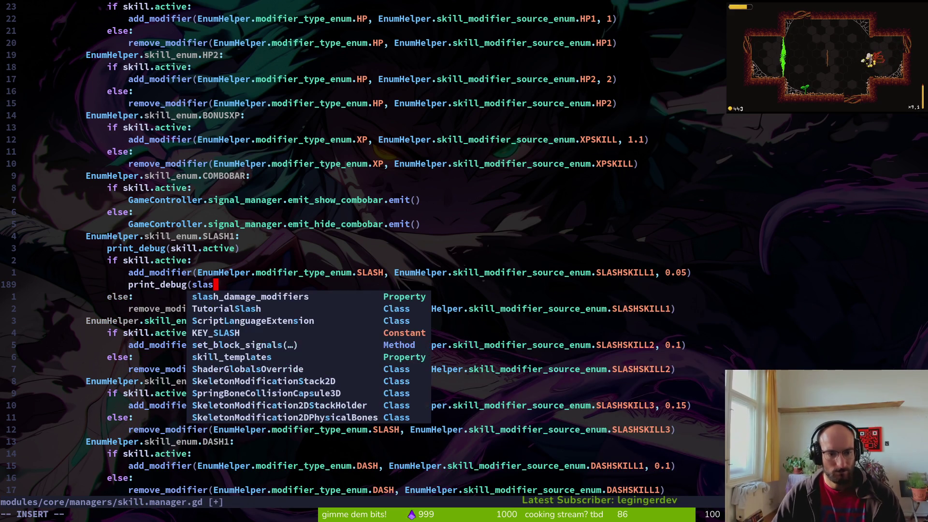
pyautogui.press('Return')
pyautogui.press('Escape')
pyautogui.write(':write')
pyautogui.press('Return')
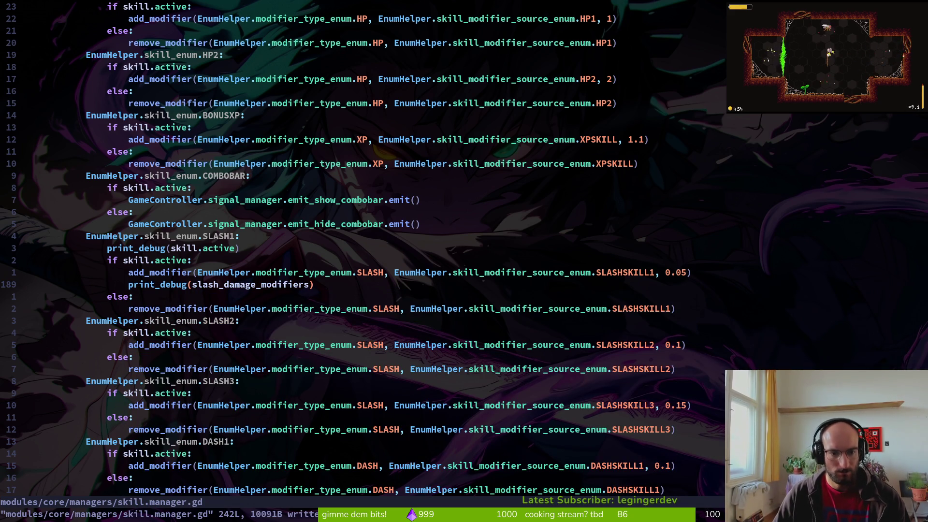
# Reopen modules/player/attacks/slash.gd through the Telescope file search.
pyautogui.scroll(15, 363, 251)
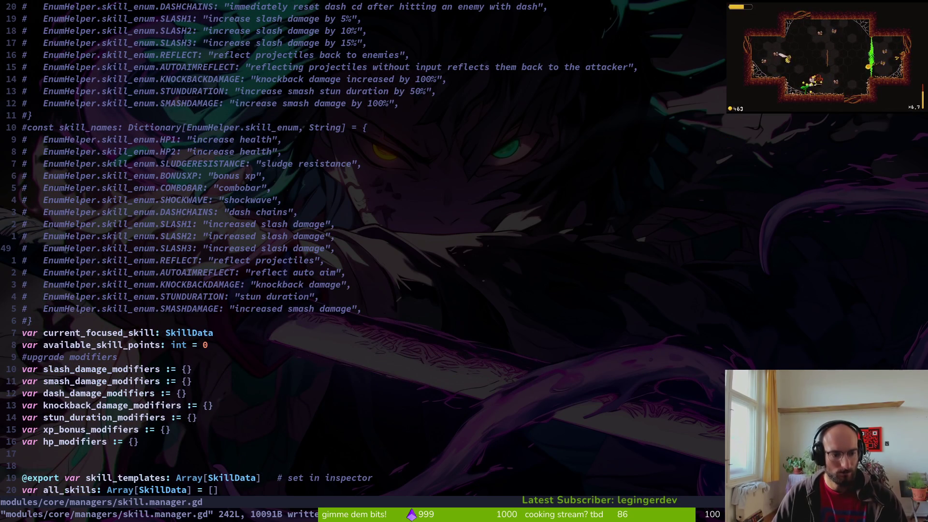
pyautogui.press('space')
pyautogui.press('f')
pyautogui.press('f')
pyautogui.write('slasgd')
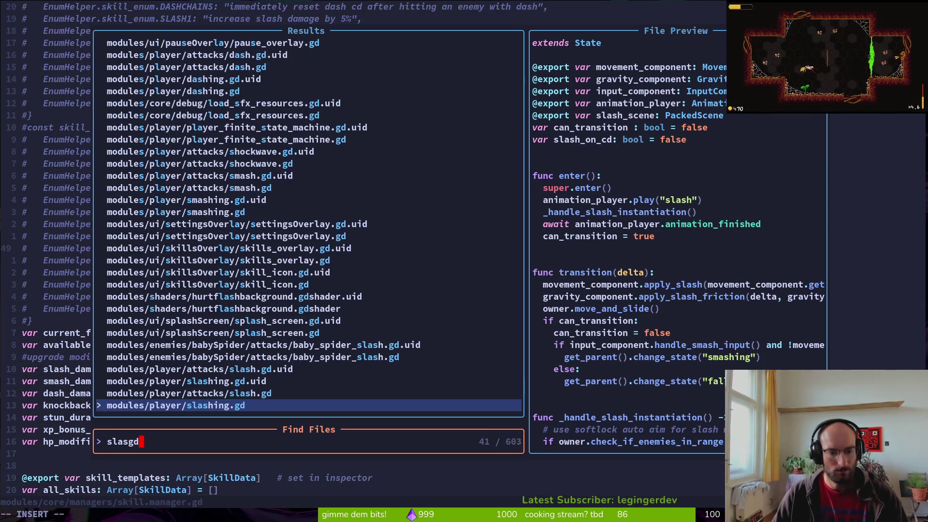
pyautogui.press('Up')
pyautogui.press('Up')
pyautogui.press('Up')
pyautogui.press('Down')
pyautogui.press('Down')
pyautogui.press('Down')
pyautogui.press('Return')
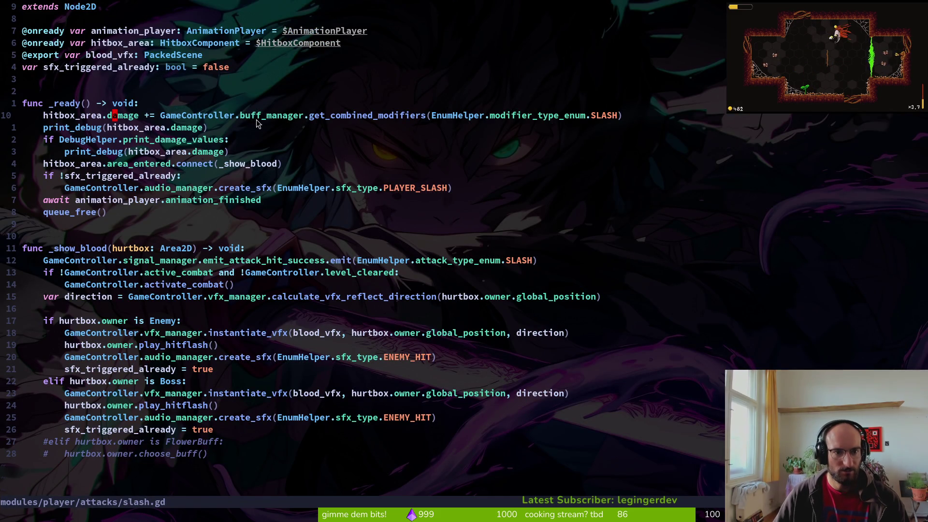
# Start a print_debug(GameController.buff_manager line at the top of _ready using autocompletion.
pyautogui.click(164, 106)
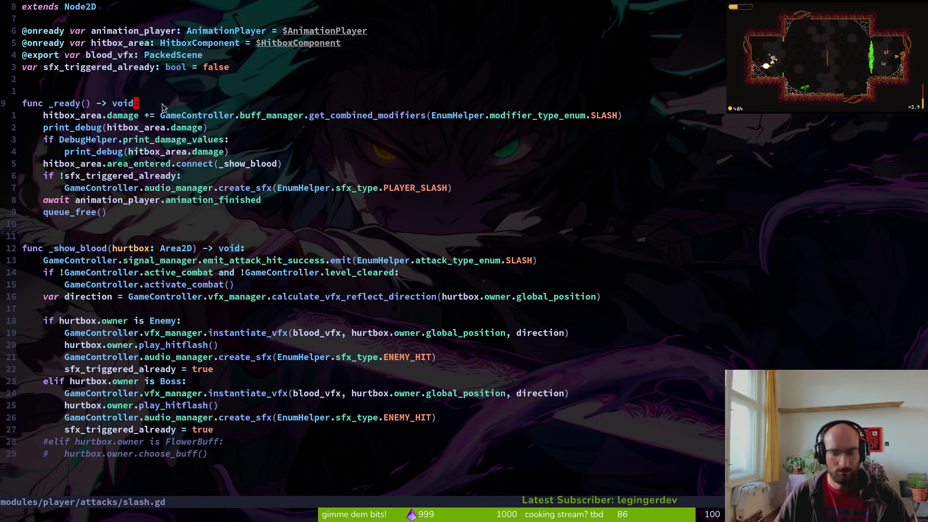
pyautogui.write('opr')
pyautogui.press('Return')
pyautogui.write('GA')
pyautogui.press('BackSpace')
pyautogui.write('m')
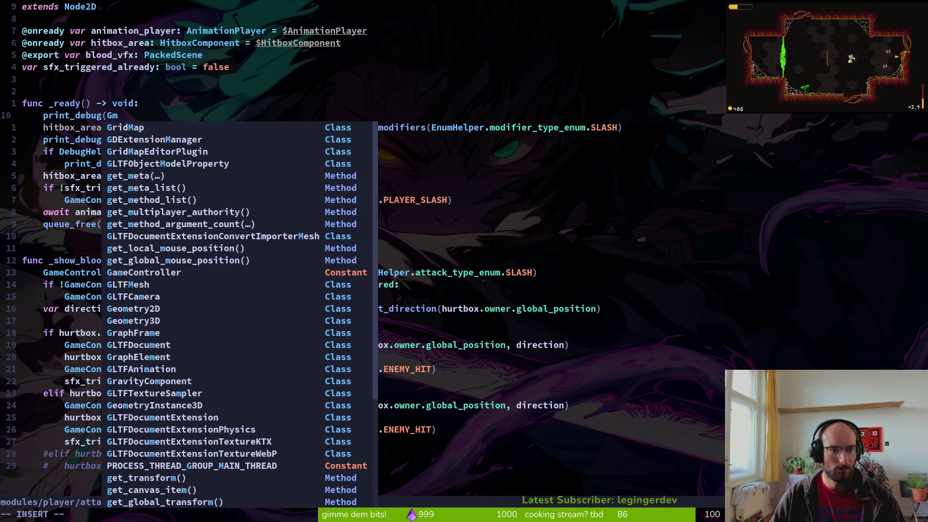
pyautogui.write('acon')
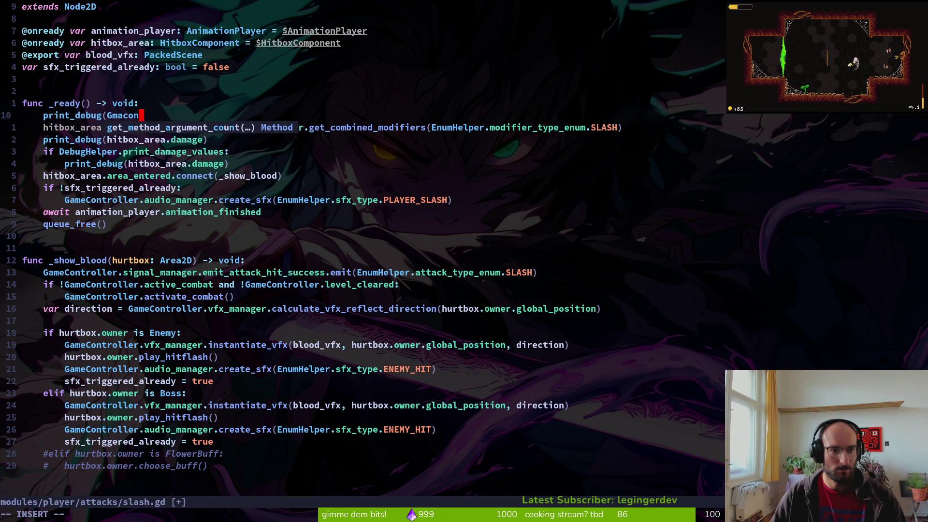
pyautogui.press('BackSpace')
pyautogui.press('BackSpace')
pyautogui.press('BackSpace')
pyautogui.write('am')
pyautogui.press('Return')
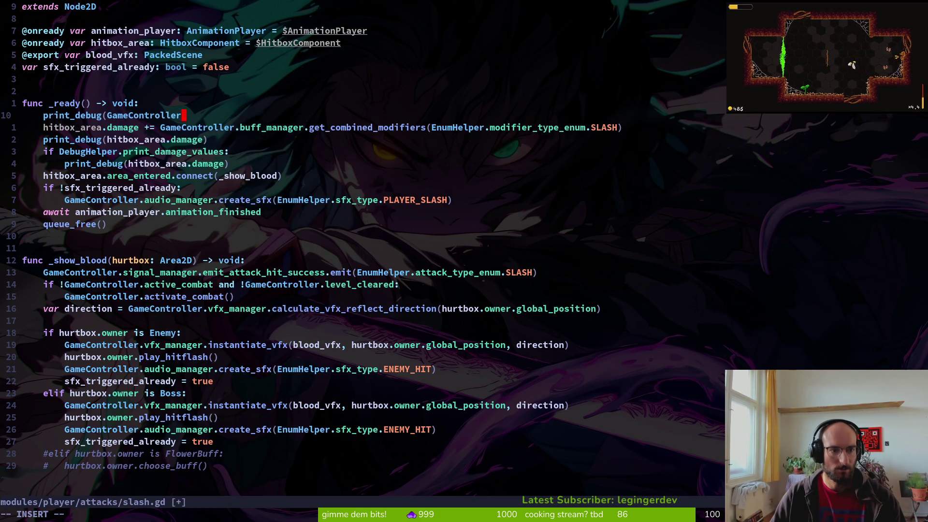
pyautogui.write('.')
pyautogui.press('Return')
# Complete it with .get_combined_modifiers(EnumHelper.modifier_type_enum.SLASH), save slash.gd, and run the game.
pyautogui.write('.getcom')
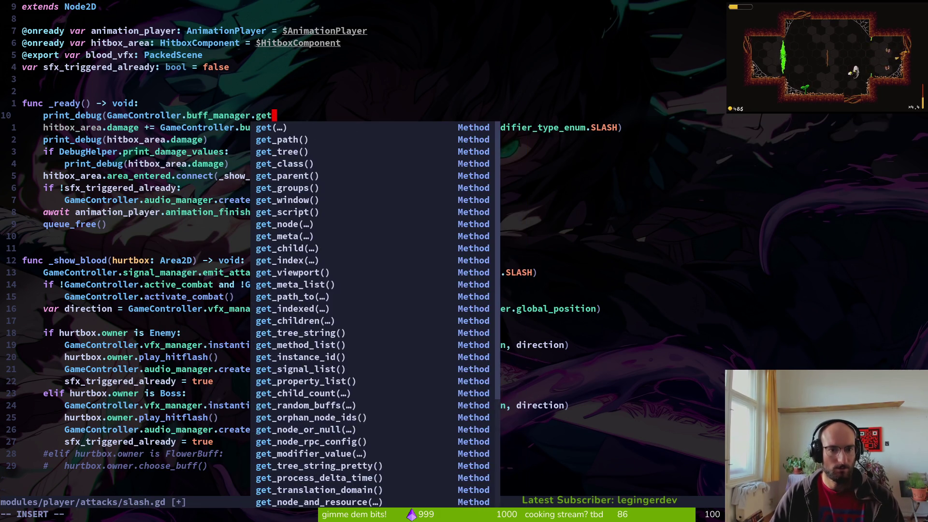
pyautogui.press('Return')
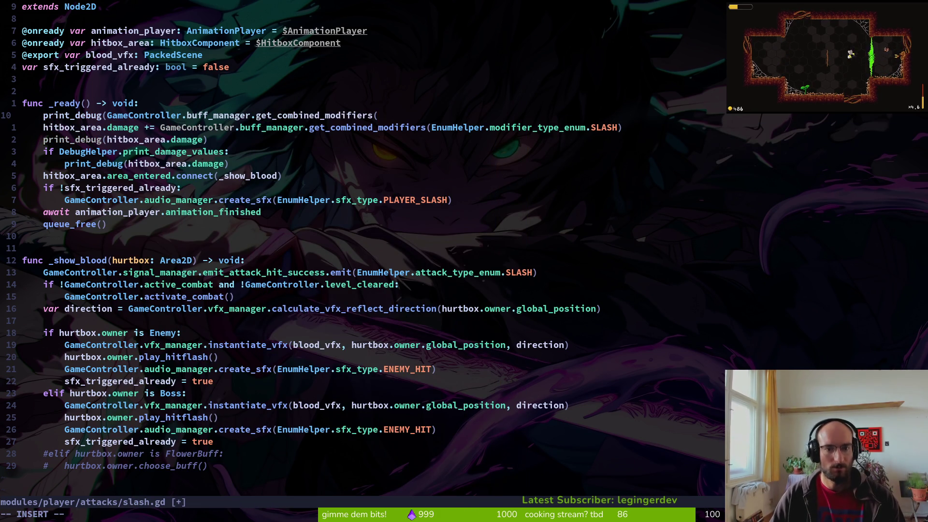
pyautogui.press('Return')
pyautogui.write('.')
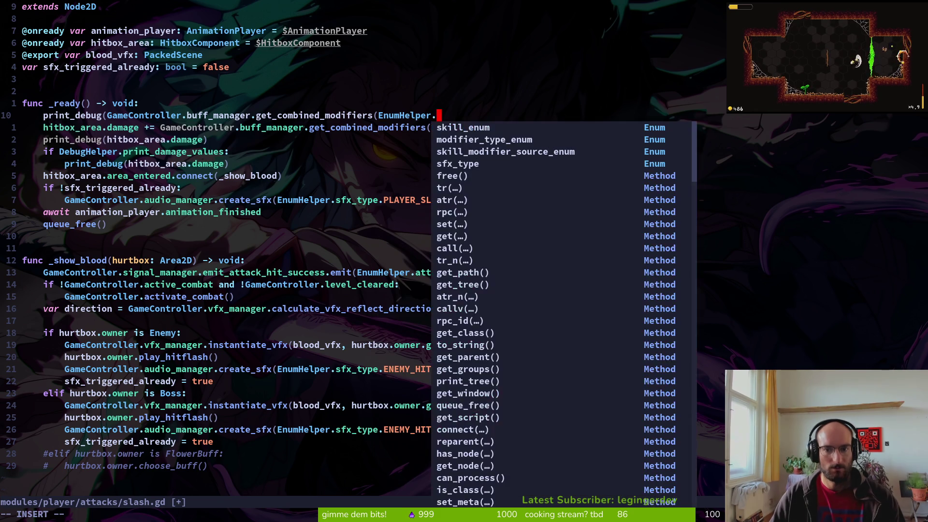
pyautogui.write('mod')
pyautogui.press('Return')
pyautogui.write('.SLASH')
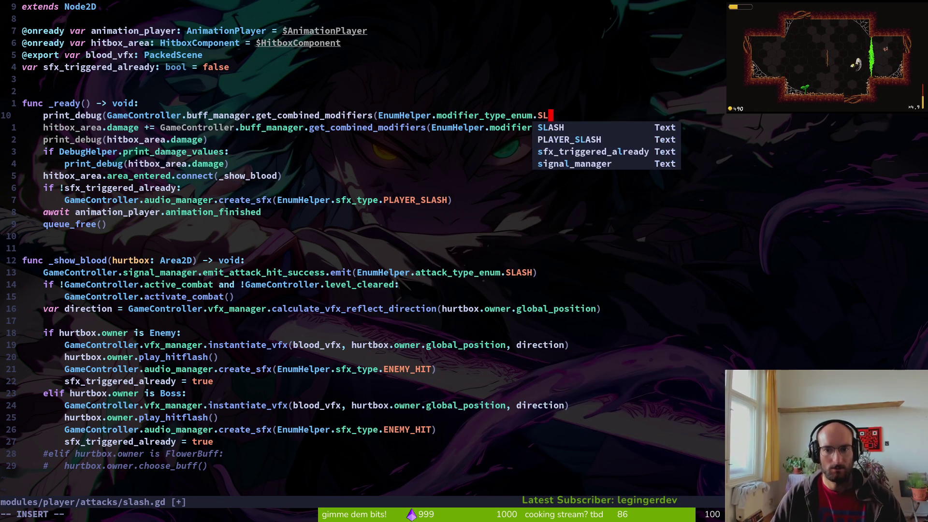
pyautogui.press('Return')
pyautogui.write(')')
pyautogui.press('Escape')
pyautogui.write(')')
pyautogui.press('Escape')
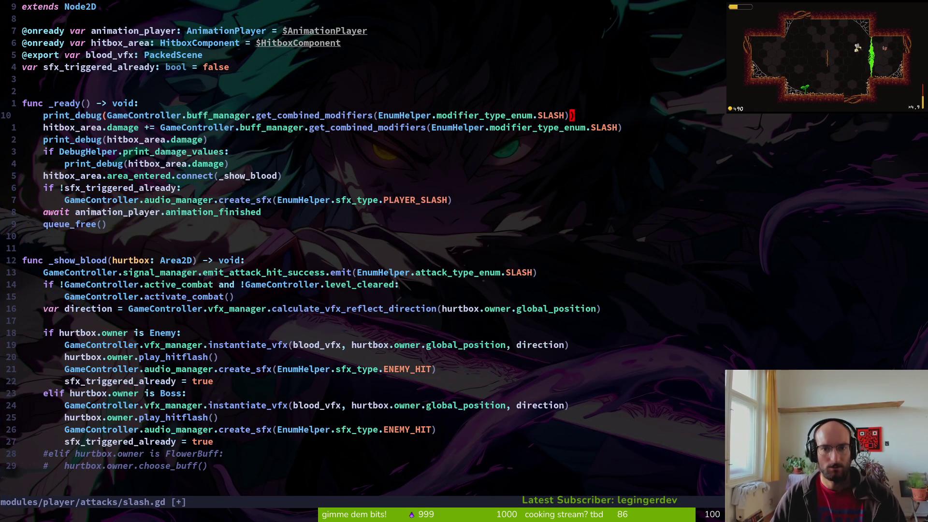
pyautogui.write(':w')
pyautogui.press('Return')
pyautogui.hotkey('alt', 'Tab')
pyautogui.press('F5')
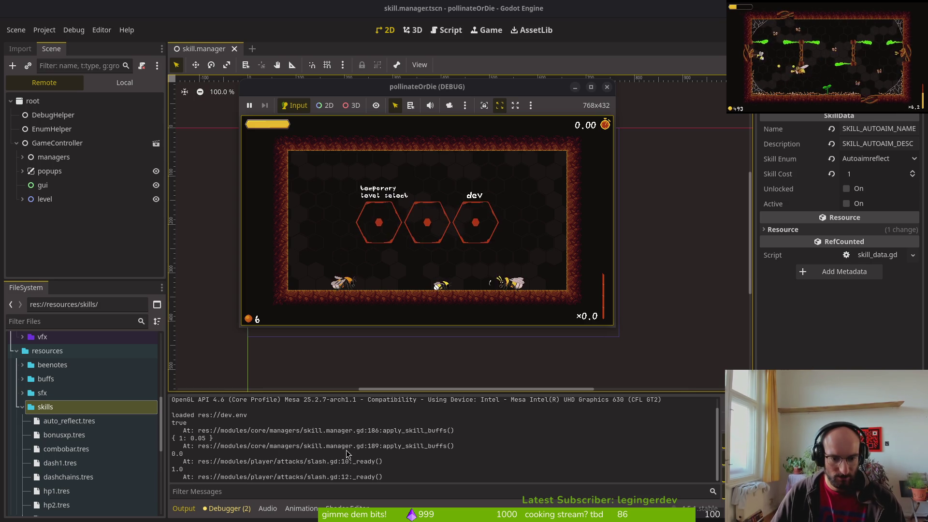
# Stop and relaunch the game, then bring the code editor back into focus.
pyautogui.press('F8')
pyautogui.press('F5')
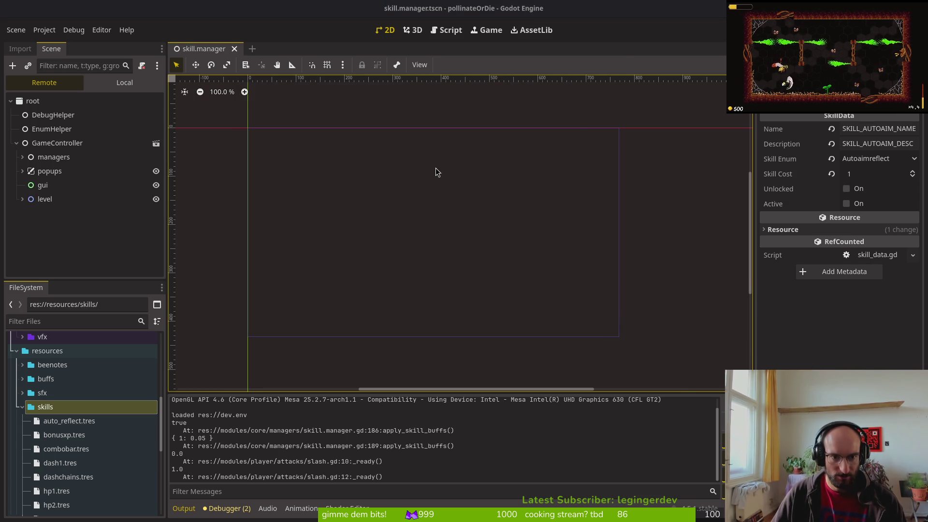
pyautogui.hotkey('alt', 'Tab')
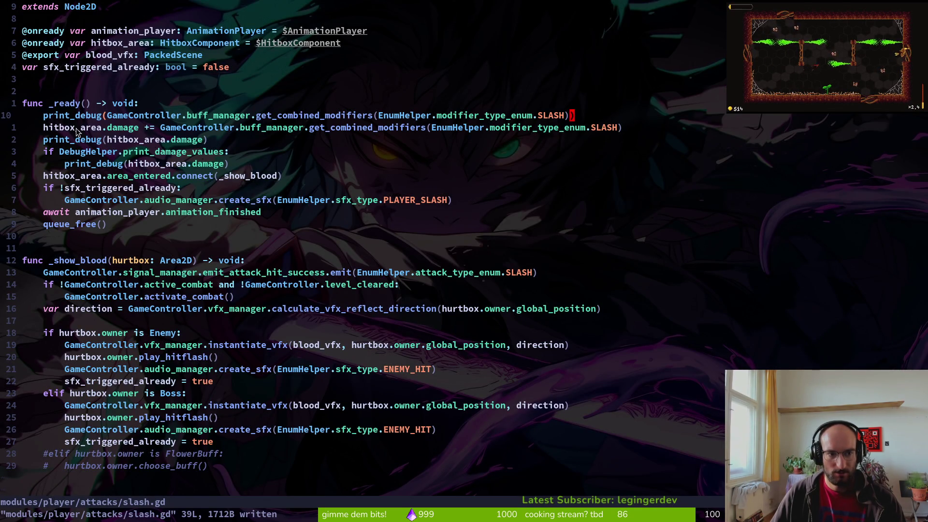
pyautogui.hotkey('alt', 'Tab')
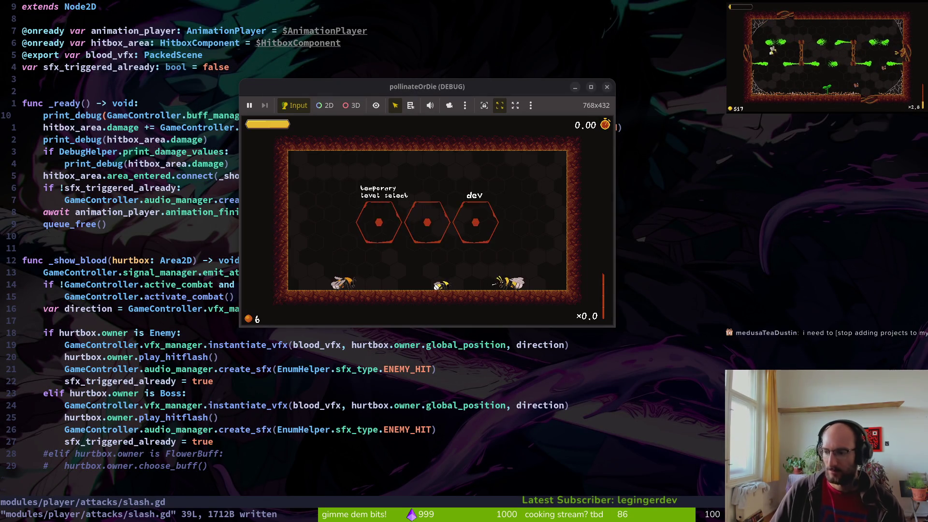
pyautogui.click(215, 118)
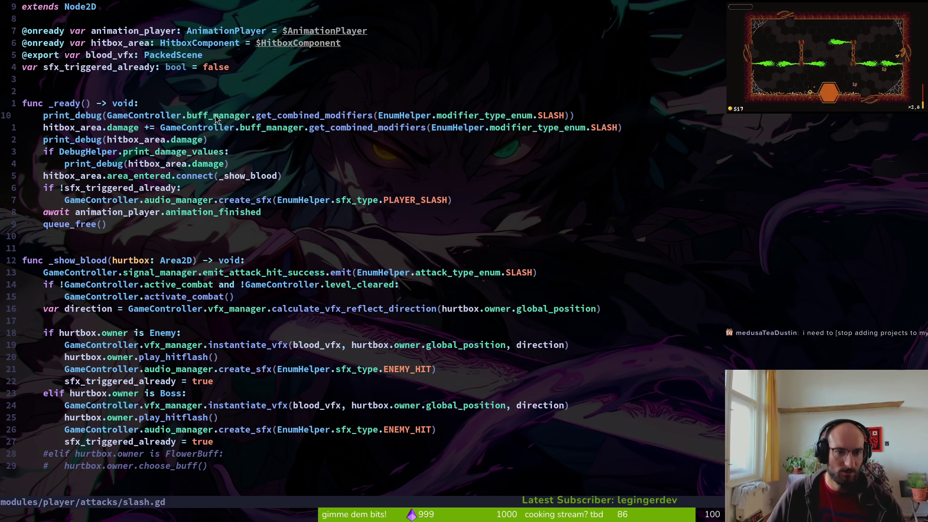
# Move the print_debug line below the hitbox_area.damage line, save slash.gd, and rerun.
pyautogui.click(418, 117)
pyautogui.hotkey('shift', 'v')
pyautogui.press('J')
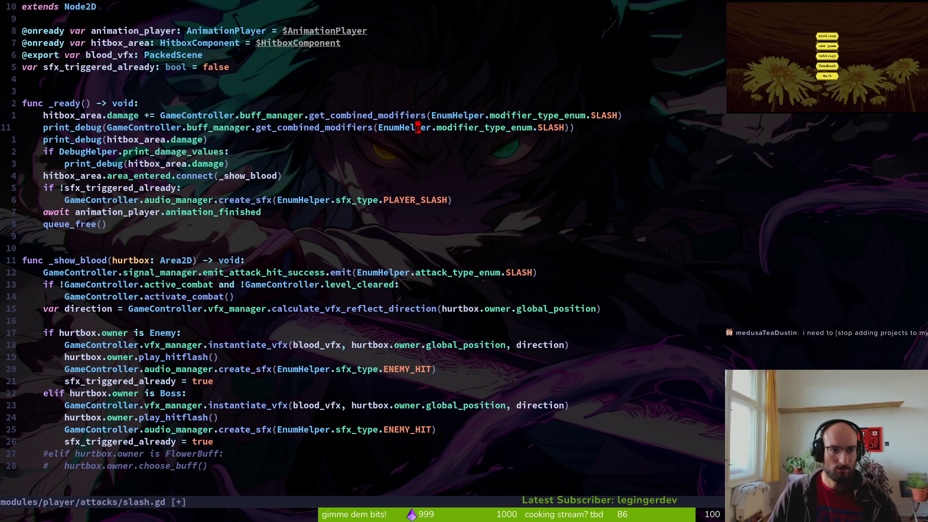
pyautogui.press('Escape')
pyautogui.hotkey('ctrl', 's')
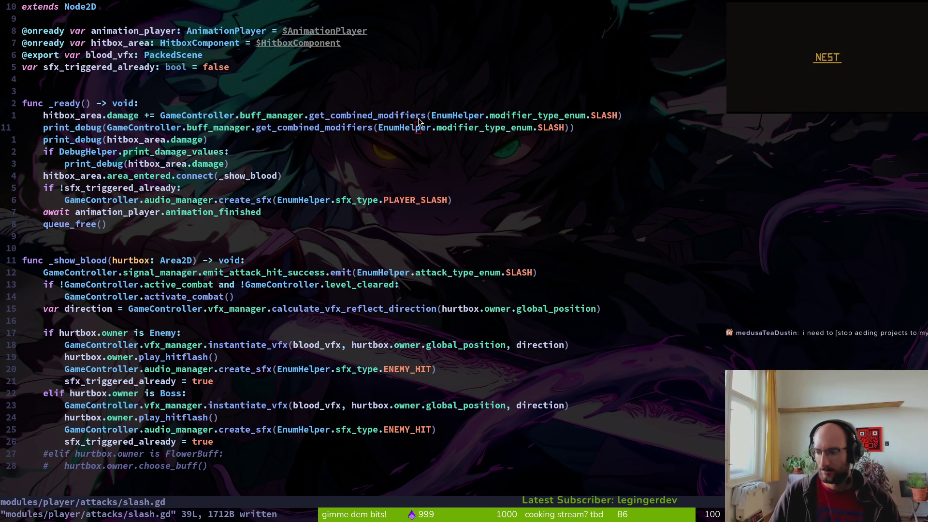
pyautogui.press('F5')
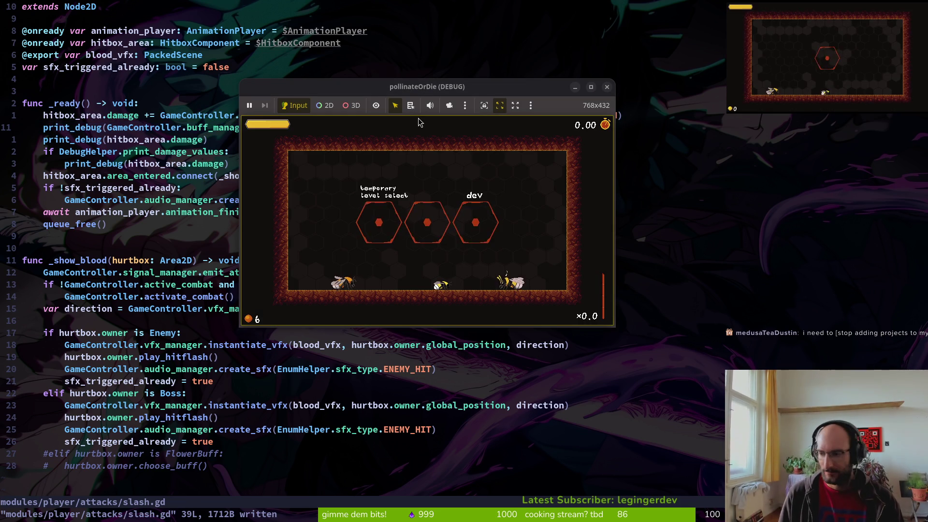
# Restart from the main menu and slash with the bee to log the damage values.
pyautogui.hotkey('alt', 'Tab')
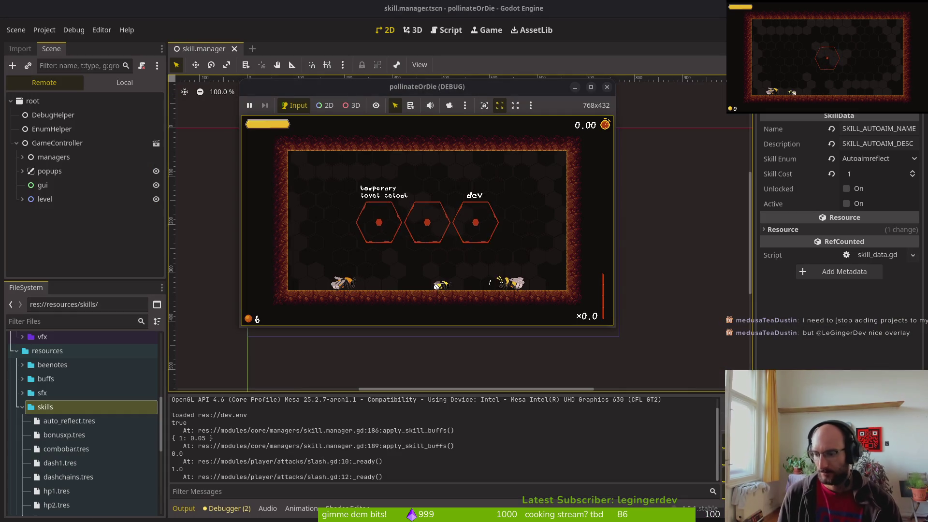
pyautogui.press('Tab')
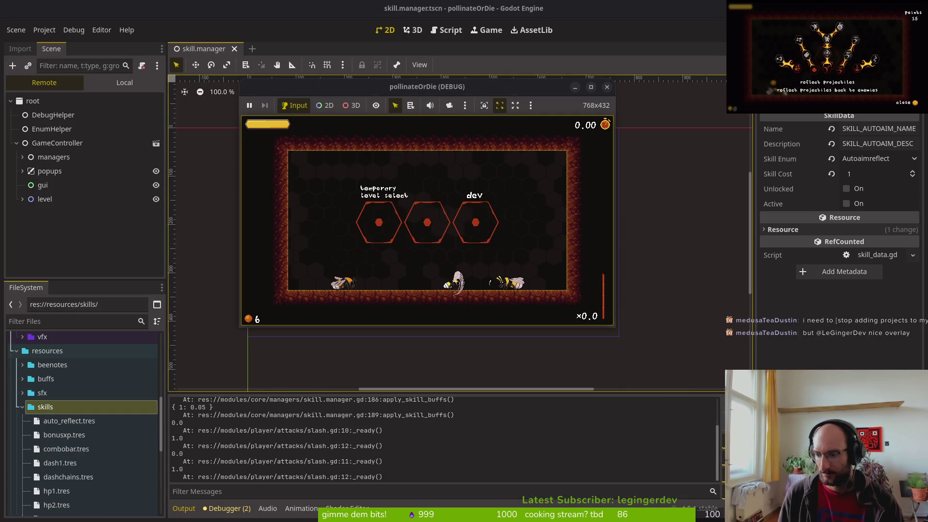
pyautogui.press('Down')
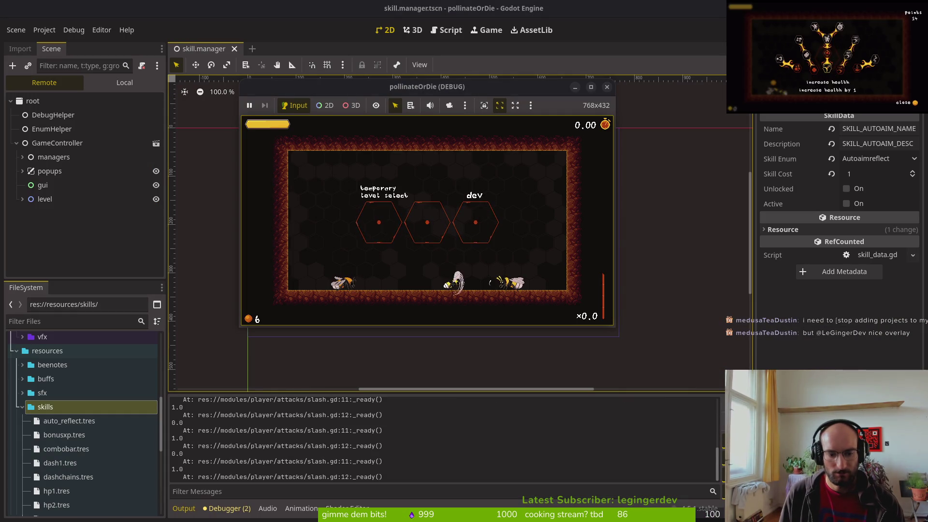
pyautogui.press('Left')
pyautogui.press('F5')
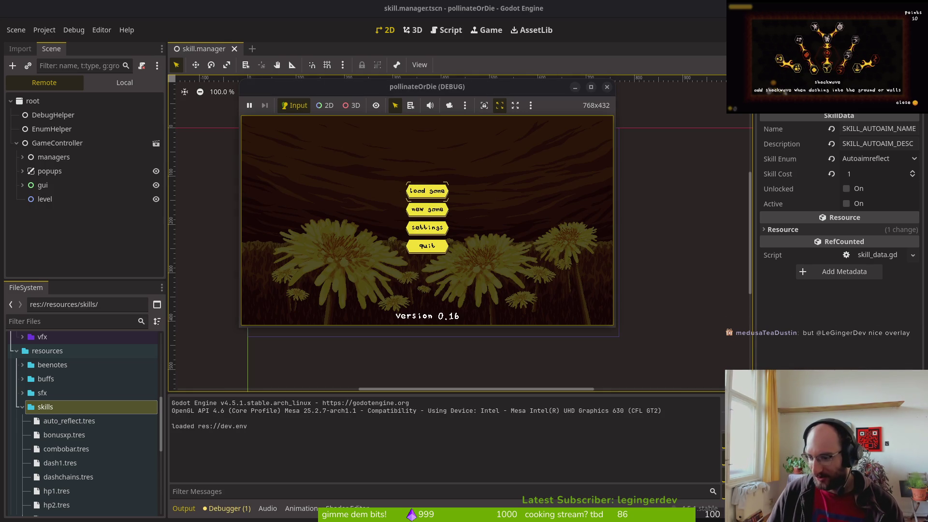
pyautogui.click(414, 189)
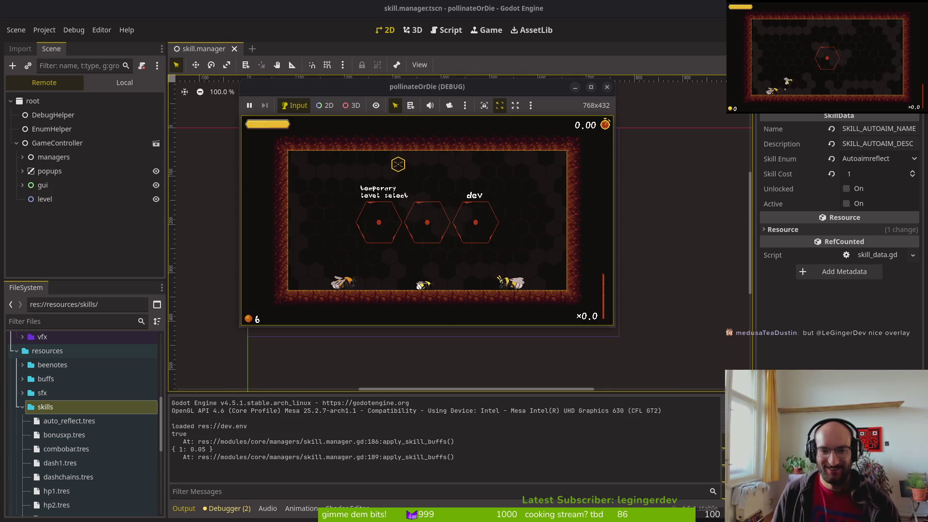
pyautogui.press('Left')
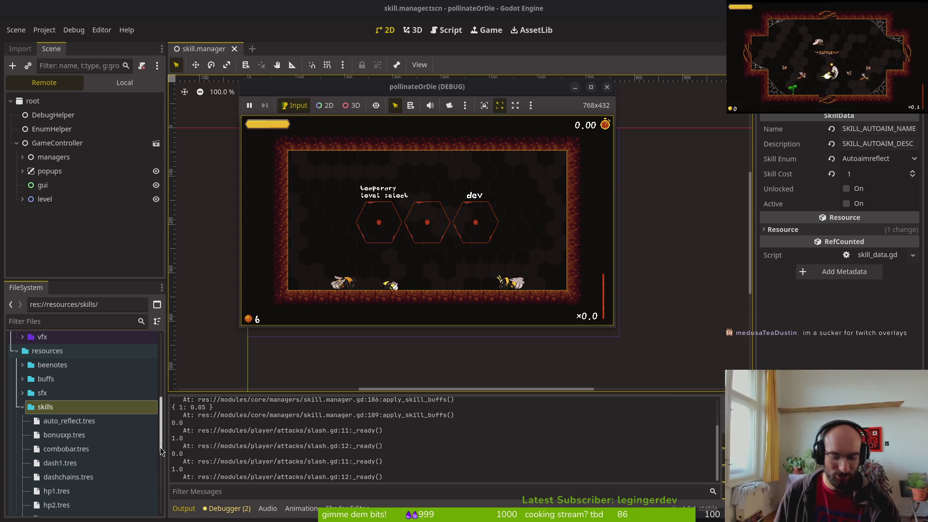
pyautogui.click(180, 48)
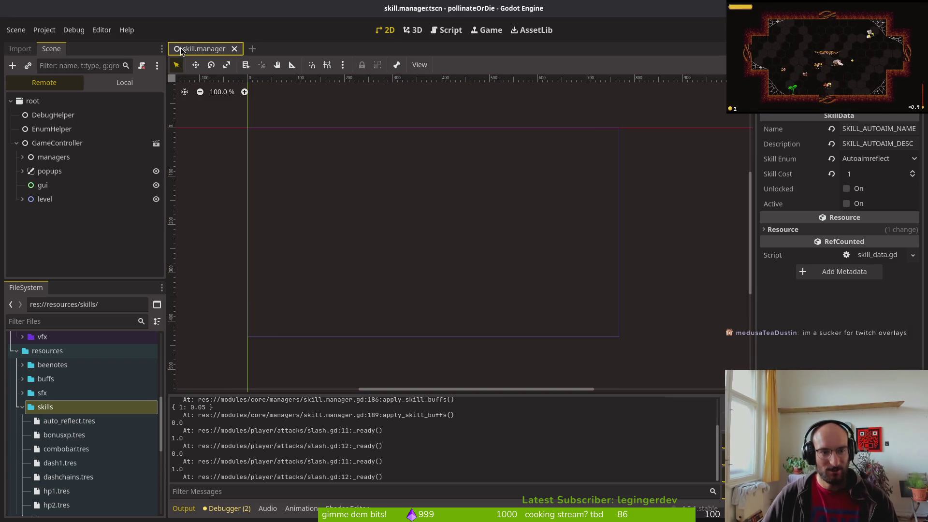
# Open slash.tscn via quick search and confirm the HitboxComponent Damage is 1.0.
pyautogui.hotkey('shift', 'alt', 'o')
pyautogui.write('slash')
pyautogui.press('Return')
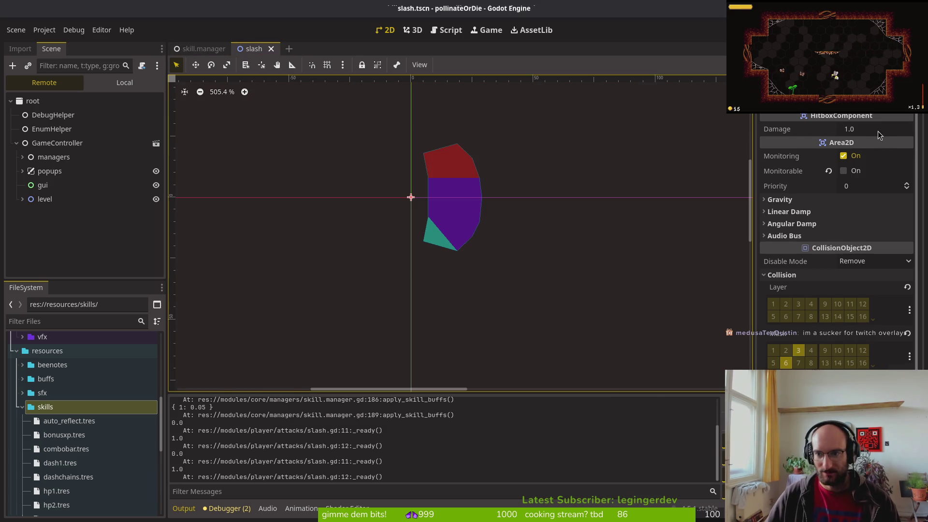
pyautogui.press('F5')
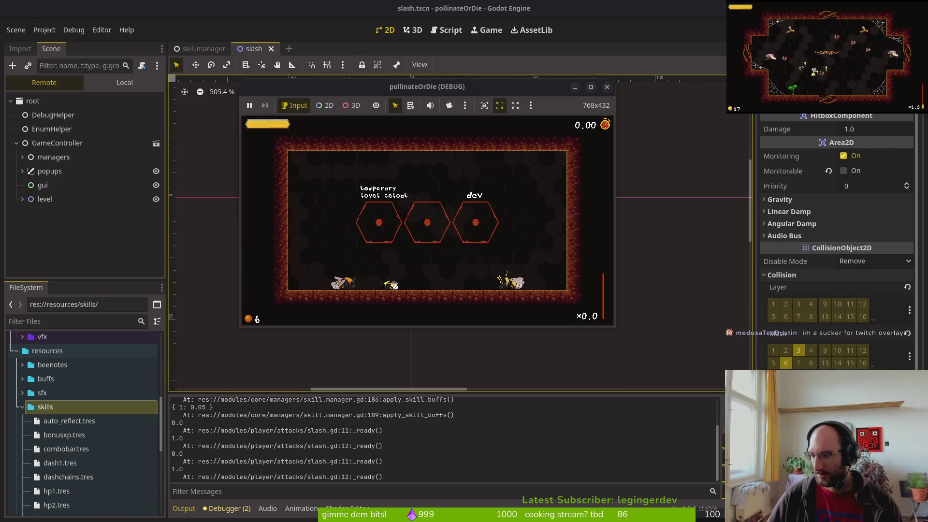
pyautogui.hotkey('alt', 'Tab')
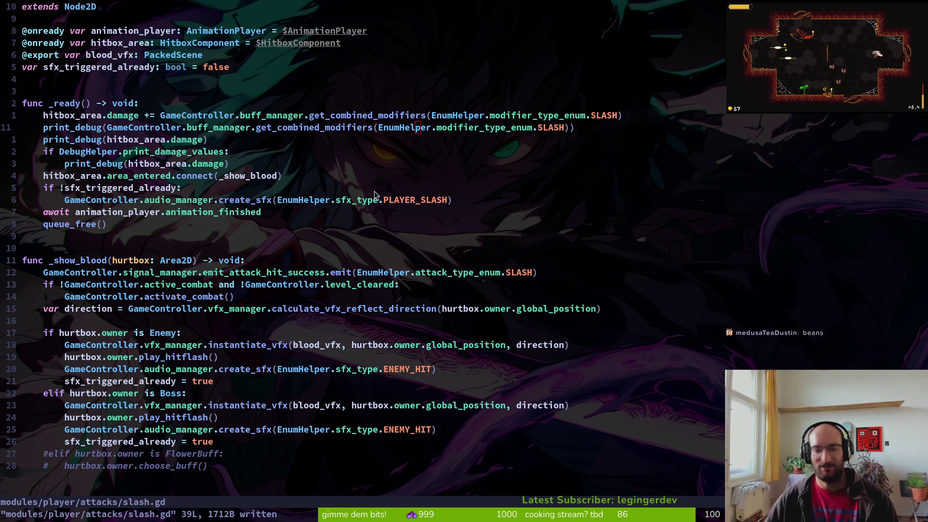
# Quit slash.gd with :wq and browse tig's list of modified files.
pyautogui.click(81, 237)
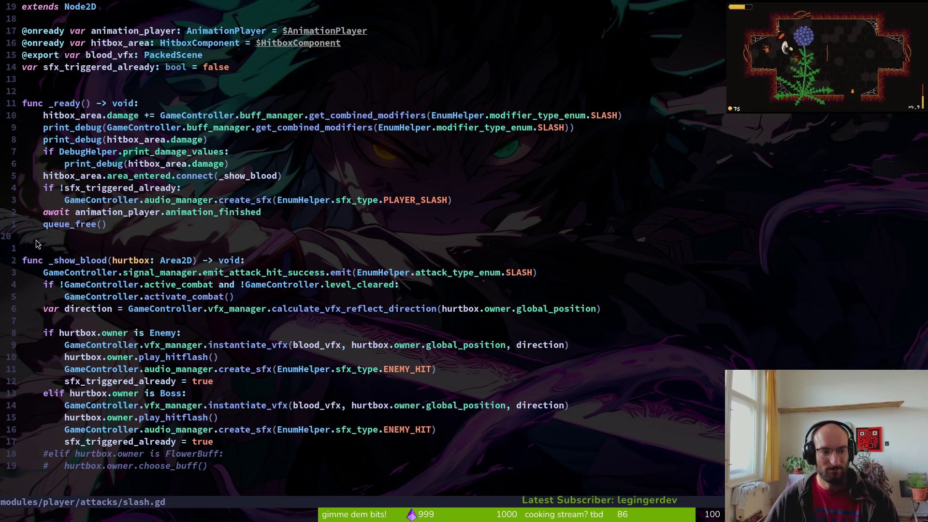
pyautogui.press('v')
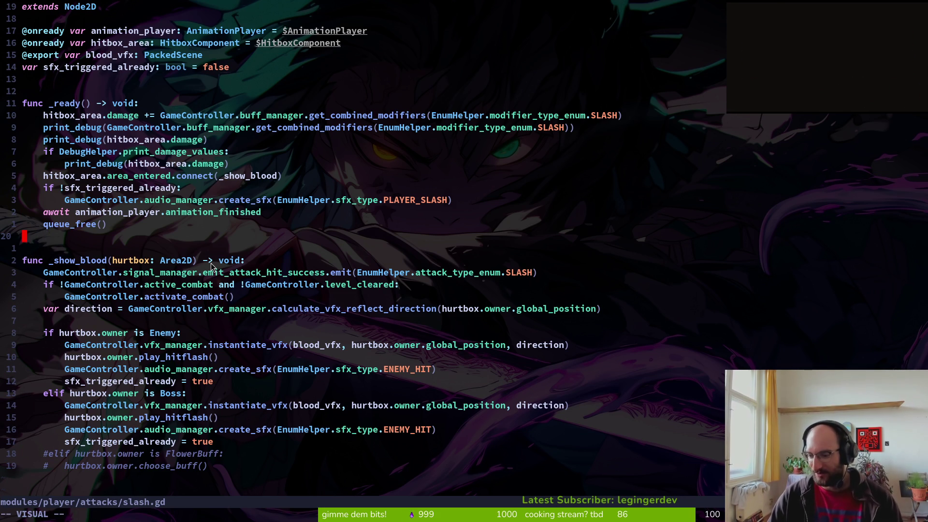
pyautogui.press('Escape')
pyautogui.write('wq')
pyautogui.press('Return')
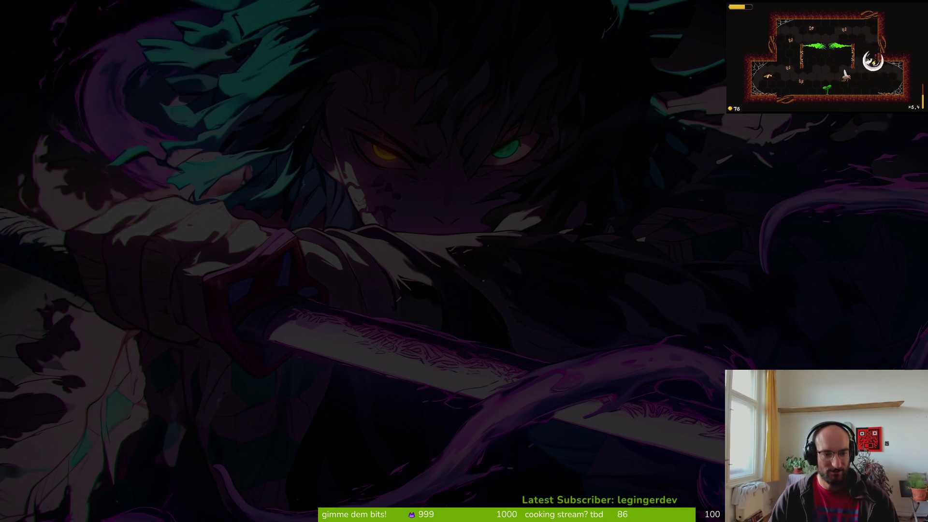
pyautogui.press('Down')
pyautogui.press('Down')
pyautogui.press('Down')
pyautogui.press('Up')
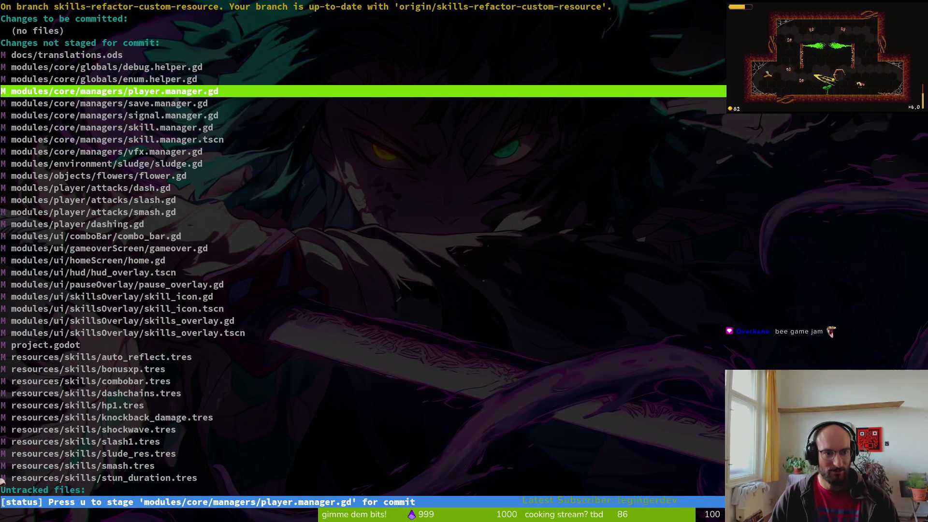
# Review the skill_icon.gd and skills_overlay.gd diffs, leaving both skill_icon files unstaged.
pyautogui.press('Down')
pyautogui.press('Down')
pyautogui.press('Down')
pyautogui.press('Down')
pyautogui.press('Down')
pyautogui.press('Down')
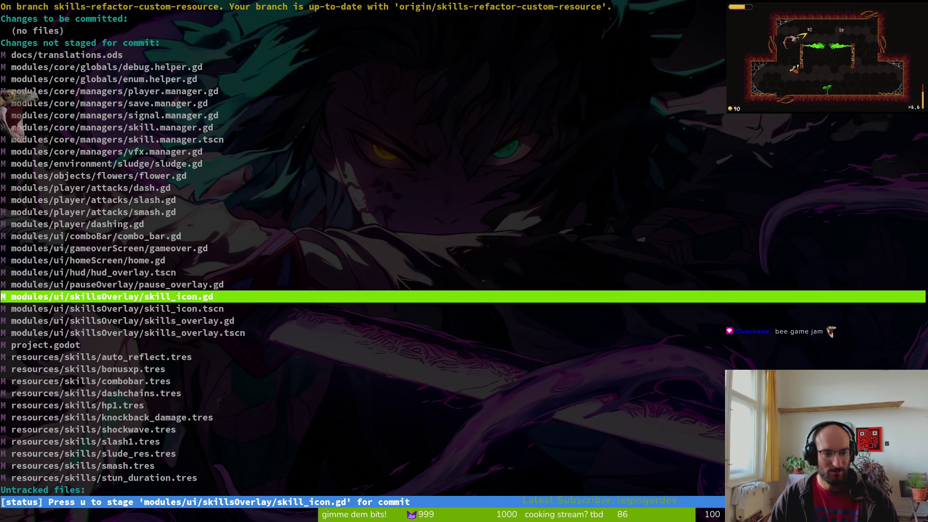
pyautogui.press('Return')
pyautogui.press('u')
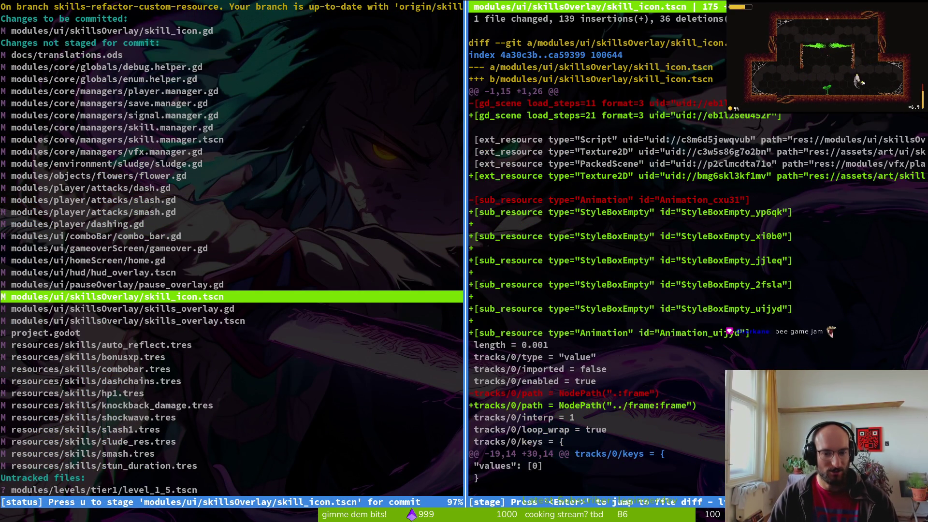
pyautogui.press('u')
pyautogui.press('Down')
pyautogui.press('Return')
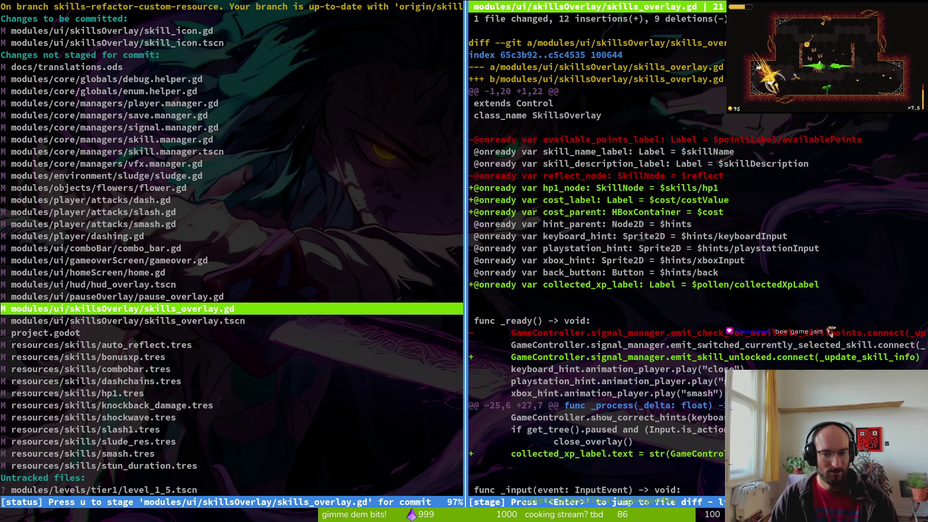
pyautogui.press('q')
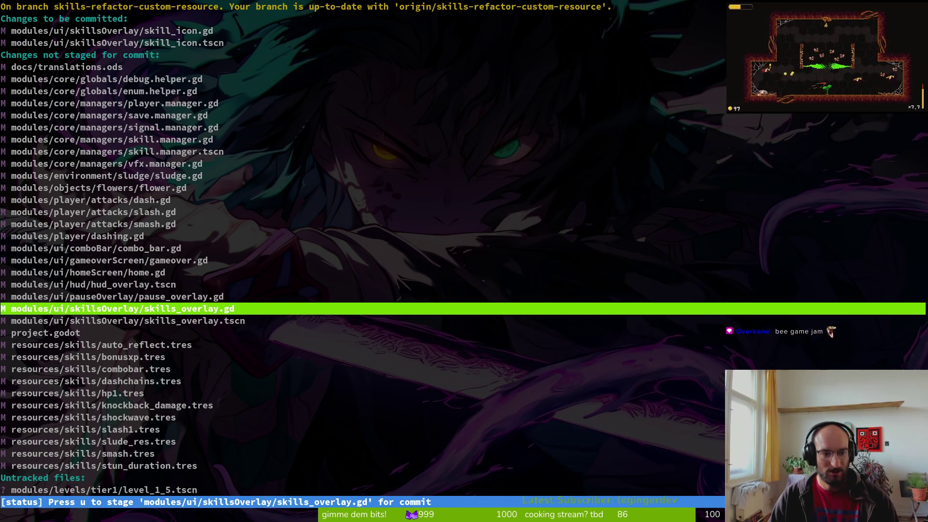
pyautogui.press('Up')
pyautogui.press('Up')
pyautogui.press('Up')
pyautogui.press('u')
pyautogui.press('u')
pyautogui.press('Down')
pyautogui.press('Down')
pyautogui.press('Down')
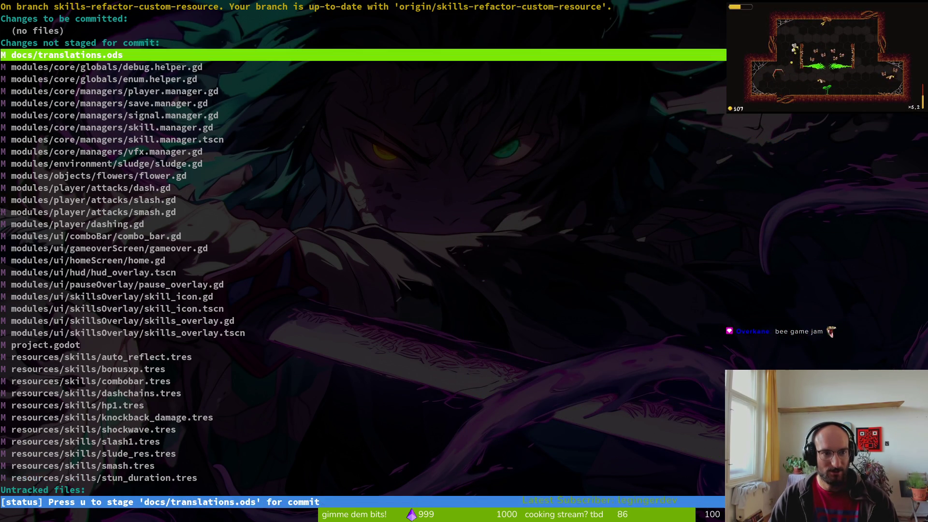
# Stage modules/player/dashing.gd for commit after checking its diff.
pyautogui.press('Down')
pyautogui.press('Down')
pyautogui.press('Up')
pyautogui.press('Up')
pyautogui.press('Up')
pyautogui.press('Down')
pyautogui.press('Down')
pyautogui.press('Down')
pyautogui.press('Down')
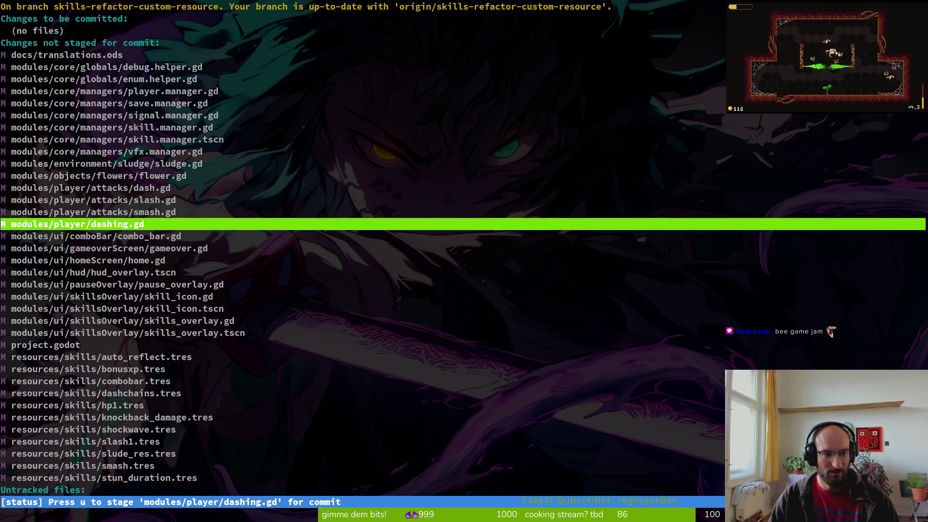
pyautogui.press('Return')
pyautogui.press('u')
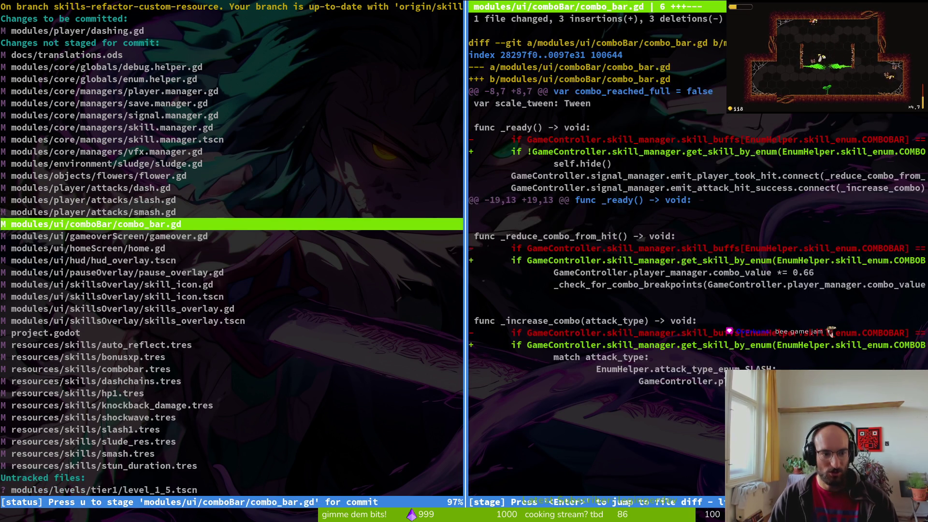
# Look over the flower.gd and sludge.gd diffs without staging them.
pyautogui.press('q')
pyautogui.press('Up')
pyautogui.press('Up')
pyautogui.press('Up')
pyautogui.press('Return')
pyautogui.press('q')
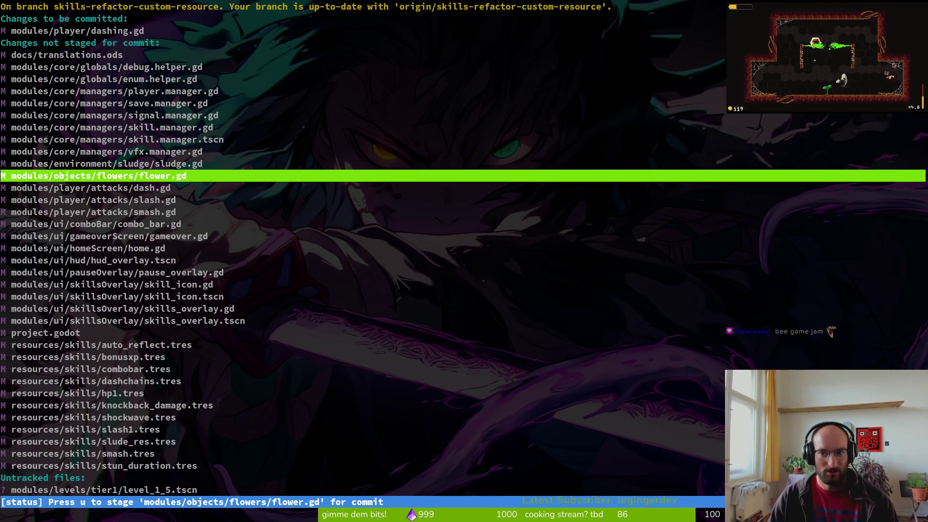
pyautogui.press('Up')
pyautogui.press('Down')
pyautogui.press('Up')
pyautogui.press('Return')
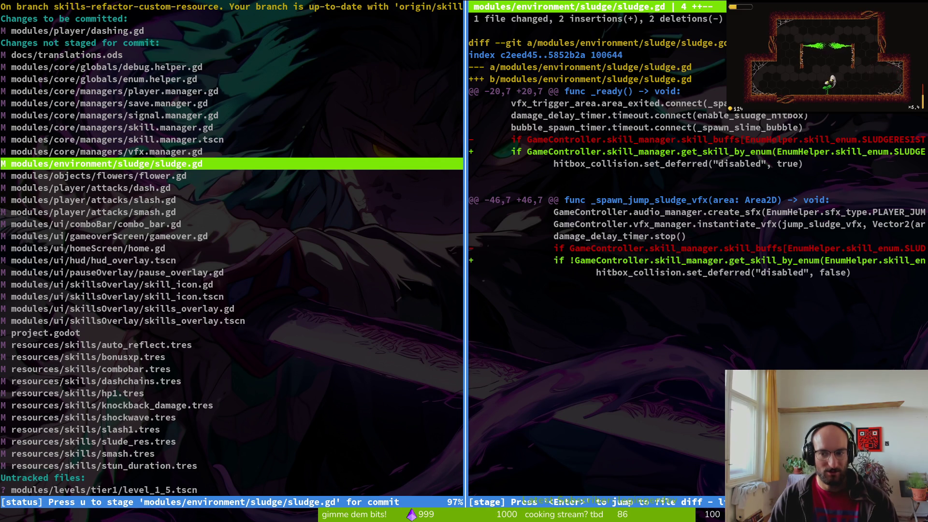
pyautogui.press('q')
# Stage and then unstage player.manager.gd, and review the vfx.manager.gd diff.
pyautogui.press('Up')
pyautogui.press('Up')
pyautogui.press('Up')
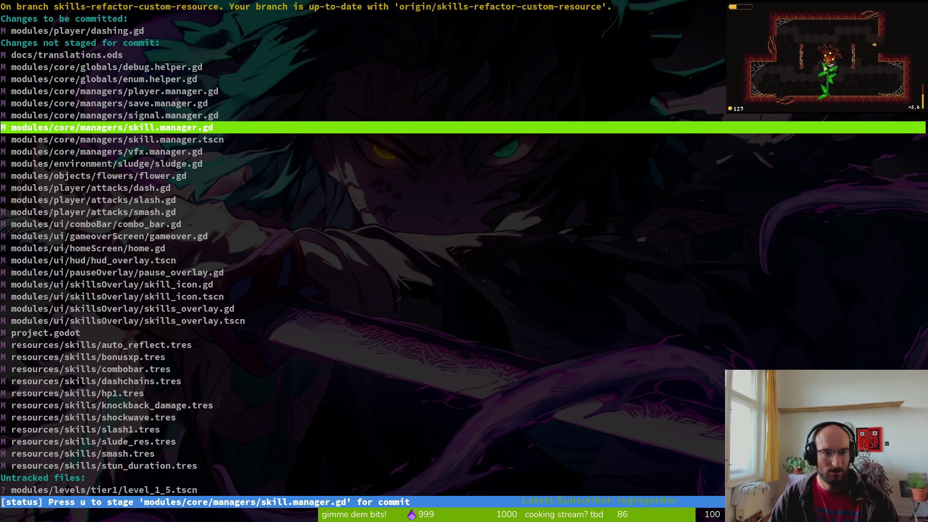
pyautogui.press('Up')
pyautogui.press('Return')
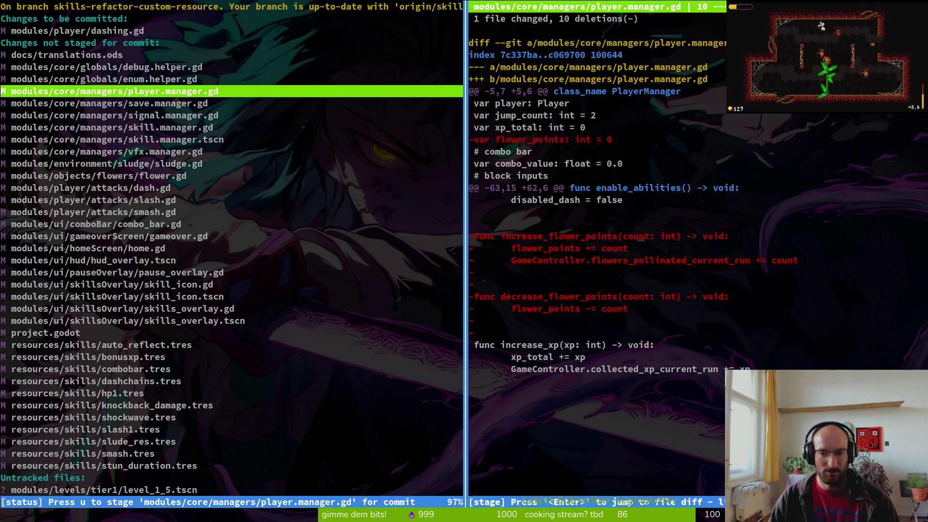
pyautogui.press('u')
pyautogui.press('q')
pyautogui.press('Down')
pyautogui.press('Down')
pyautogui.press('Up')
pyautogui.press('Up')
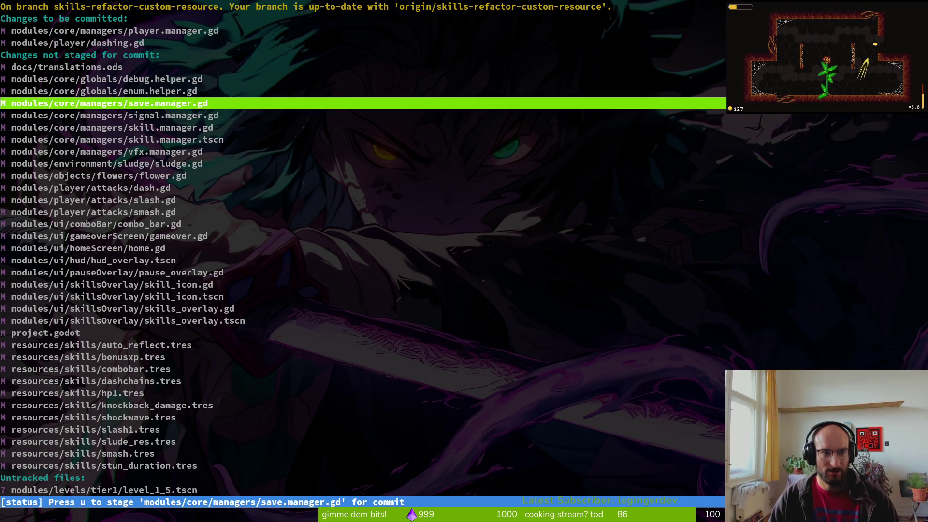
pyautogui.press('Up')
pyautogui.press('Up')
pyautogui.press('Up')
pyautogui.press('Up')
pyautogui.press('Up')
pyautogui.press('u')
pyautogui.press('Down')
pyautogui.press('Down')
pyautogui.press('Down')
pyautogui.press('Down')
pyautogui.press('Down')
pyautogui.press('Down')
pyautogui.press('Up')
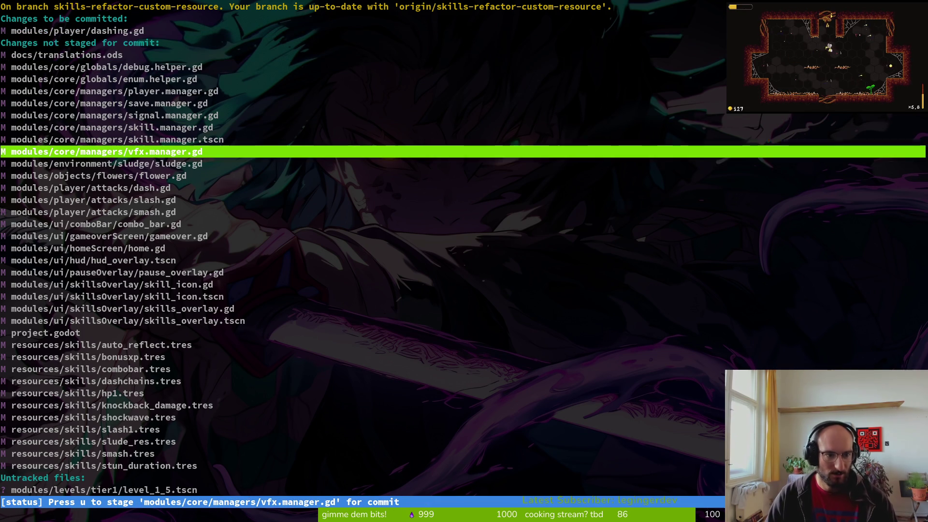
pyautogui.press('Return')
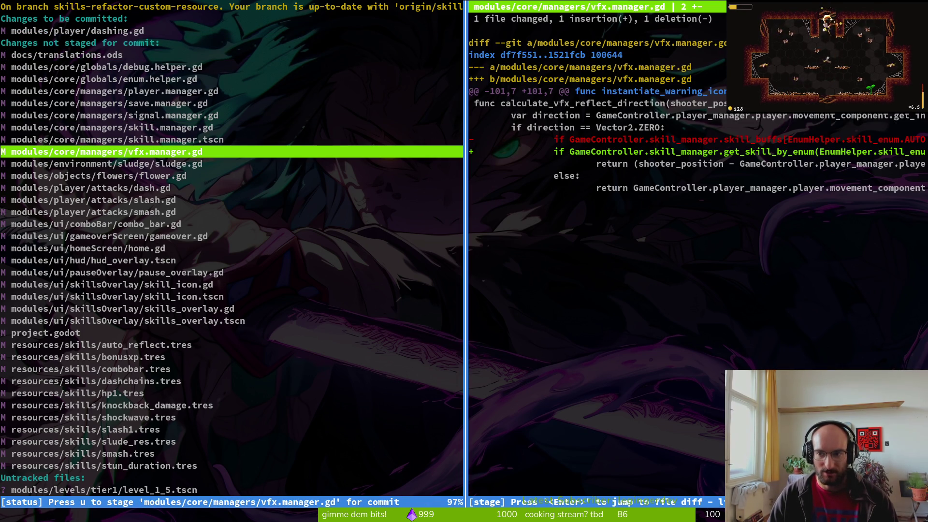
pyautogui.press('q')
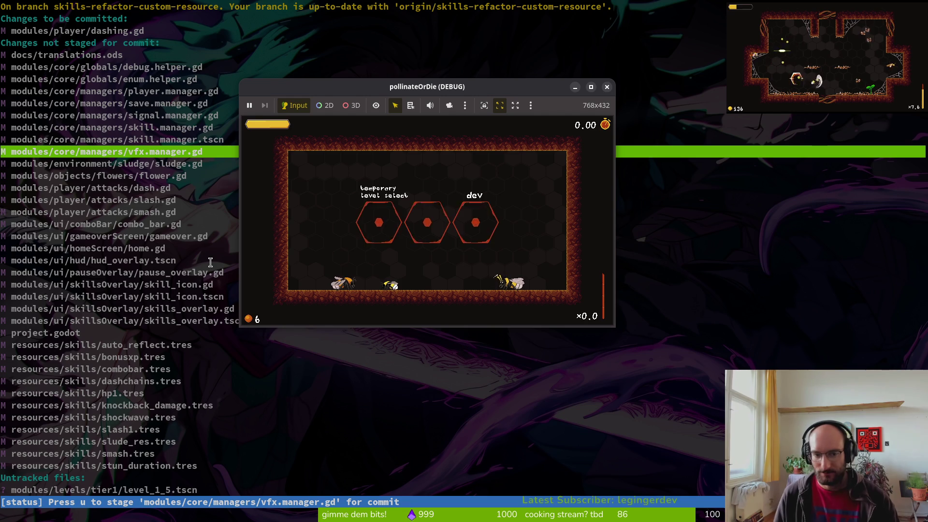
# Fly the bee through the level slashing the enemies, then close the game.
pyautogui.press('w')
pyautogui.press('w')
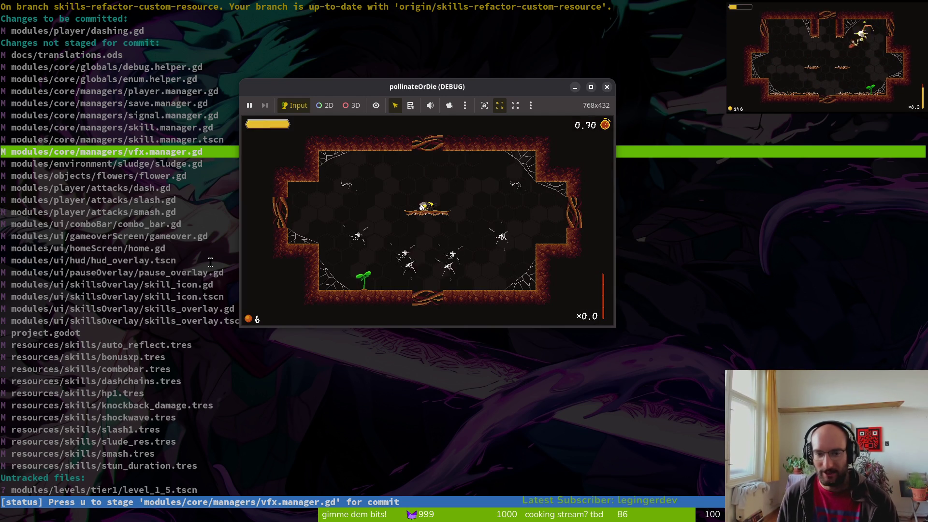
pyautogui.press('a')
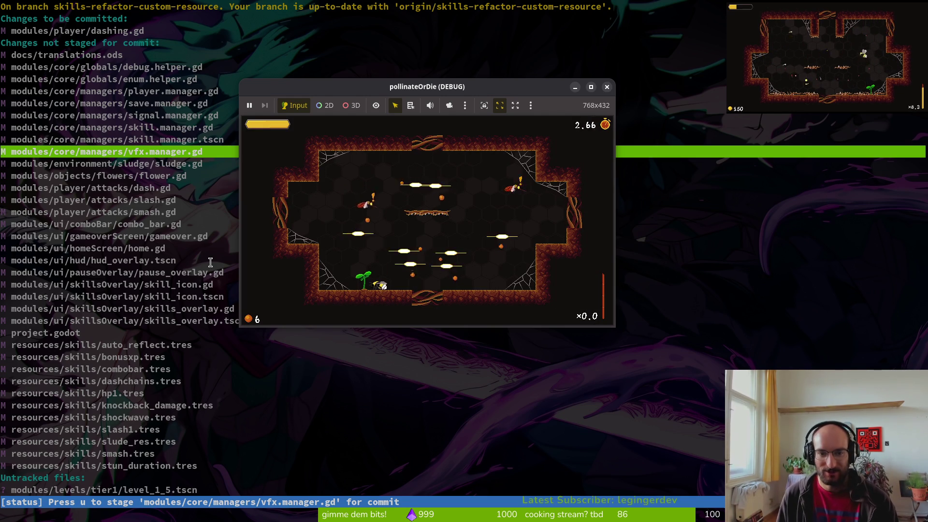
pyautogui.press('space')
pyautogui.press('d')
pyautogui.press('space')
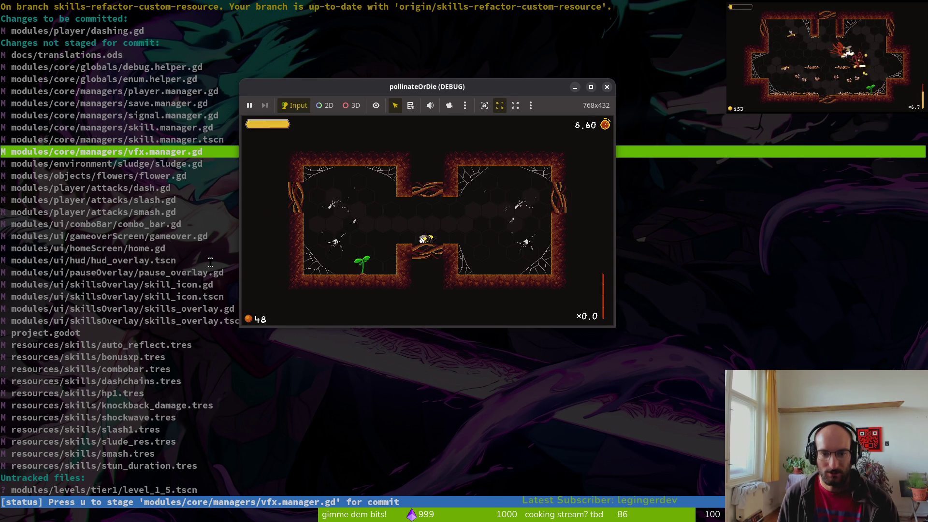
pyautogui.press('space')
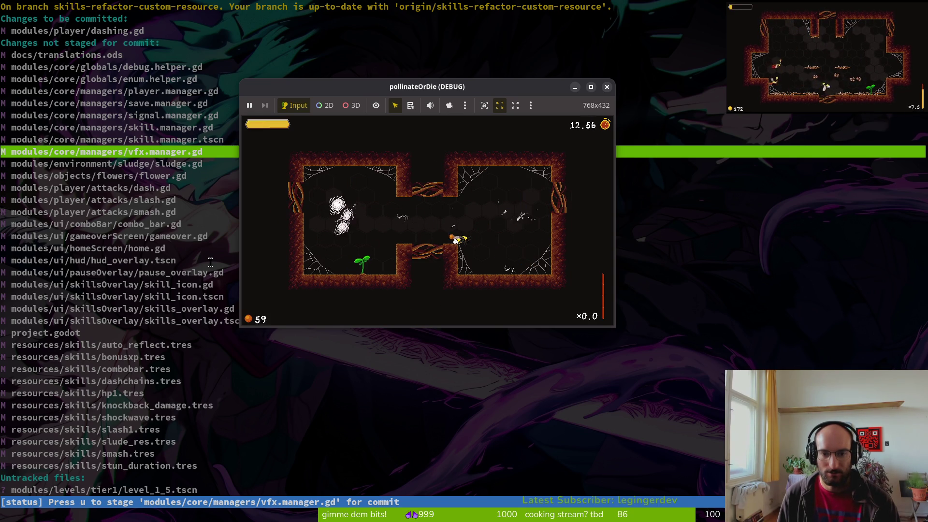
pyautogui.press('space')
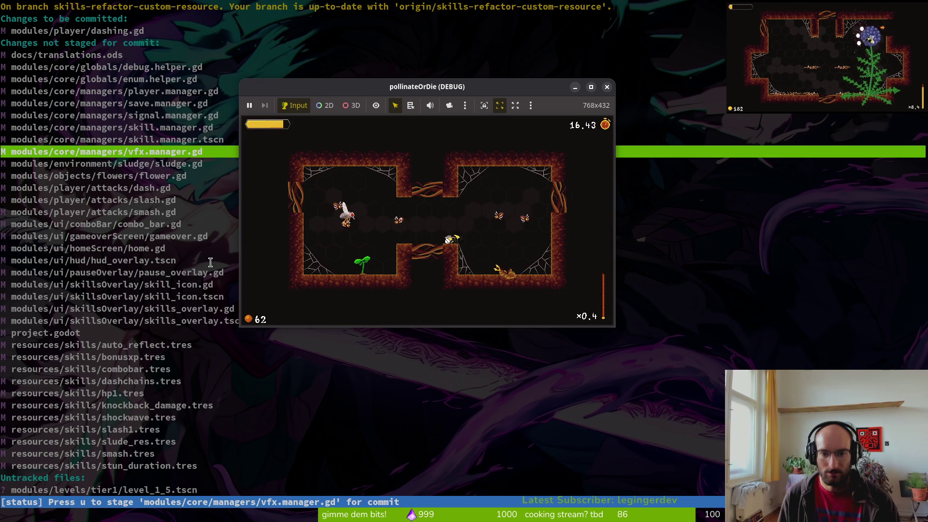
pyautogui.press('space')
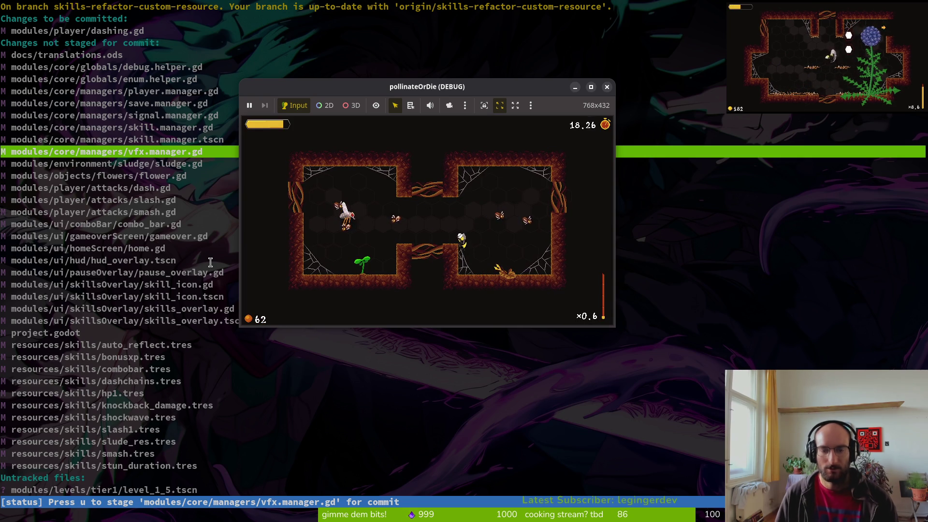
pyautogui.hotkey('alt', 'F4')
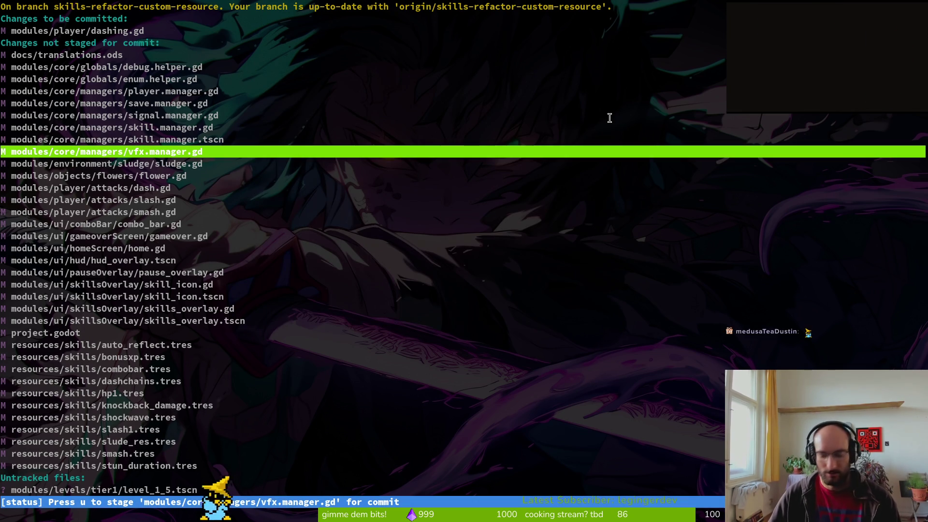
# Stage vfx.manager.gd, quit tig, and return to the Godot editor.
pyautogui.press('u')
pyautogui.press('Return')
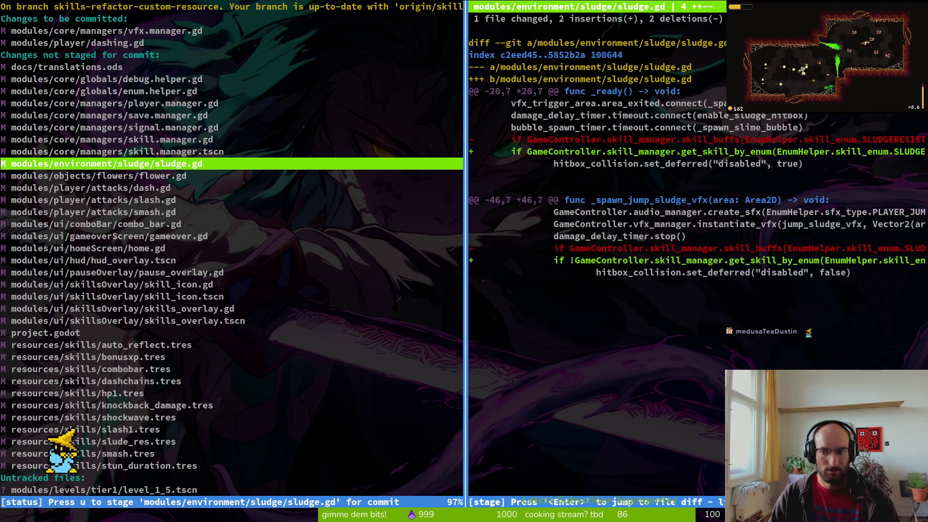
pyautogui.press('q')
pyautogui.press('q')
pyautogui.press('q')
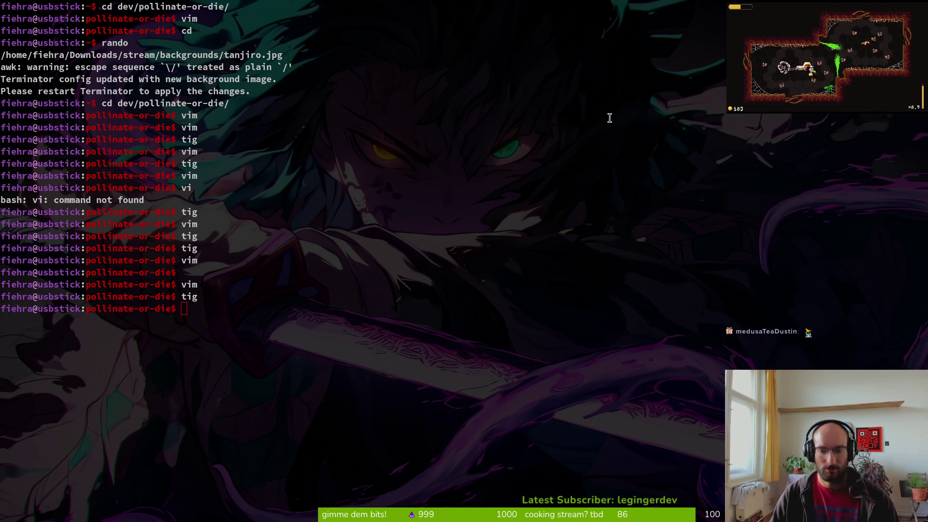
pyautogui.hotkey('alt', 'Tab')
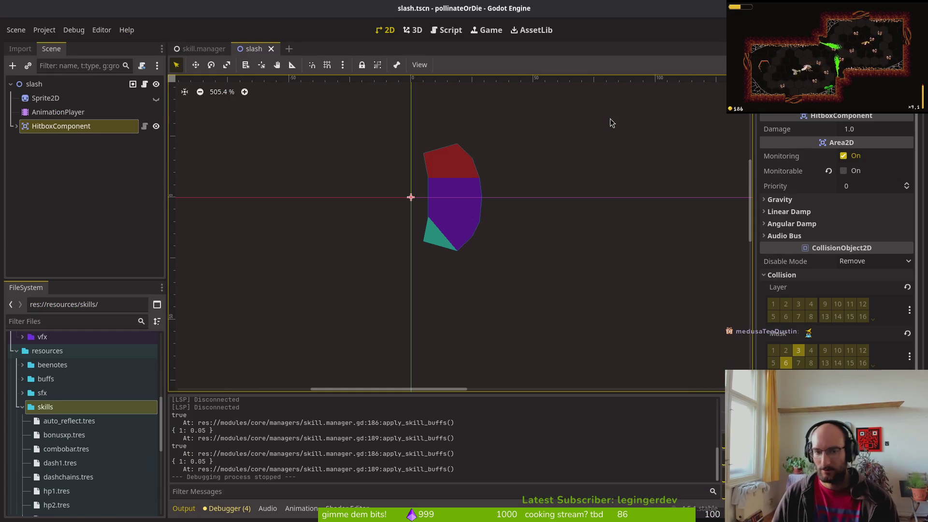
# Run the game and load the spider-web level from the level select menu.
pyautogui.press('F5')
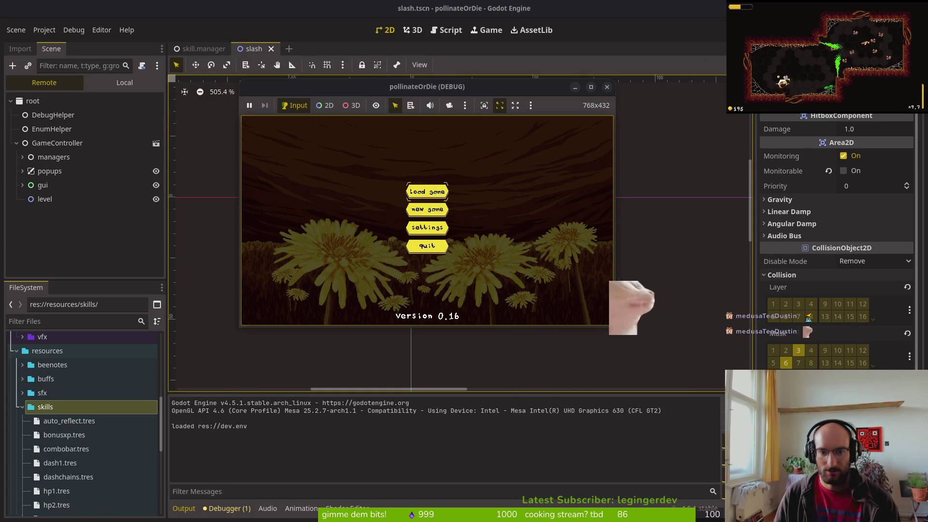
pyautogui.press('Return')
pyautogui.click(427, 222)
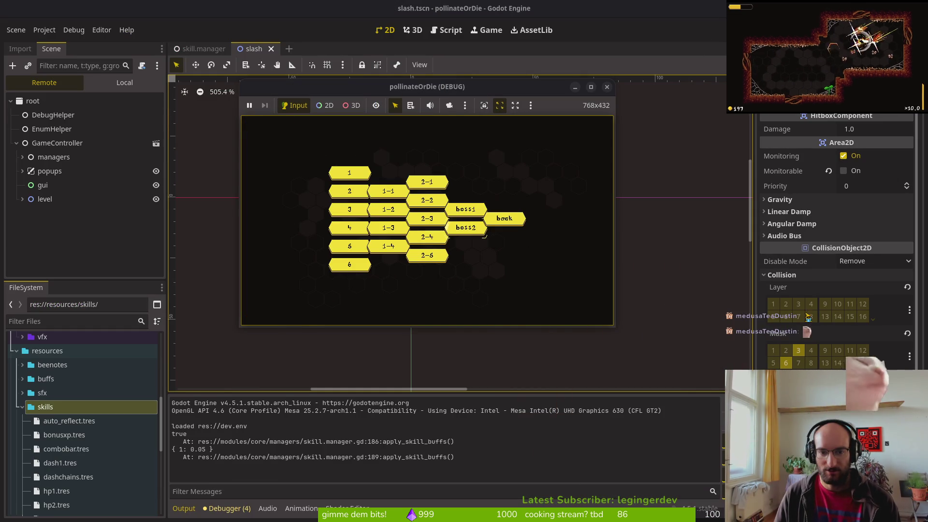
pyautogui.click(466, 229)
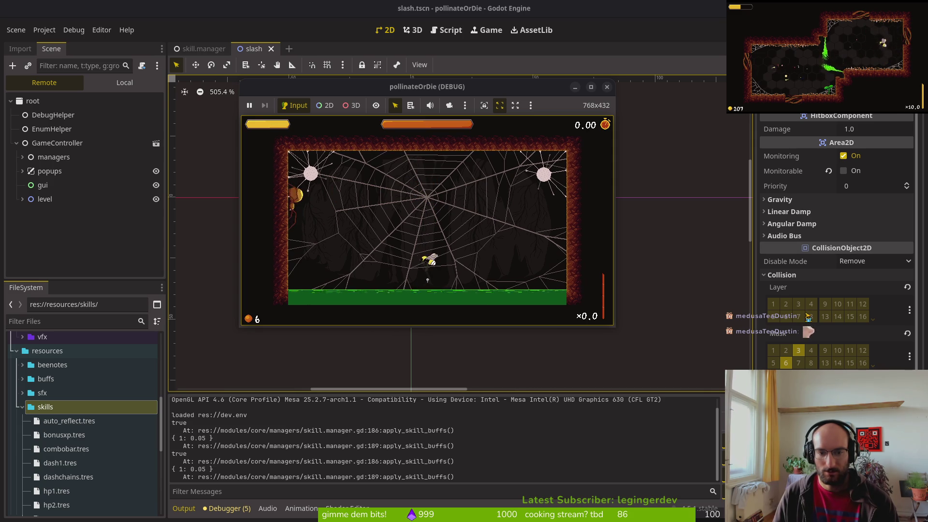
# Move the bee around testing dash slash attacks, then stop the running game.
pyautogui.press('Right')
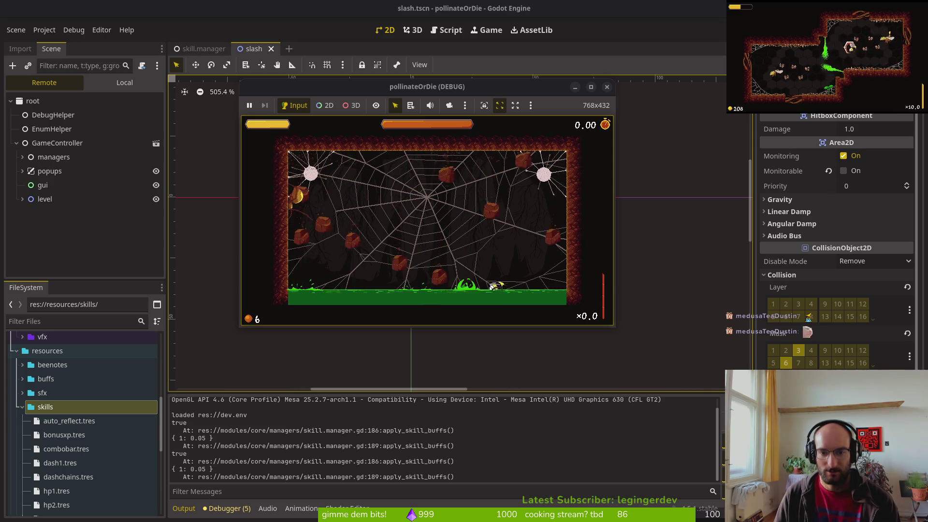
pyautogui.press('Up')
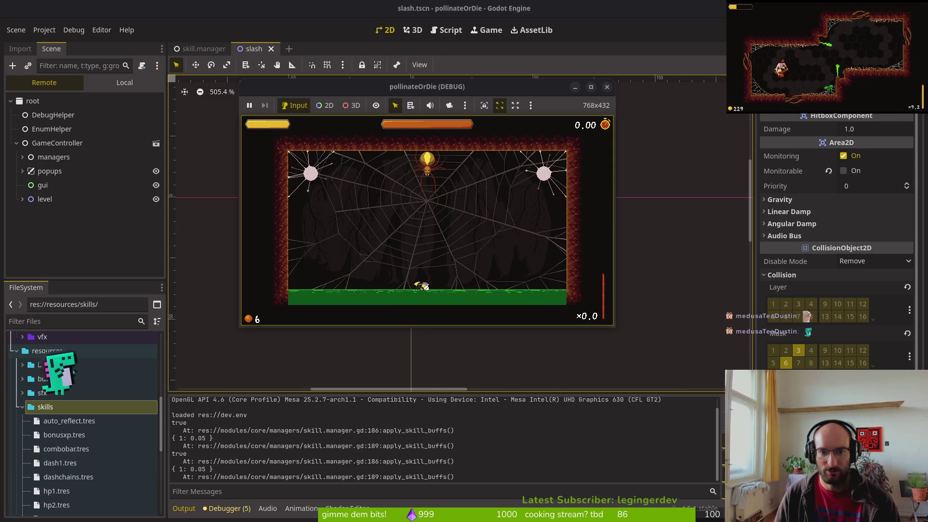
pyautogui.press('space')
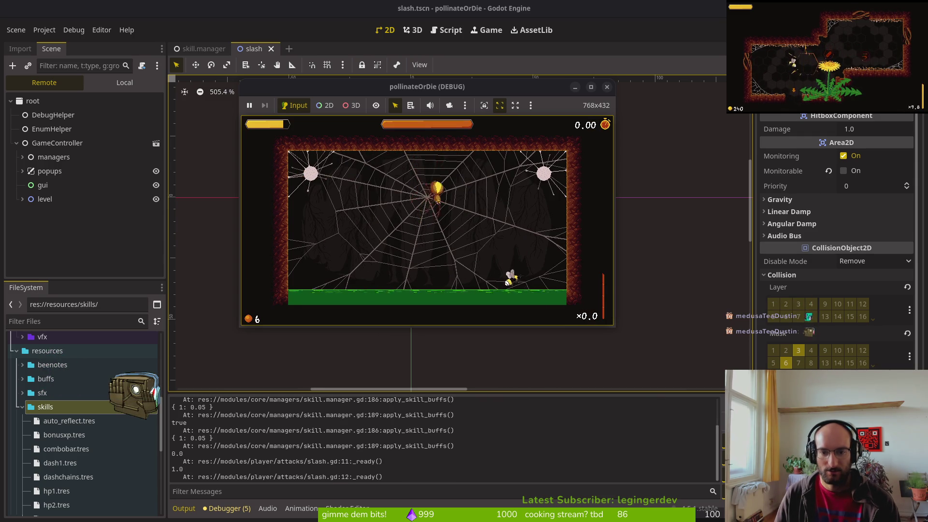
pyautogui.press('space')
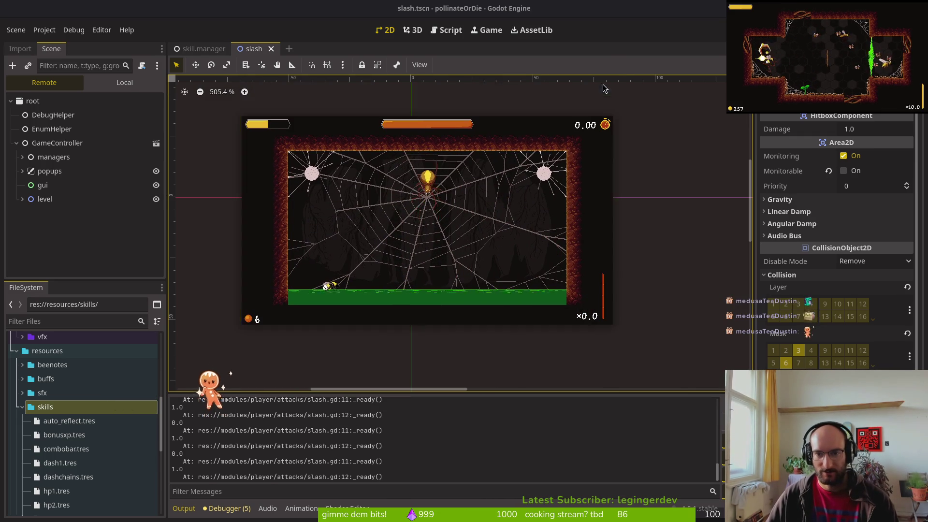
pyautogui.press('F8')
pyautogui.hotkey('alt', 'Tab')
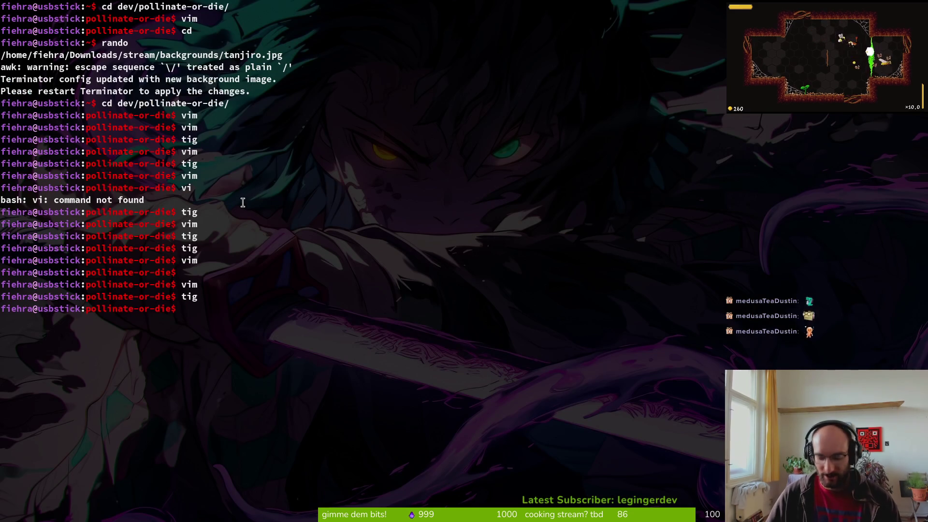
pyautogui.press('Up')
pyautogui.press('Return')
pyautogui.press('s')
pyautogui.press('Down')
pyautogui.press('Down')
pyautogui.press('Down')
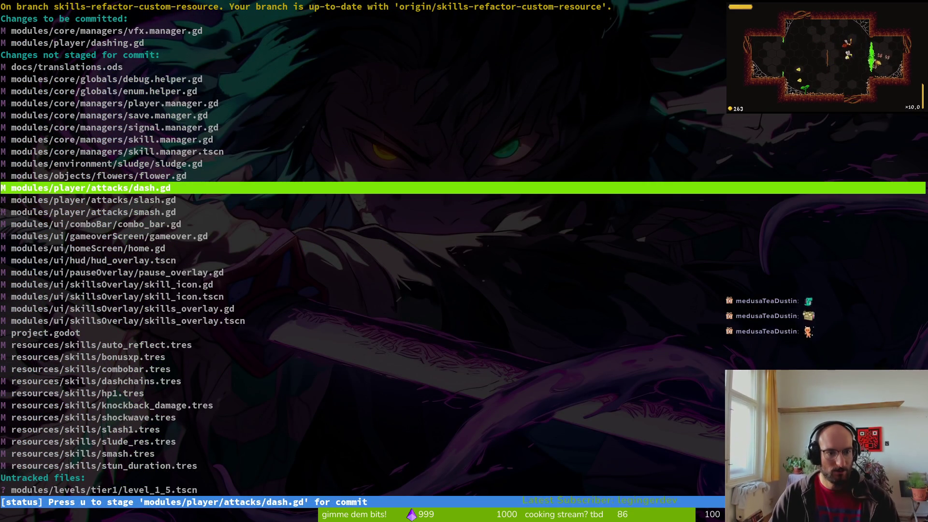
pyautogui.press('Down')
pyautogui.press('Down')
pyautogui.press('Down')
pyautogui.press('Return')
pyautogui.press('u')
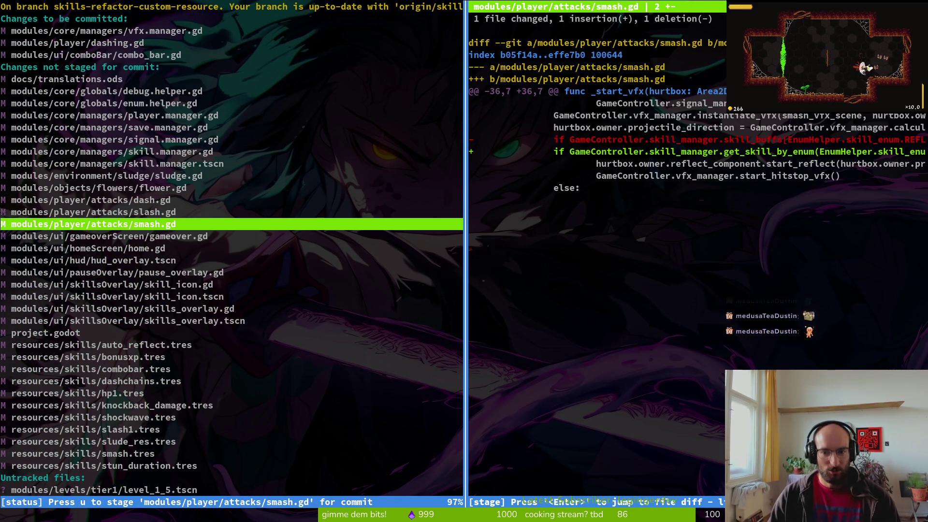
pyautogui.press('Down')
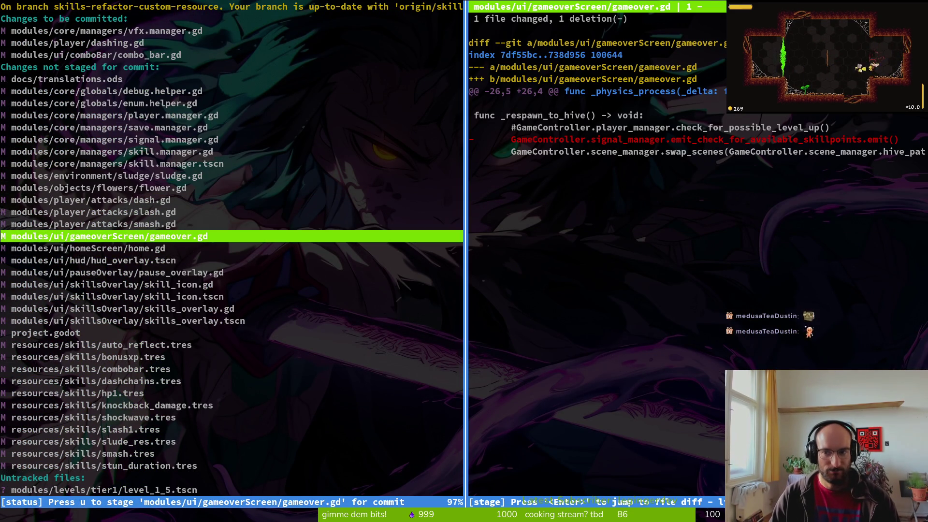
pyautogui.press('Down')
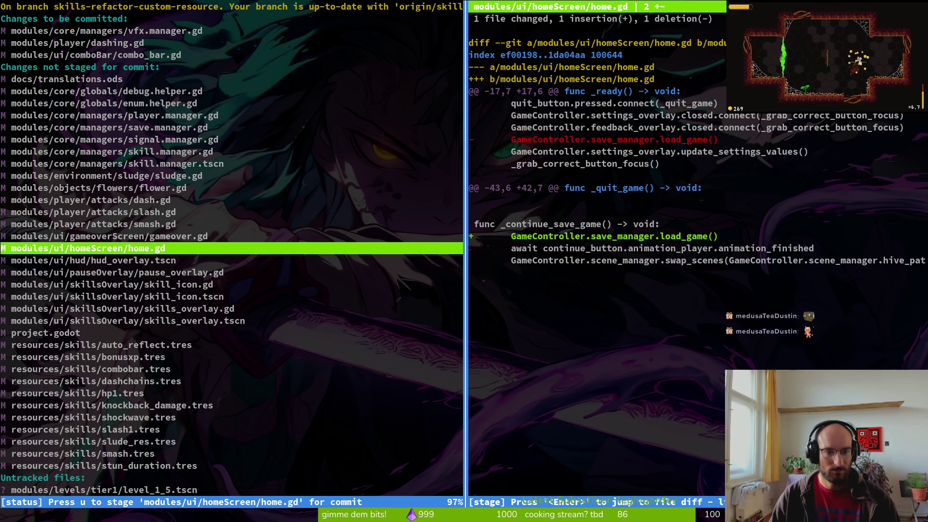
pyautogui.press('Down')
pyautogui.press('Down')
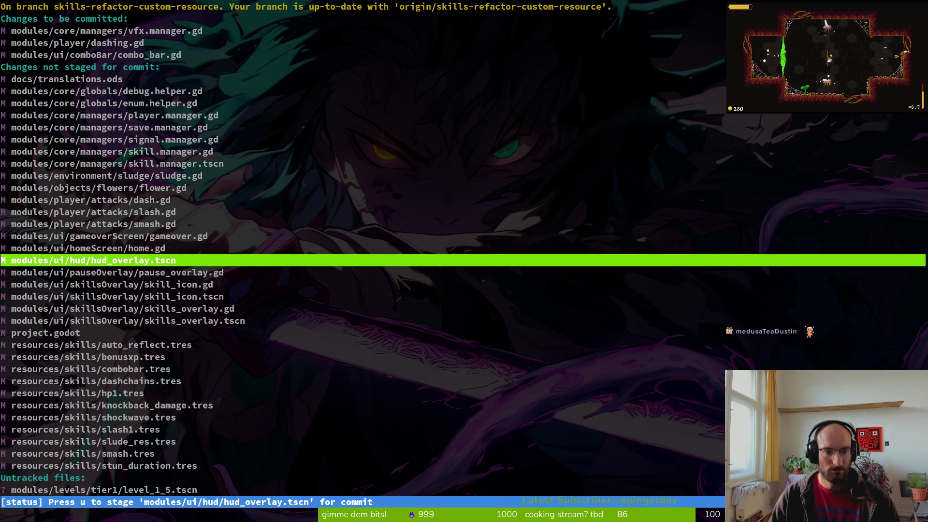
pyautogui.press('q')
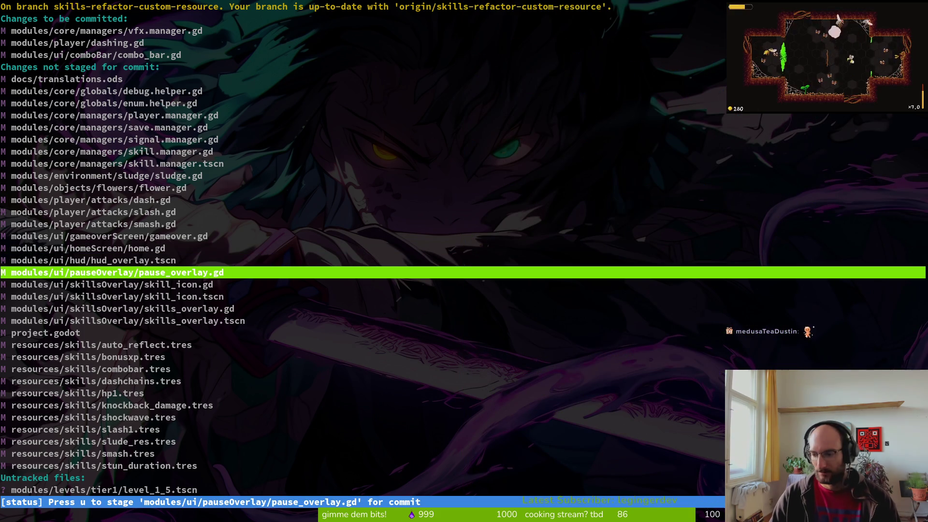
pyautogui.press('Down')
pyautogui.press('Down')
pyautogui.press('Down')
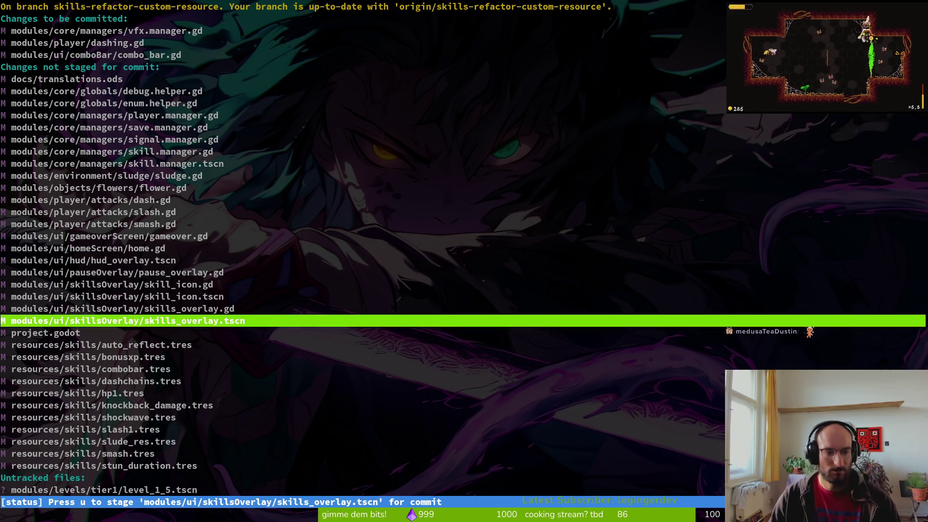
pyautogui.press('Down')
pyautogui.press('Down')
pyautogui.press('Down')
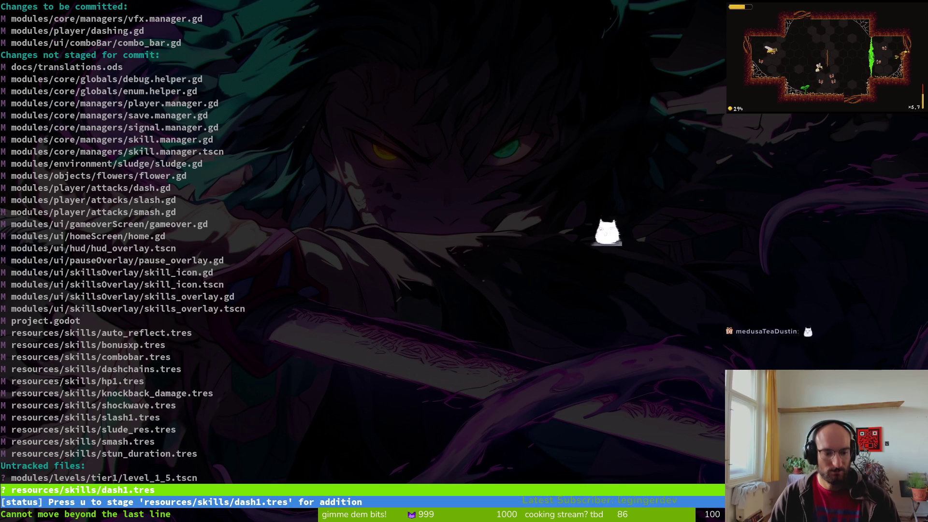
pyautogui.write('qgit commit -&')
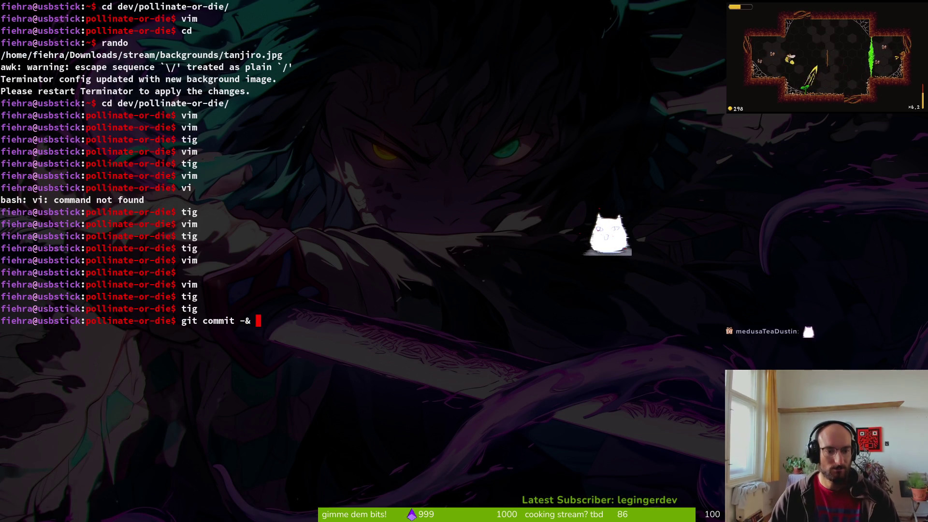
# Commit the staged changes with message 'updated necessary skillchecks after skills refactor'.
pyautogui.press('BackSpace')
pyautogui.press('BackSpace')
pyautogui.write('m "checked for skills')
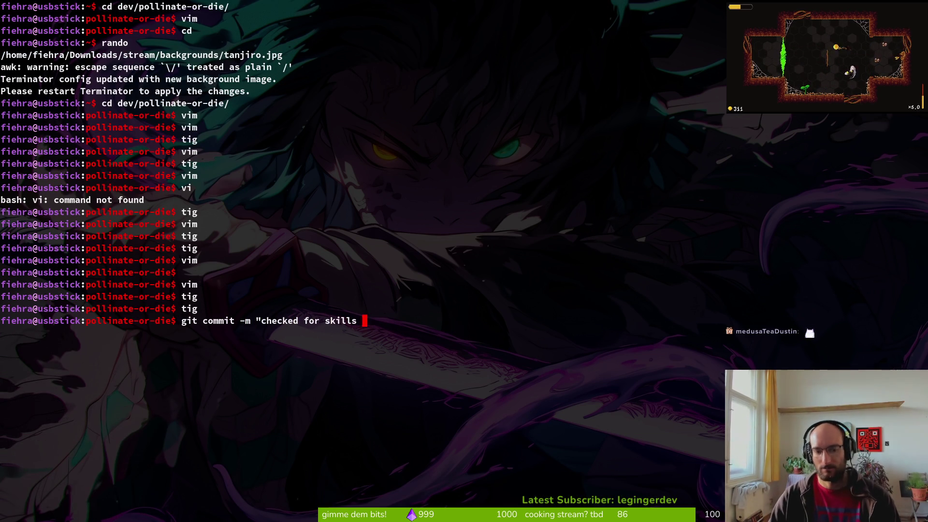
pyautogui.press('BackSpace')
pyautogui.press('BackSpace')
pyautogui.press('BackSpace')
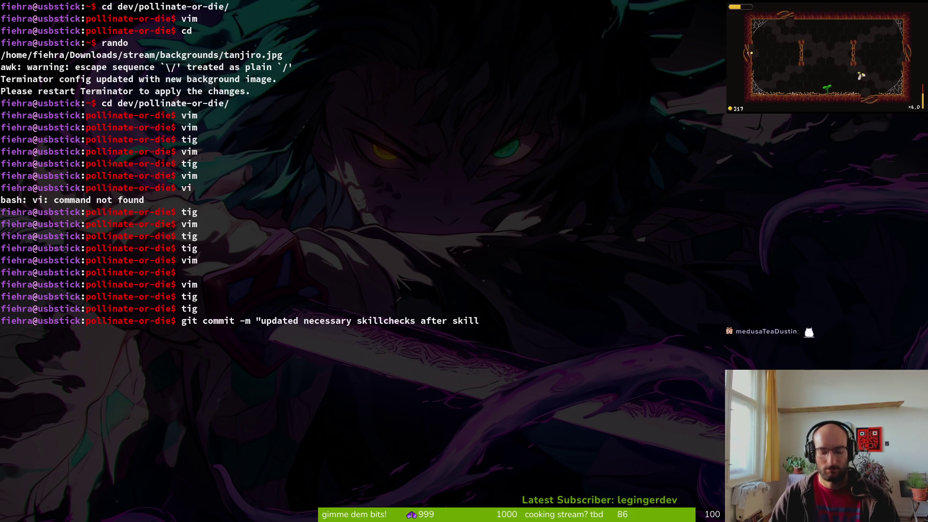
pyautogui.write('s refactor"')
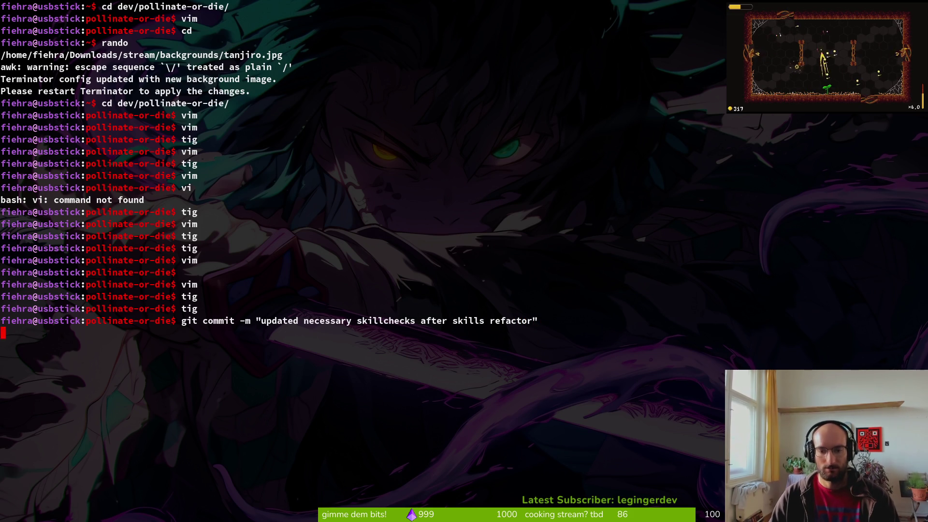
pyautogui.press('Return')
# Push the commit to the remote and clear the terminal.
pyautogui.write('git')
pyautogui.press('Return')
pyautogui.write('clear')
pyautogui.press('Return')
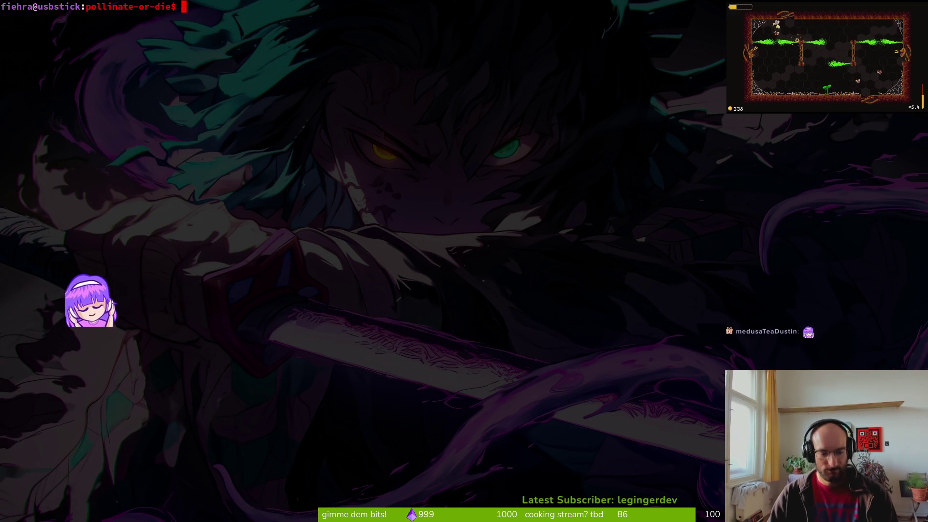
# Run tig status and stage modules/ui/homeScreen/home.gd.
pyautogui.press('XF86AudioLowerVolume')
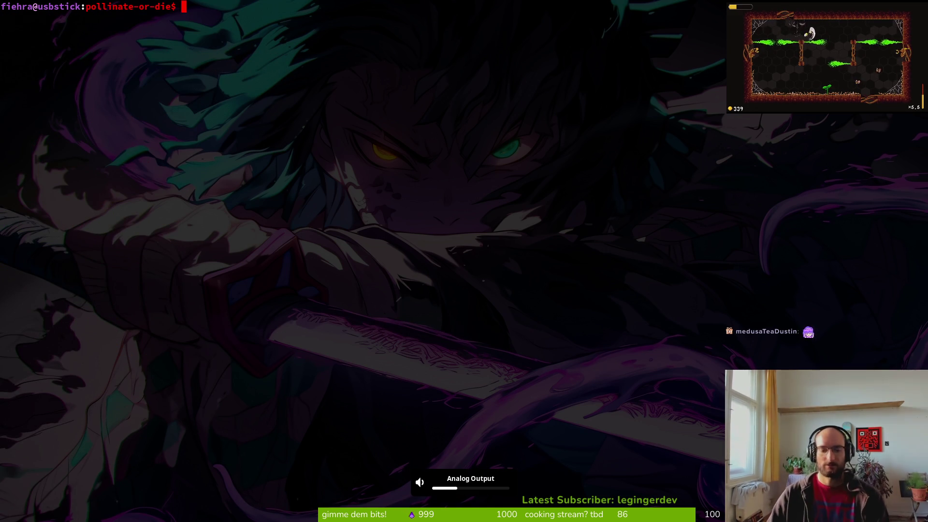
pyautogui.write('tig status')
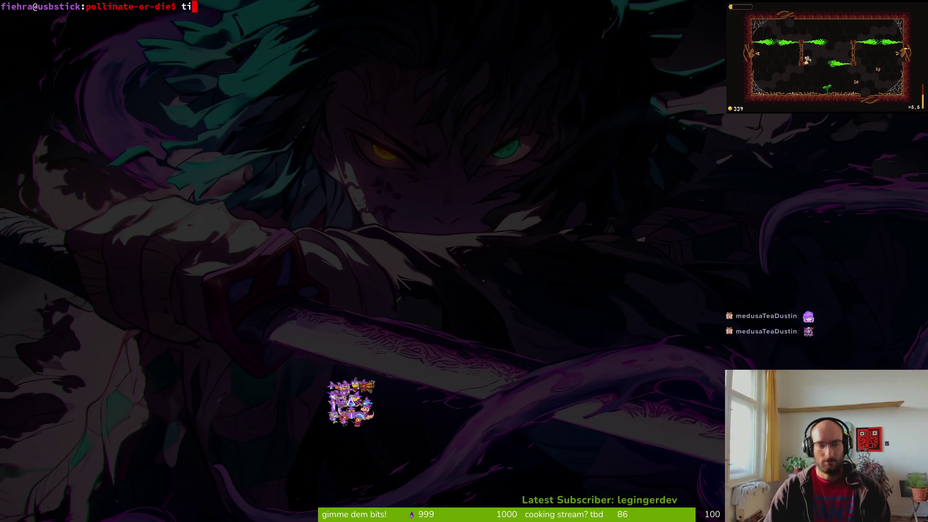
pyautogui.press('Return')
pyautogui.press('Down')
pyautogui.press('Down')
pyautogui.press('Down')
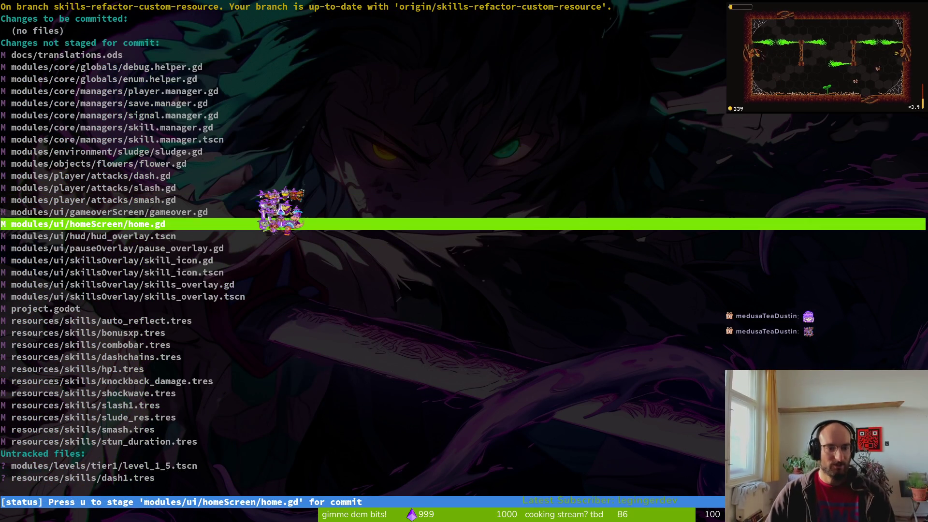
pyautogui.press('Return')
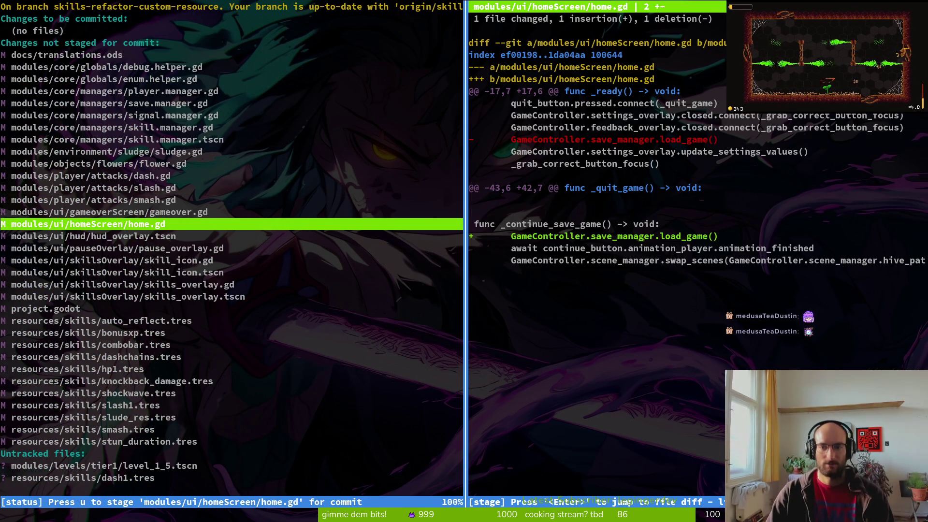
pyautogui.press('u')
# Review the pause_overlay.gd, project.godot and auto_reflect.tres diffs without staging them.
pyautogui.press('q')
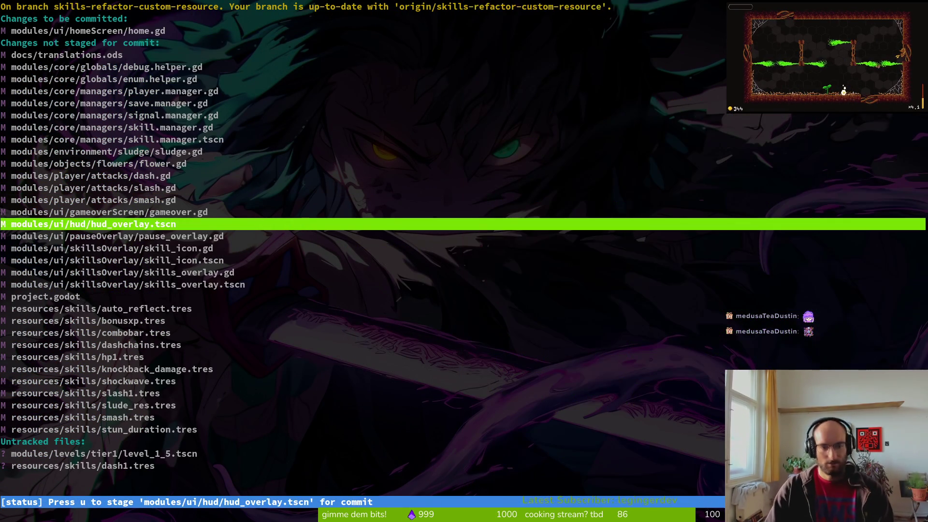
pyautogui.press('Down')
pyautogui.press('Return')
pyautogui.press('Down')
pyautogui.press('Down')
pyautogui.press('q')
pyautogui.press('Down')
pyautogui.press('Down')
pyautogui.press('Down')
pyautogui.press('Return')
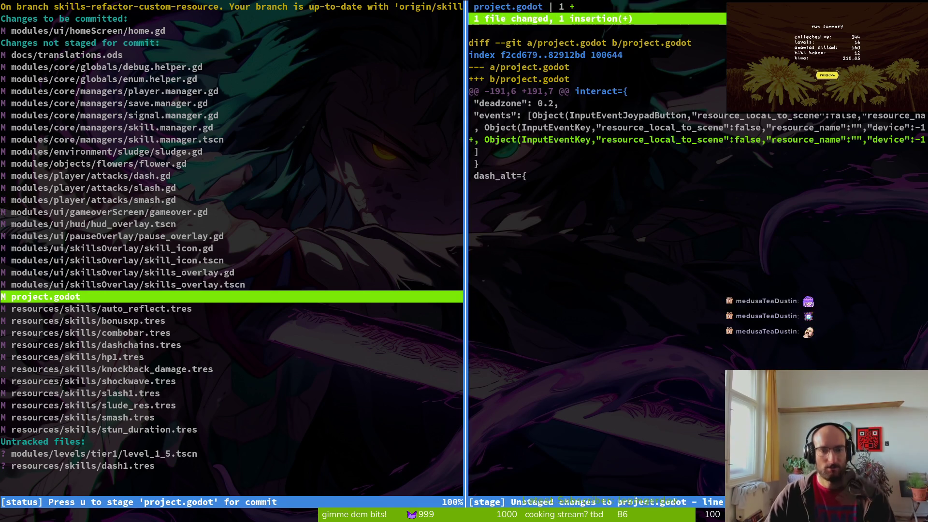
pyautogui.press('q')
pyautogui.press('Down')
pyautogui.press('Return')
pyautogui.press('q')
pyautogui.press('Down')
pyautogui.press('Up')
pyautogui.press('Up')
pyautogui.press('Return')
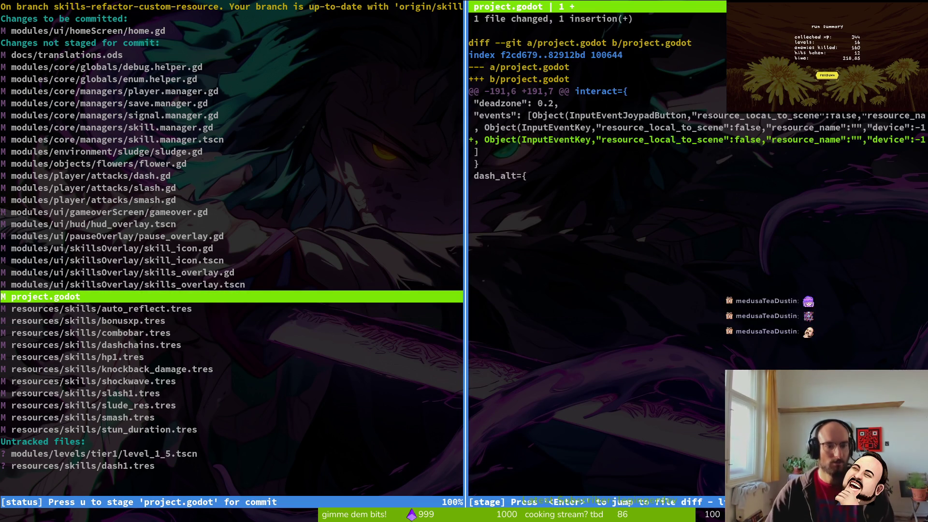
pyautogui.press('q')
# Check the skill.manager.gd and signal.manager.gd diffs, then quit tig.
pyautogui.press('Down')
pyautogui.press('Down')
pyautogui.press('Down')
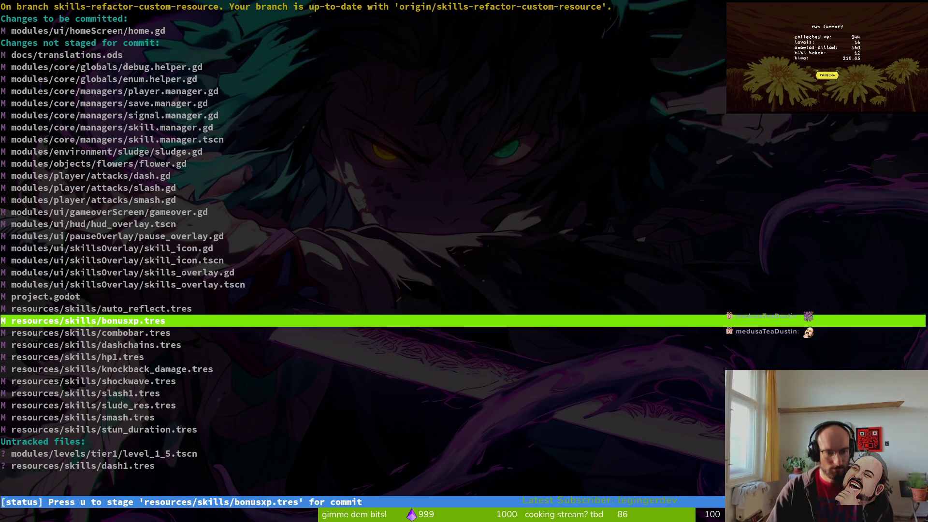
pyautogui.press('Up')
pyautogui.press('Up')
pyautogui.press('Up')
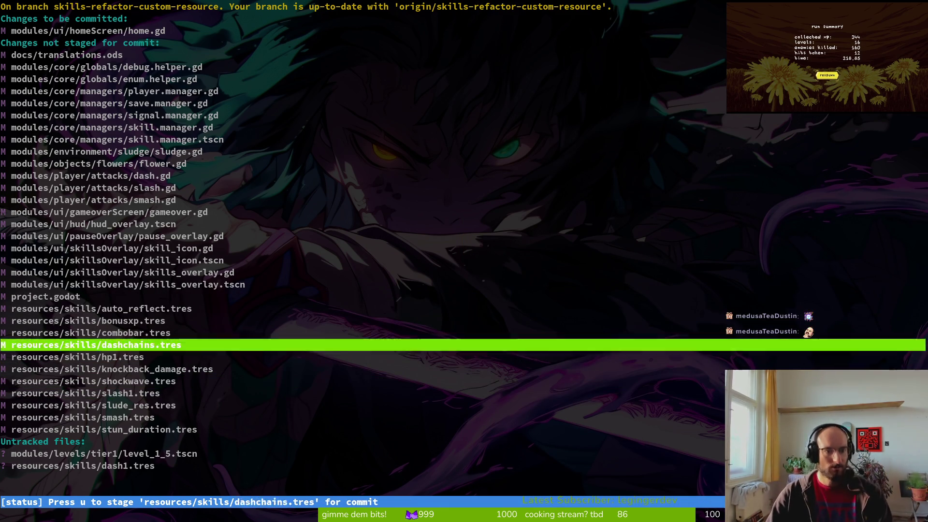
pyautogui.press('Return')
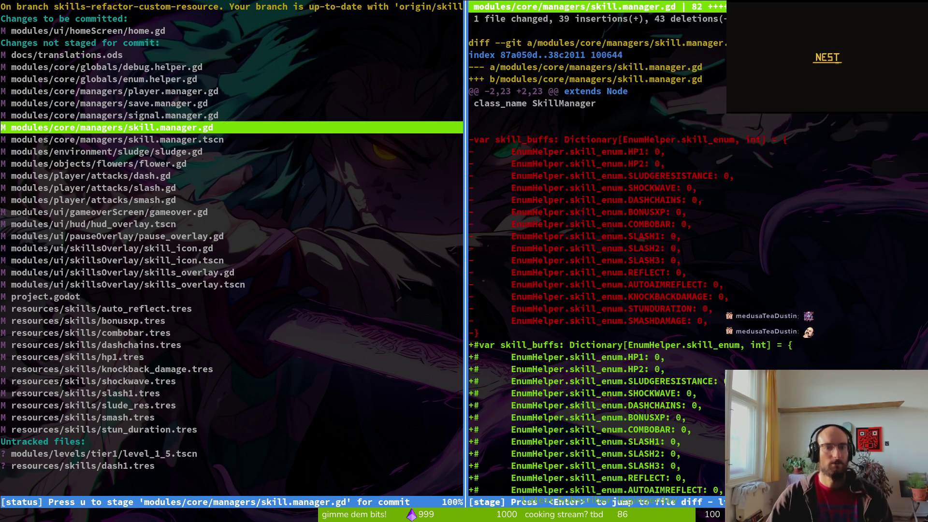
pyautogui.press('Up')
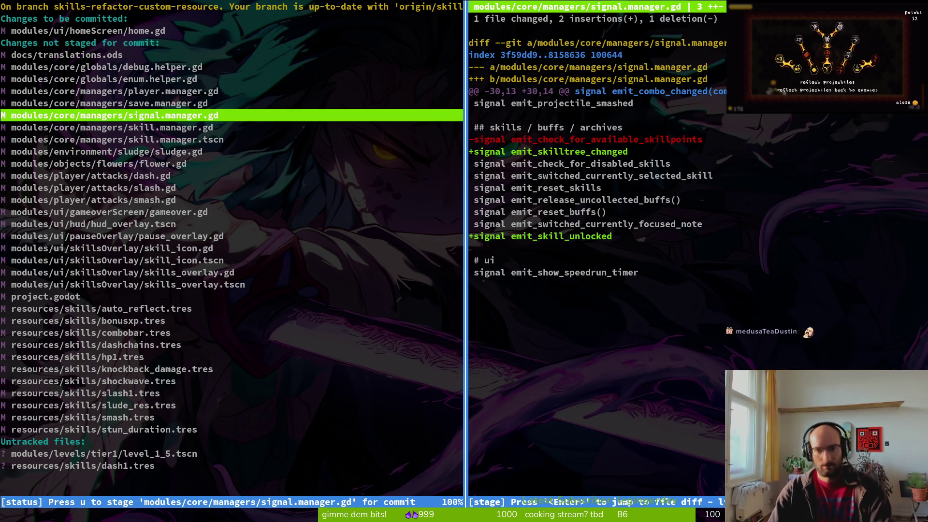
pyautogui.write('qvi')
pyautogui.press('Return')
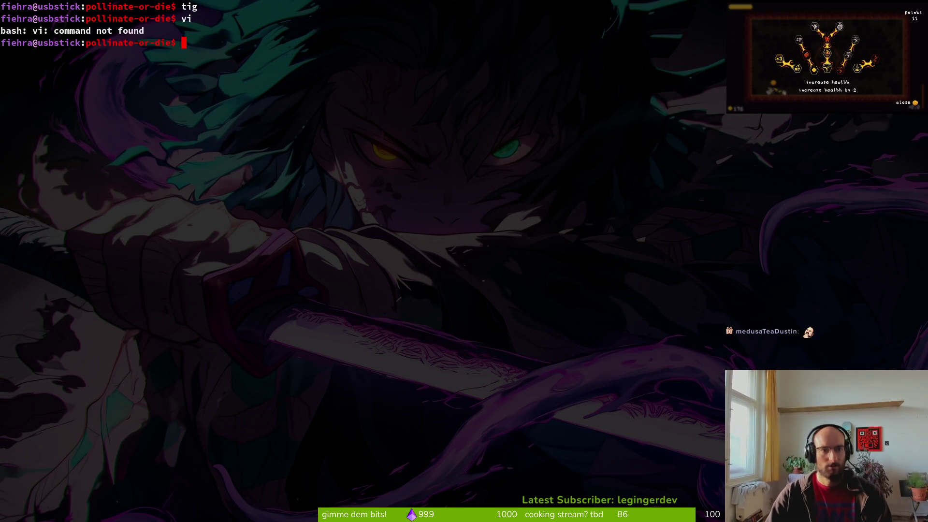
# Open Neovim on the project and search for skilltree_cha to find its signal declaration.
pyautogui.write('nvim .')
pyautogui.press('Return')
pyautogui.press('space')
pyautogui.write('pssk')
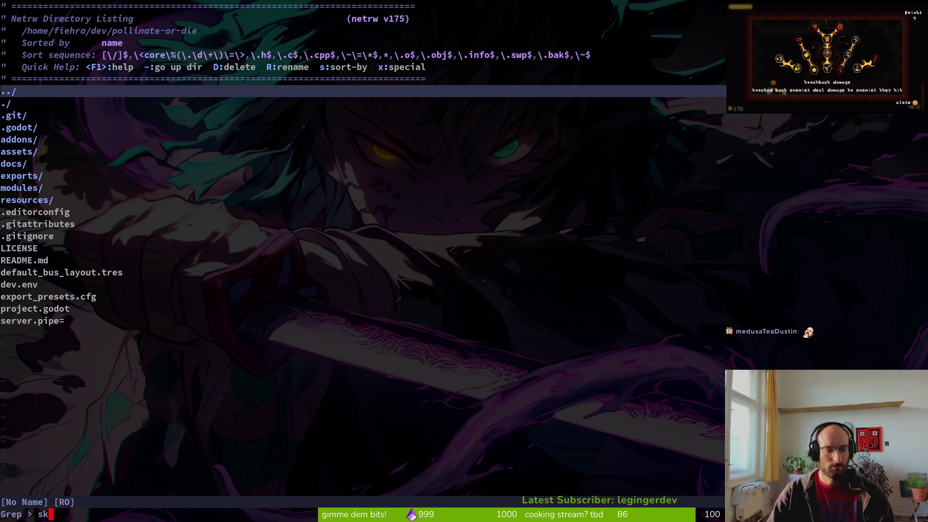
pyautogui.write('_cha')
pyautogui.press('Return')
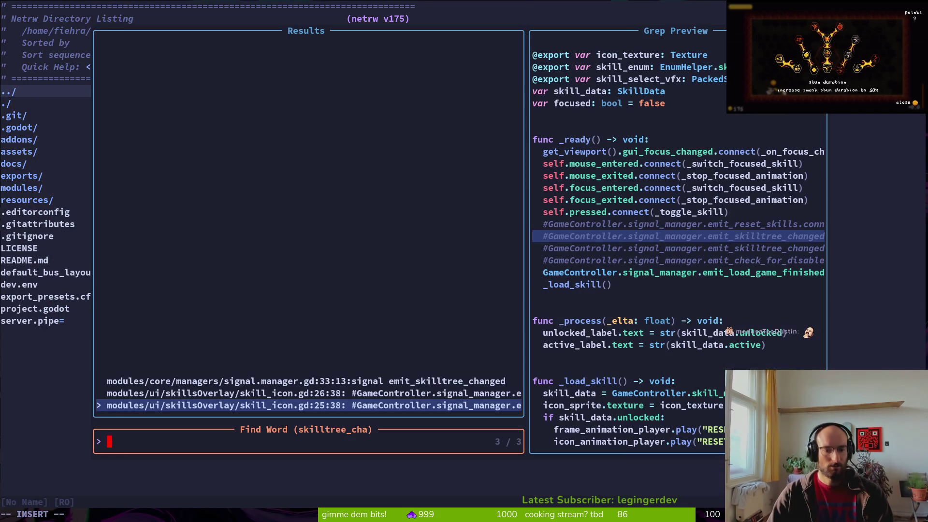
pyautogui.press('Up')
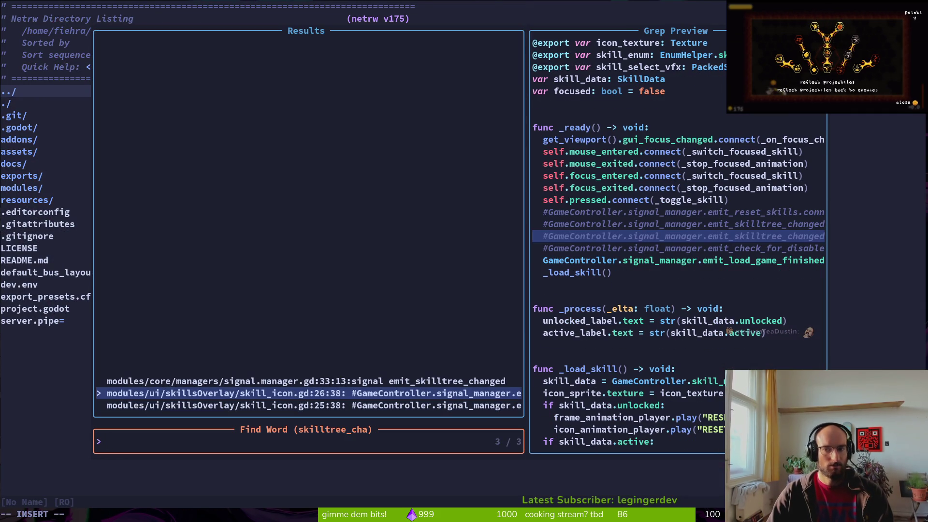
pyautogui.press('Up')
pyautogui.press('Return')
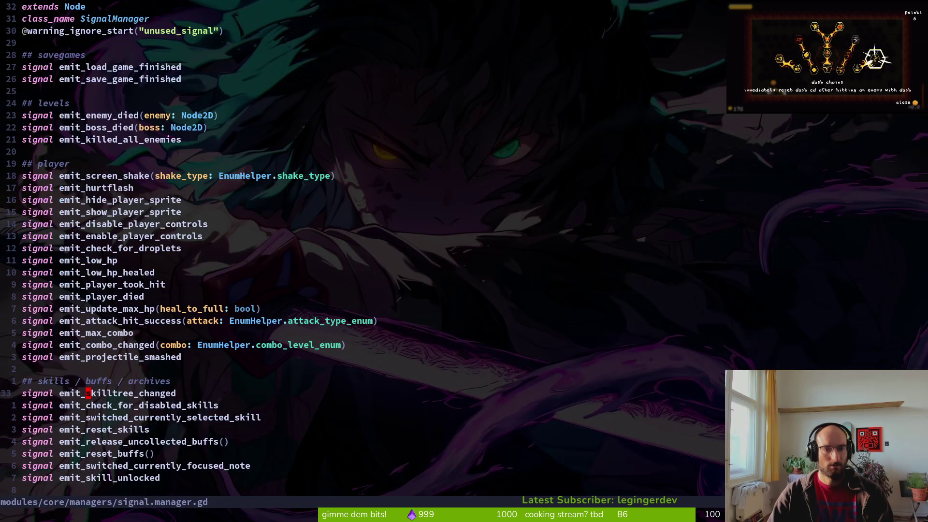
pyautogui.hotkey('ctrl', 's')
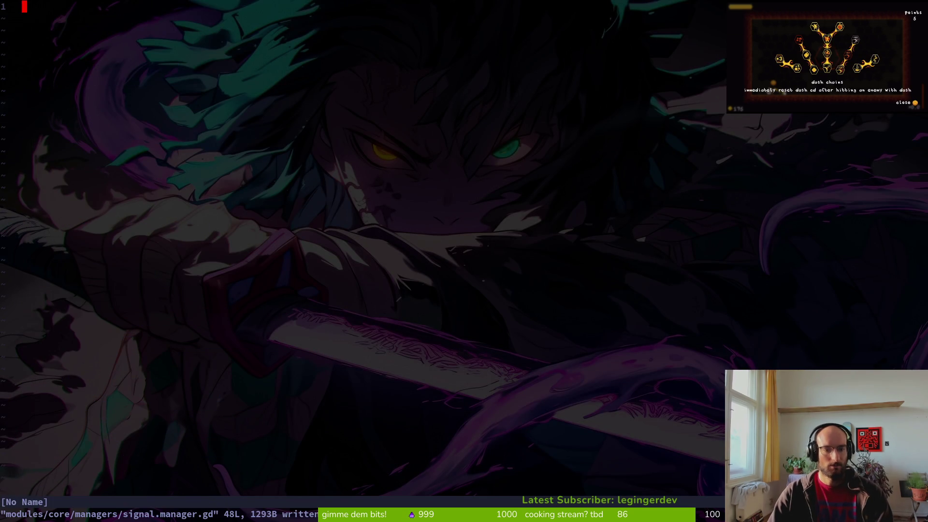
pyautogui.hotkey('ctrl', 'o')
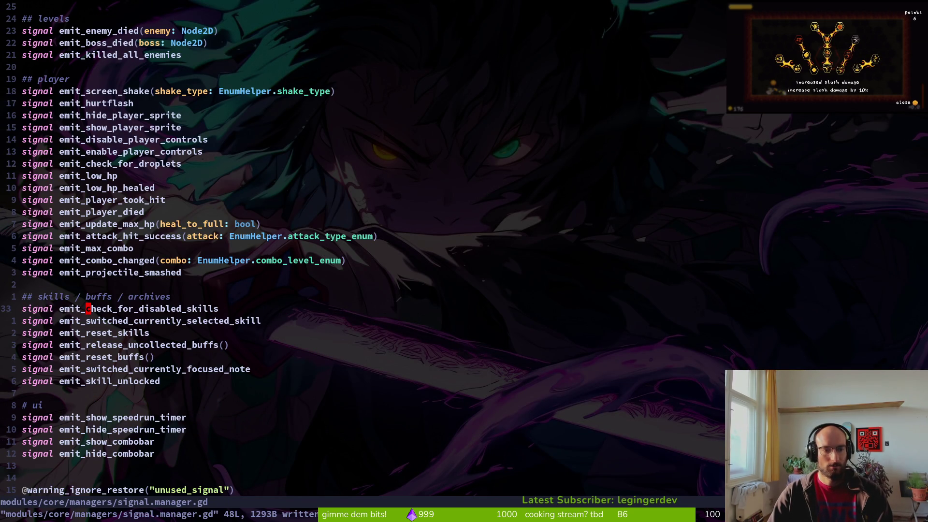
# Delete the emit_skilltree_changed line from signal.manager.gd and save the file.
pyautogui.press('space')
pyautogui.press('f')
pyautogui.press('f')
pyautogui.write('signam')
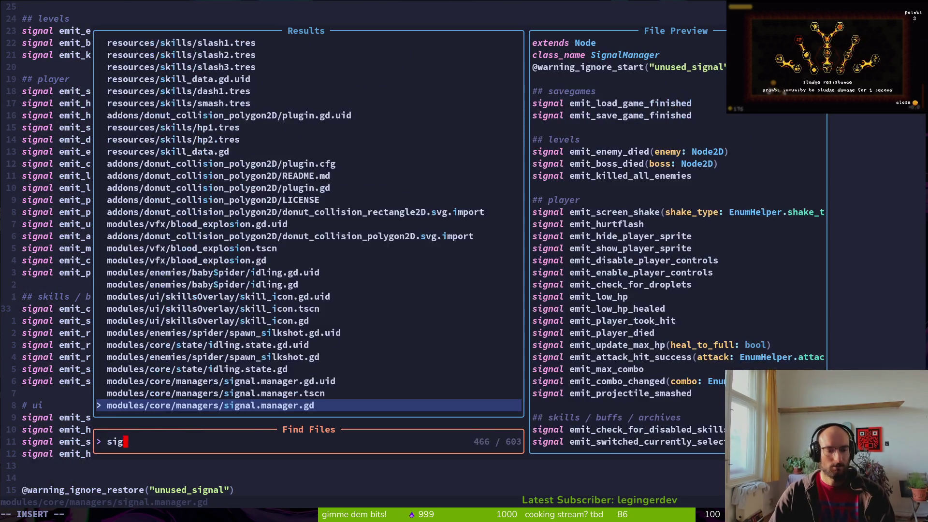
pyautogui.press('Return')
pyautogui.press('d')
pyautogui.press('d')
pyautogui.press('u')
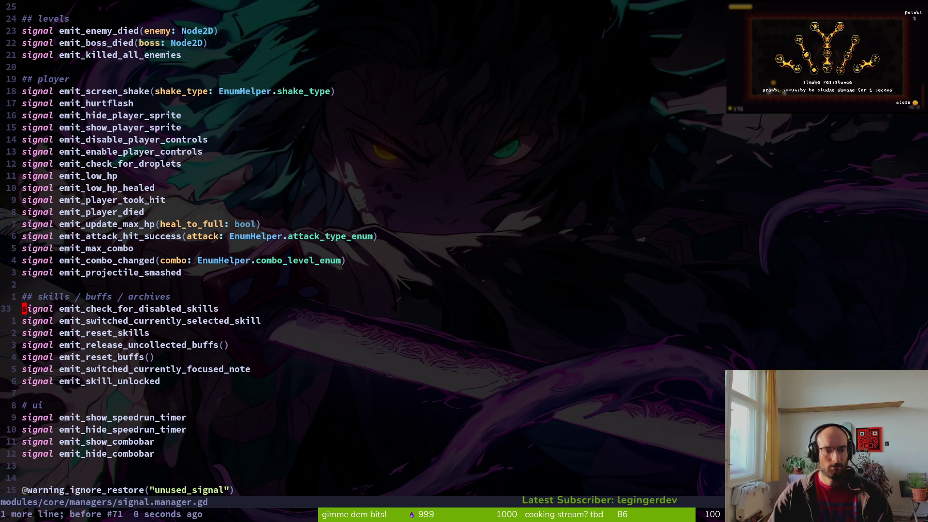
pyautogui.press('j')
pyautogui.press('j')
pyautogui.press('j')
pyautogui.press('k')
pyautogui.press('k')
pyautogui.press('k')
pyautogui.press('u')
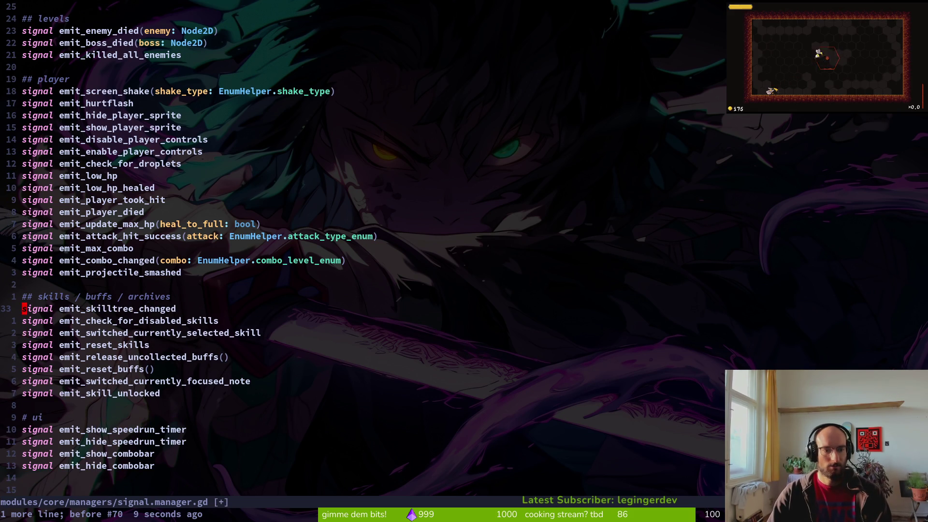
pyautogui.press('d')
pyautogui.press('d')
pyautogui.write(':w')
pyautogui.press('Return')
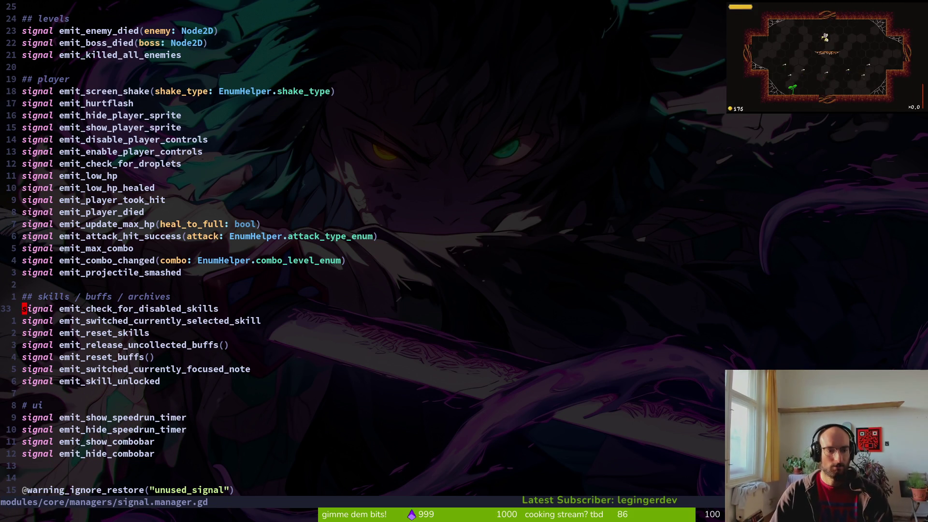
# Redo the skilltree signal deletion and grep the project for emit_skilltree_changed.
pyautogui.press('u')
pyautogui.press('d')
pyautogui.press('d')
pyautogui.press('space')
pyautogui.write('fgemit_skilltree_changed')
pyautogui.press('Return')
pyautogui.press('Return')
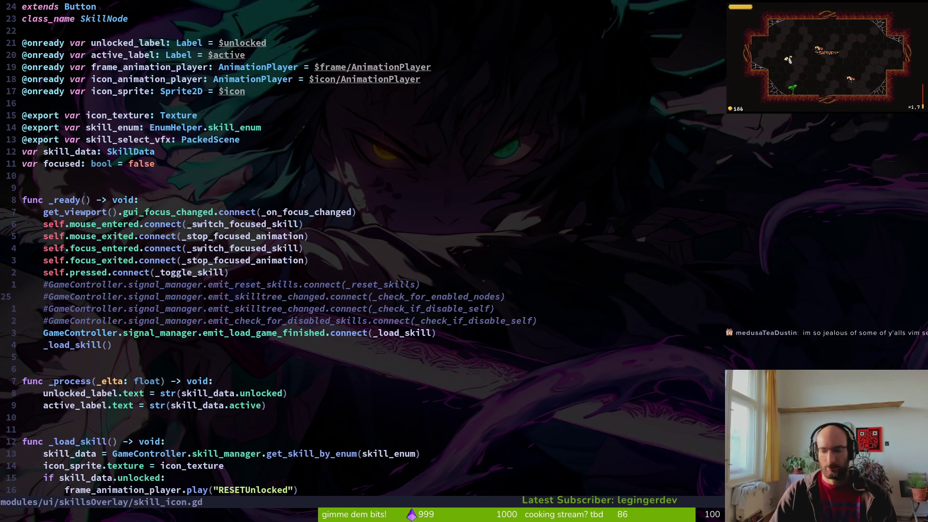
# Delete the commented emit_skilltree_changed, emit_reset_skills and disabled-skills signal connections, then save.
pyautogui.press('d')
pyautogui.press('d')
pyautogui.press('d')
pyautogui.press('d')
pyautogui.write(':w')
pyautogui.press('Return')
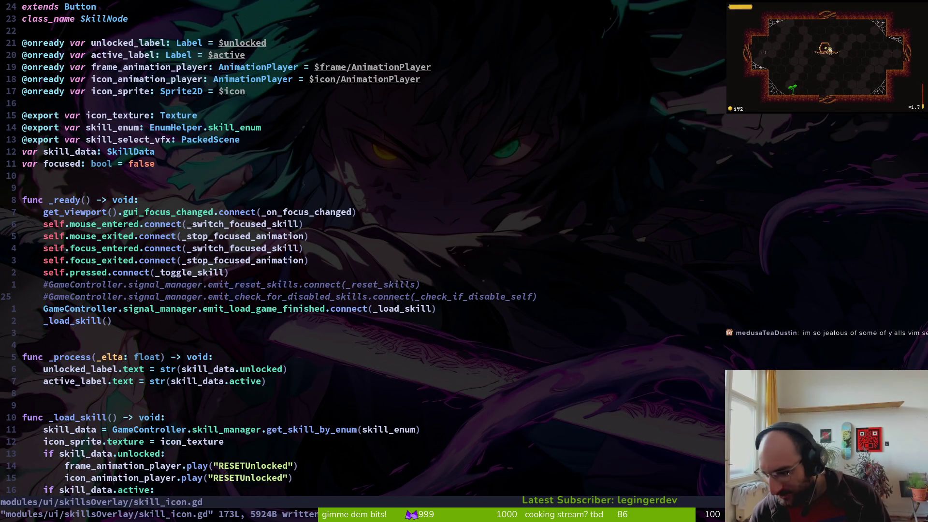
pyautogui.press('k')
pyautogui.press('d')
pyautogui.press('d')
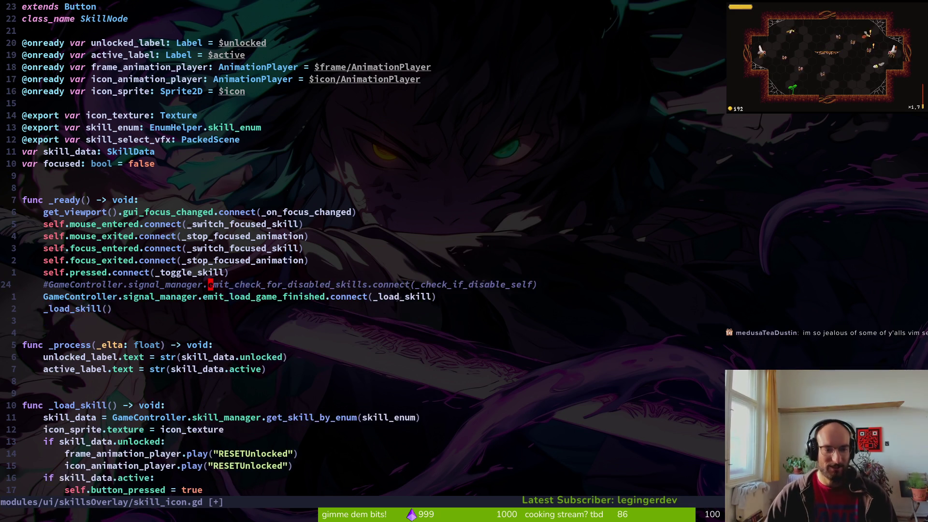
pyautogui.press('d')
pyautogui.press('d')
pyautogui.write(':w')
pyautogui.press('Return')
# Remove the commented-out _check_if_disable_self function and save the file.
pyautogui.write('j30j')
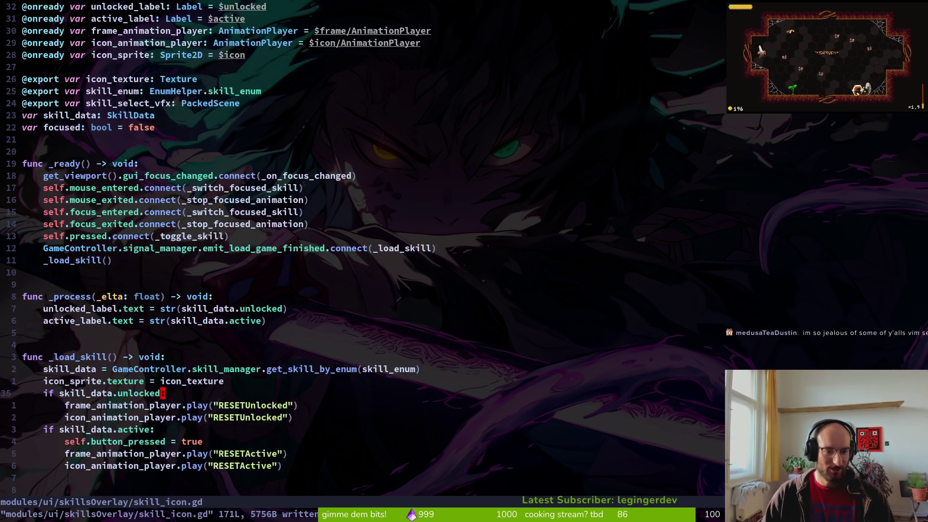
pyautogui.press('k')
pyautogui.press('k')
pyautogui.press('k')
pyautogui.hotkey('shift', 'v')
pyautogui.press('k')
pyautogui.press('k')
pyautogui.press('k')
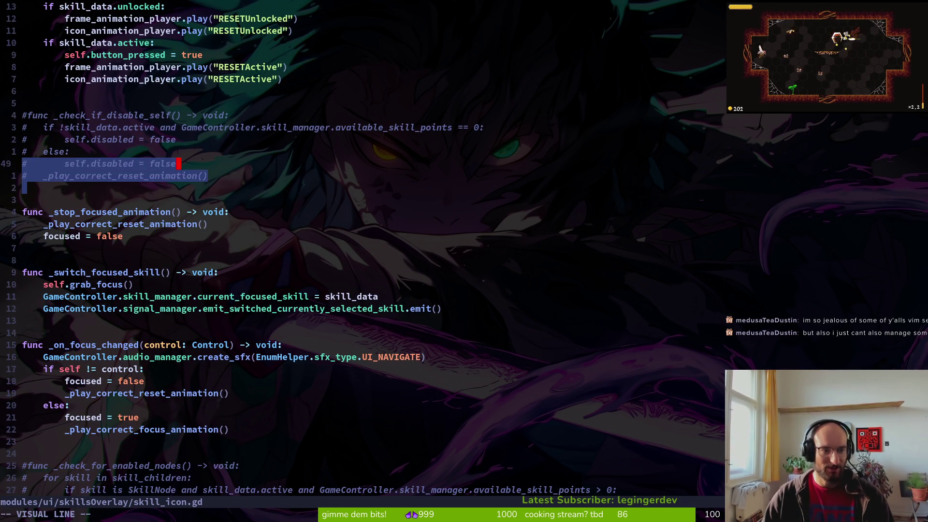
pyautogui.press('d')
pyautogui.press('d')
pyautogui.press('d')
pyautogui.write(':w')
pyautogui.press('Return')
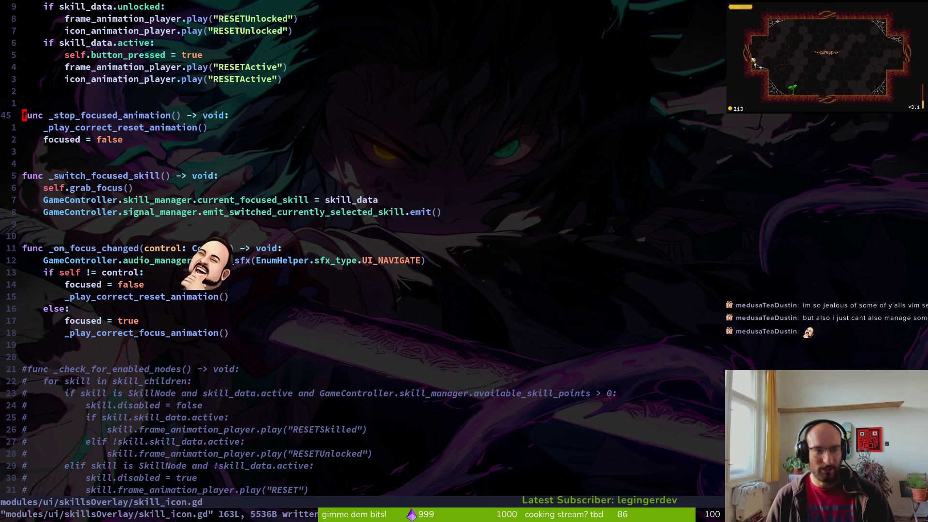
# Remove the commented-out _check_for_enabled_nodes function and save.
pyautogui.press('j')
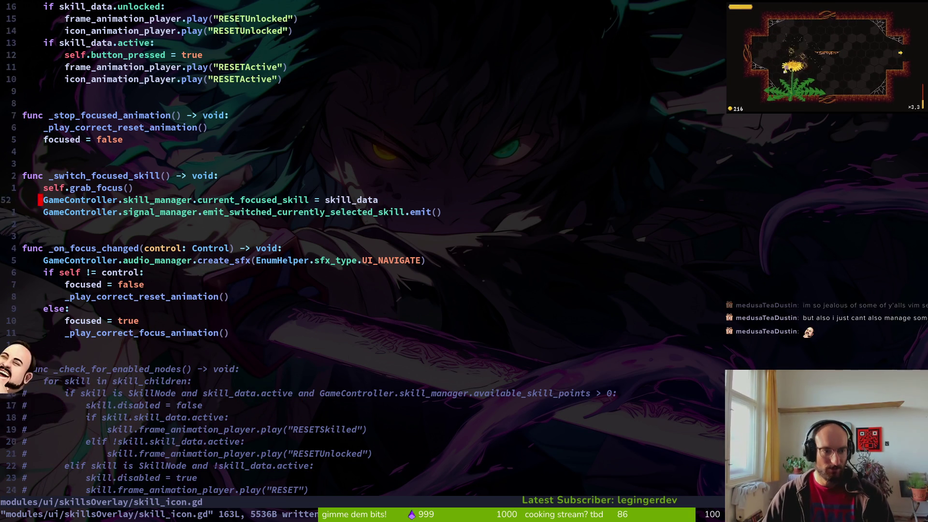
pyautogui.press('2')
pyautogui.press('0')
pyautogui.press('j')
pyautogui.hotkey('shift', 'v')
pyautogui.press('j')
pyautogui.press('j')
pyautogui.press('j')
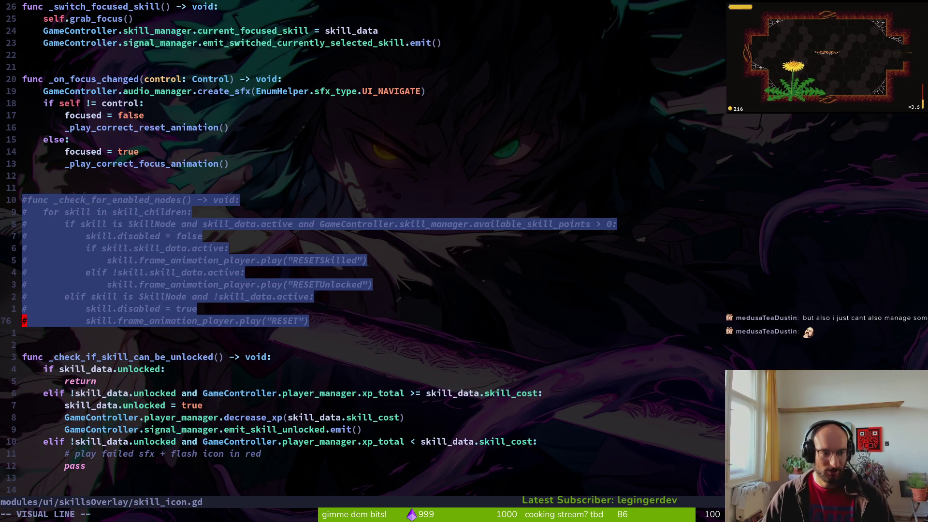
pyautogui.write('d:w')
pyautogui.press('Return')
# Delete the commented child functions starting at _load_skill_children, save, and scroll to the focus animation.
pyautogui.press('j')
pyautogui.press('j')
pyautogui.press('j')
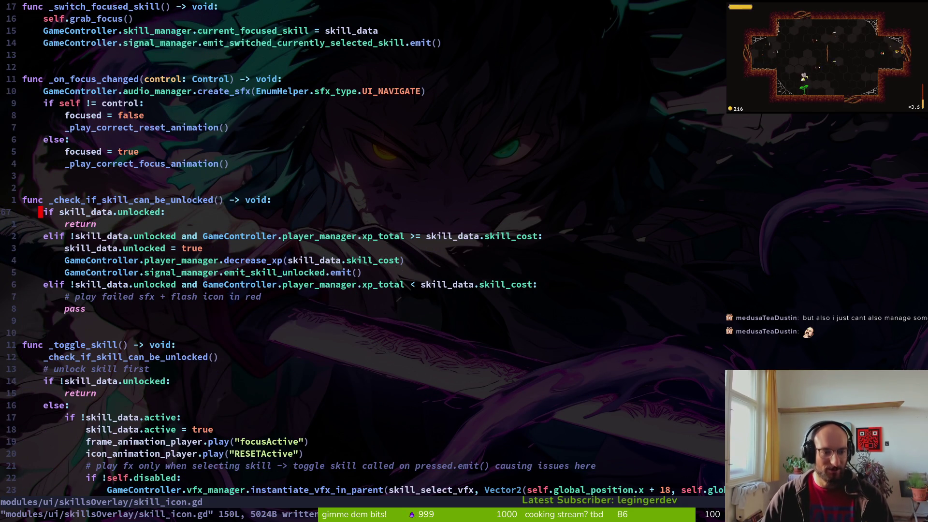
pyautogui.press('k')
pyautogui.press('k')
pyautogui.press('k')
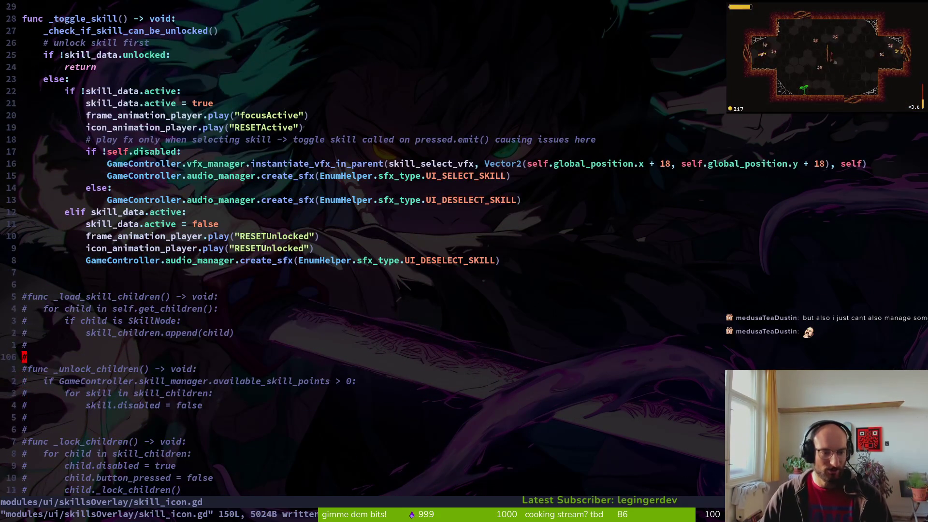
pyautogui.hotkey('shift', 'v')
pyautogui.press('j')
pyautogui.press('j')
pyautogui.press('j')
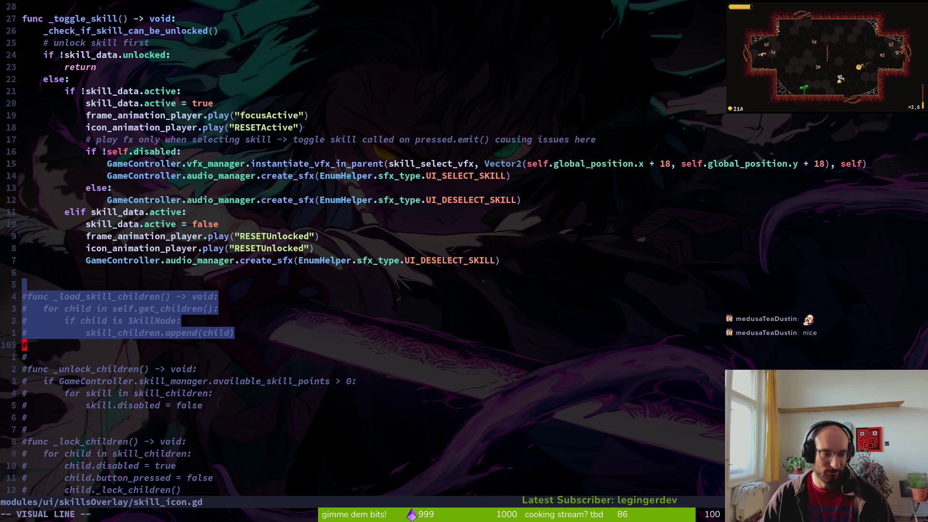
pyautogui.write('d')
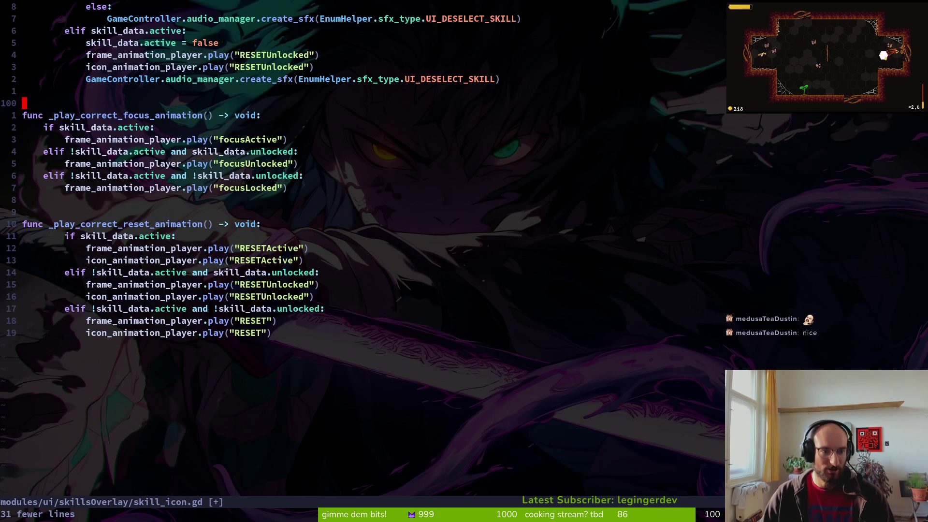
pyautogui.write(':w')
pyautogui.press('Return')
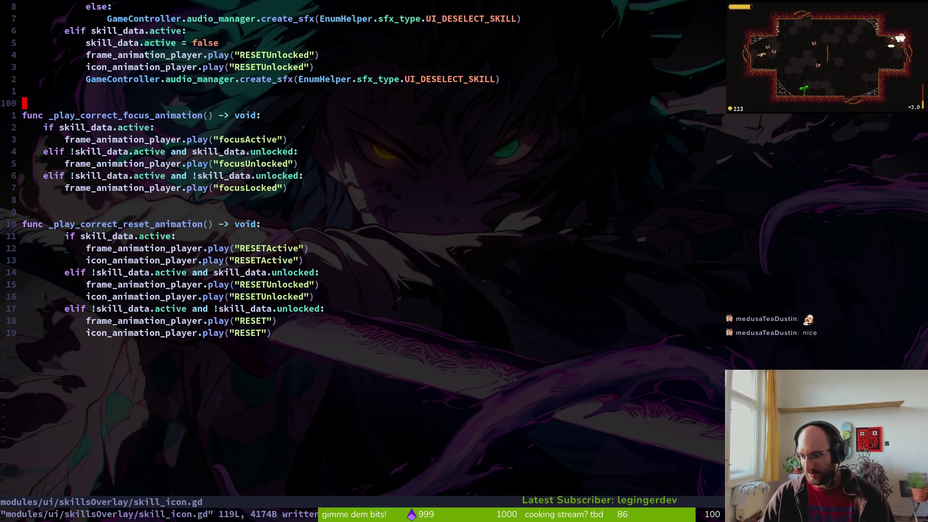
pyautogui.press('j')
pyautogui.press('j')
pyautogui.press('j')
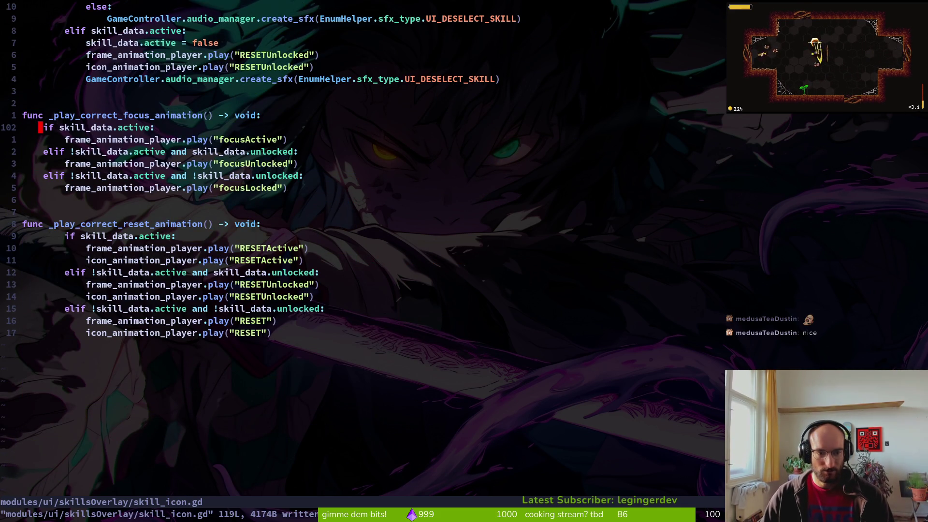
pyautogui.press('z')
pyautogui.press('z')
pyautogui.hotkey('ctrl', 'u')
pyautogui.hotkey('ctrl', 'd')
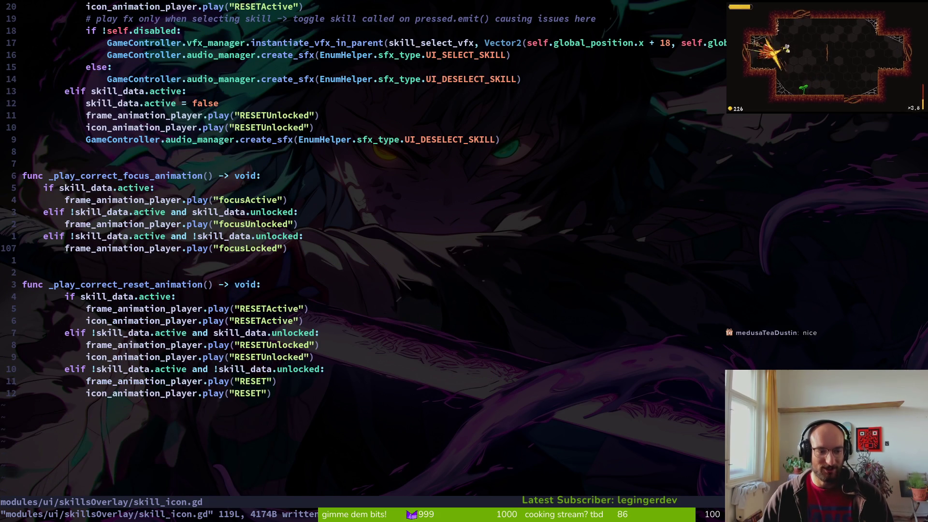
# Dedent the _play_correct_reset_animation body one level and save skill_icon.gd.
pyautogui.press('j')
pyautogui.press('j')
pyautogui.press('j')
pyautogui.hotkey('shift', 'v')
pyautogui.press('j')
pyautogui.press('j')
pyautogui.press('j')
pyautogui.press('j')
pyautogui.press('j')
pyautogui.press('j')
pyautogui.press('j')
pyautogui.press('less')
pyautogui.write(':w')
pyautogui.press('Return')
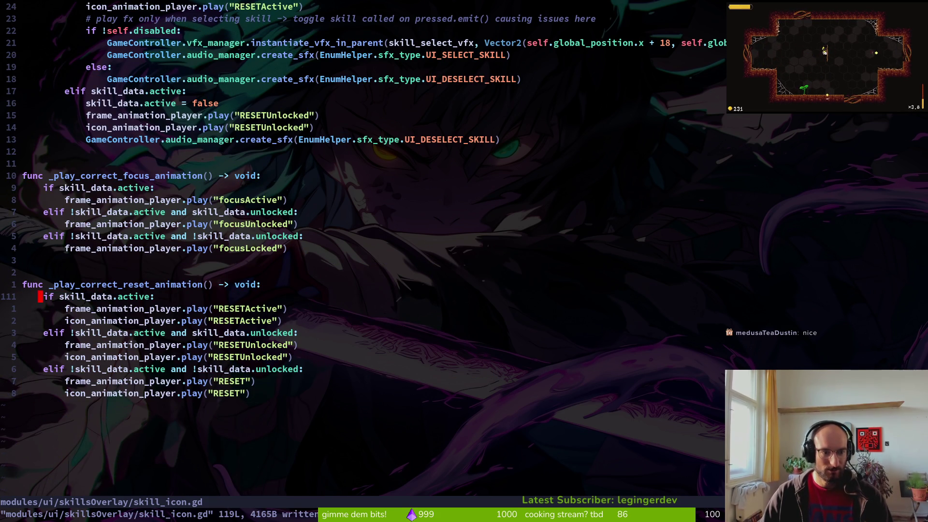
# Locate the if !self.disabled check in _toggle_skill and save the file.
pyautogui.hotkey('ctrl', 'u')
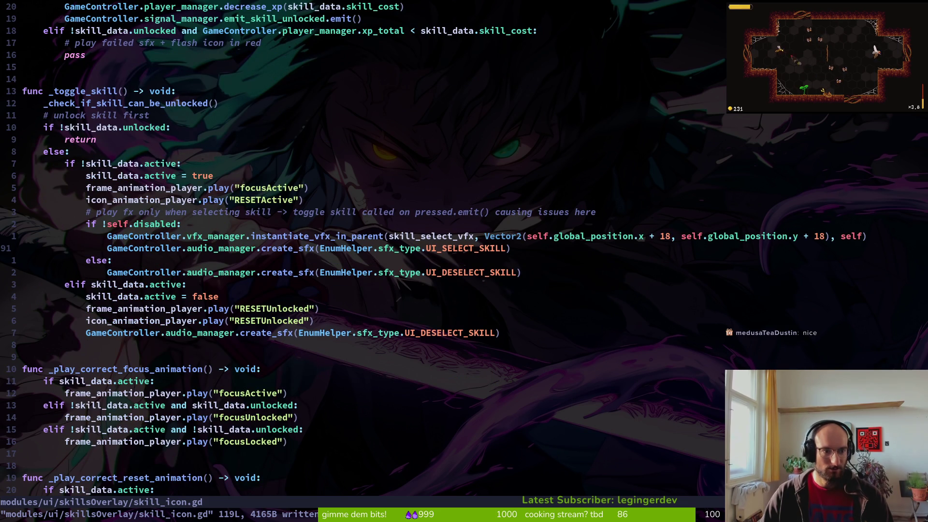
pyautogui.press('k')
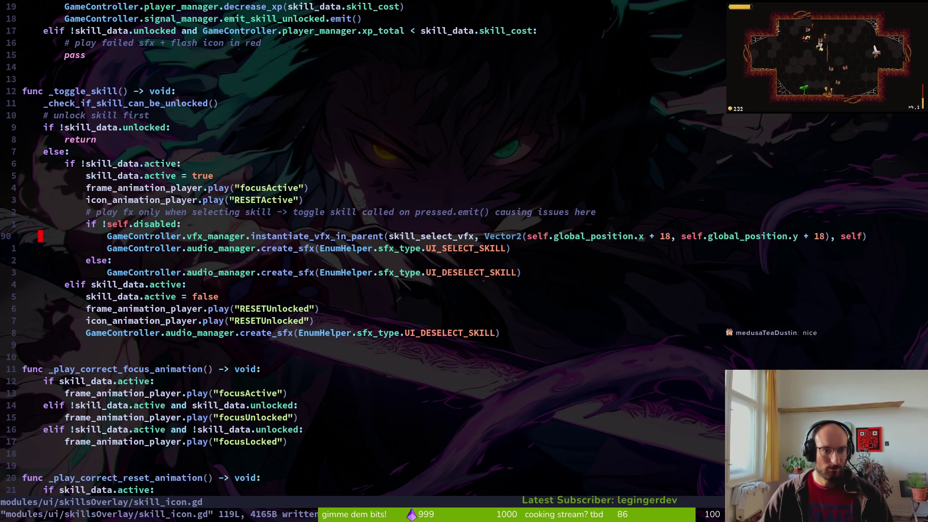
pyautogui.hotkey('ctrl', 'u')
pyautogui.hotkey('ctrl', 'd')
pyautogui.press('k')
pyautogui.hotkey('shift', 'v')
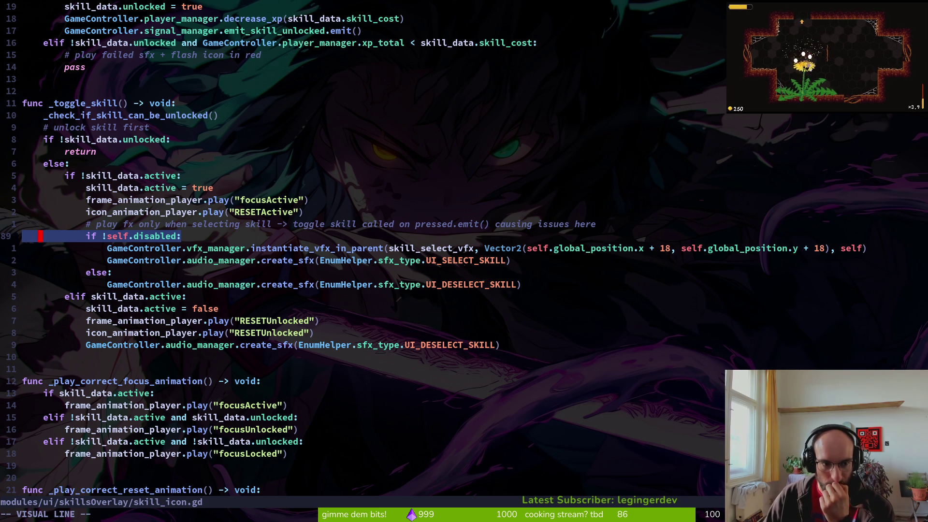
pyautogui.press('Escape')
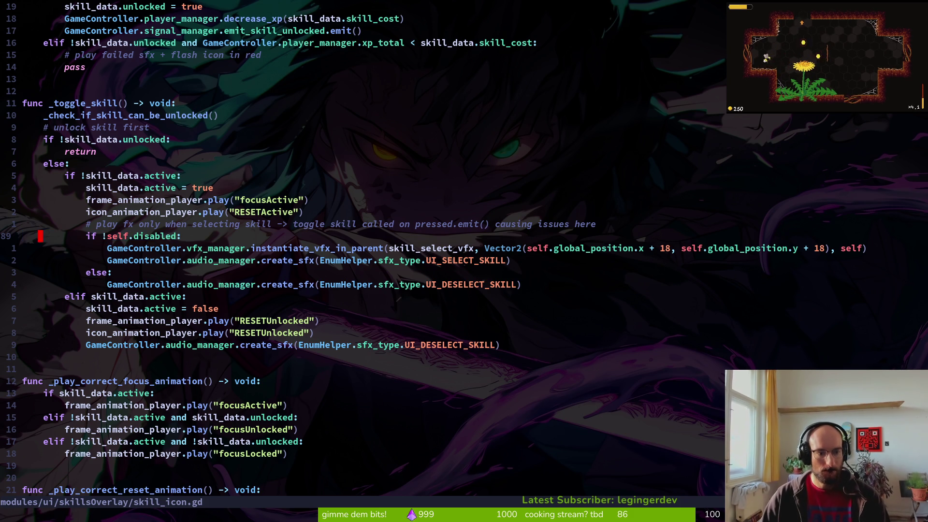
pyautogui.write(':w')
pyautogui.press('Return')
# Review the if !self.disabled check against the unlock check, _ready connections and animation functions.
pyautogui.hotkey('shift', 'v')
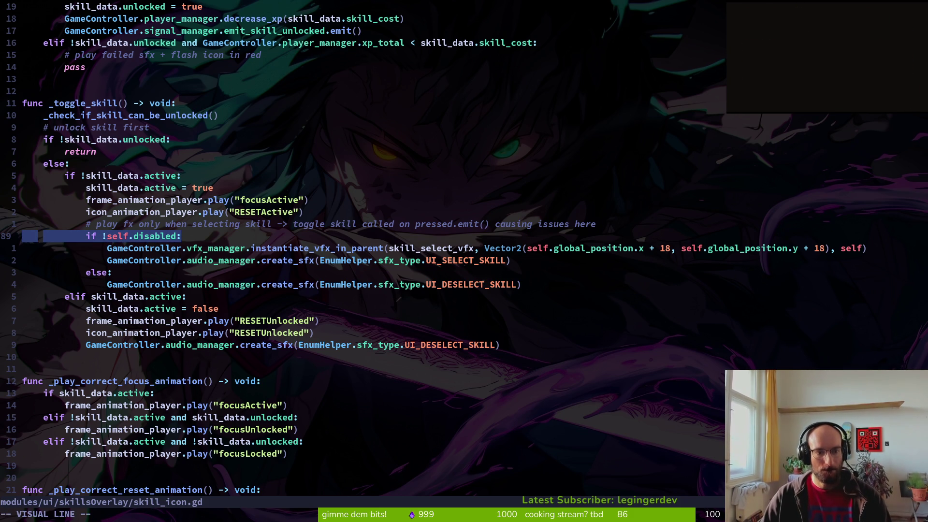
pyautogui.press('Escape')
pyautogui.hotkey('ctrl', 'u')
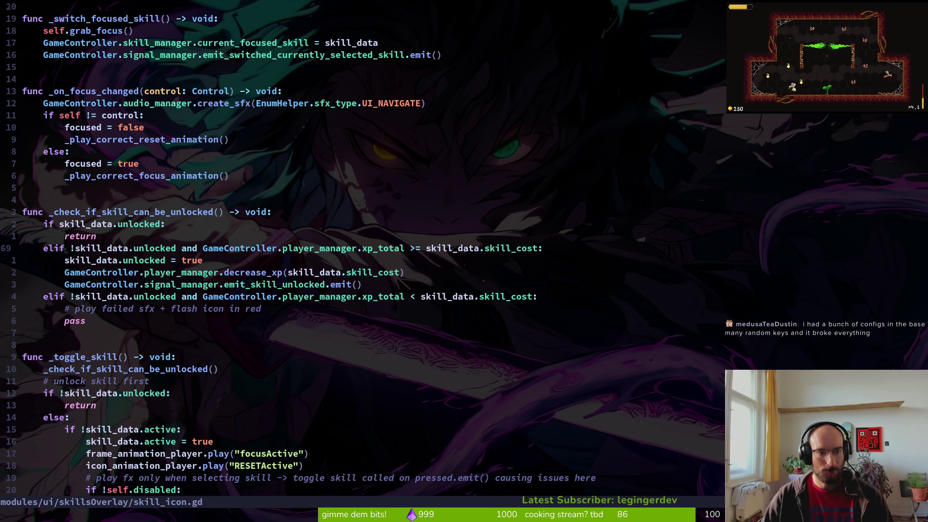
pyautogui.hotkey('ctrl', 'd')
pyautogui.hotkey('ctrl', 'u')
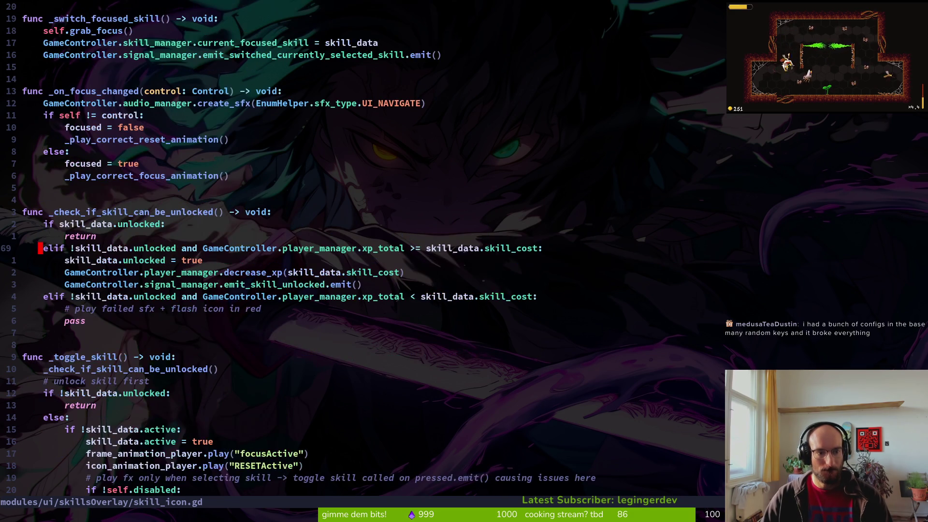
pyautogui.hotkey('ctrl', 'd')
pyautogui.hotkey('ctrl', 'd')
pyautogui.hotkey('ctrl', 'u')
pyautogui.hotkey('ctrl', 'u')
pyautogui.hotkey('ctrl', 'u')
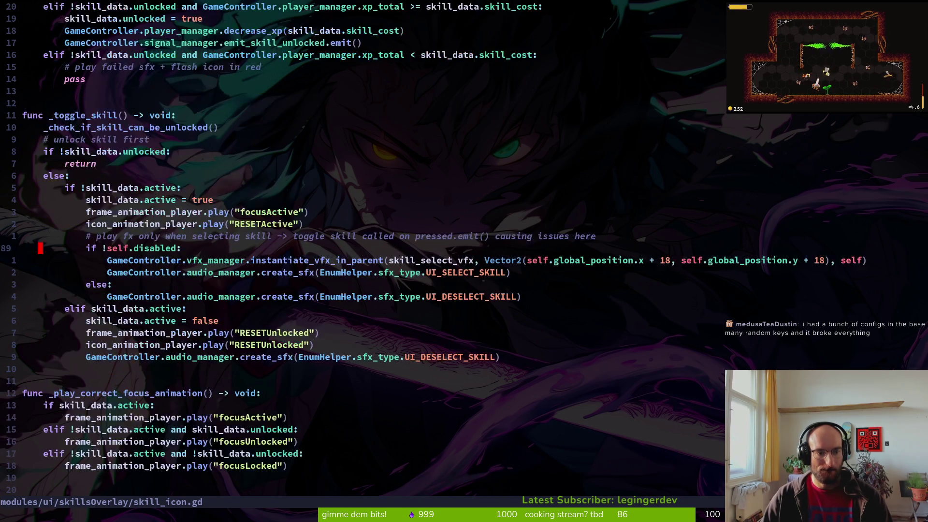
pyautogui.hotkey('ctrl', 'u')
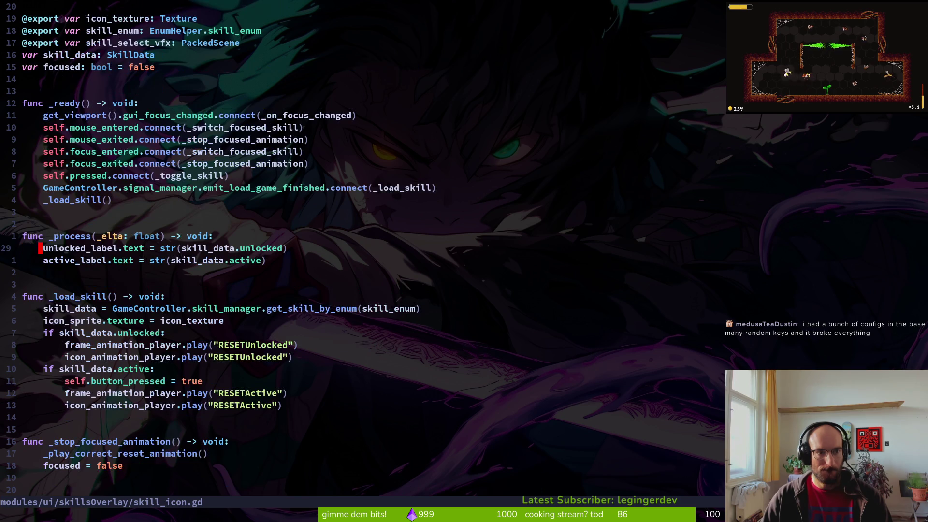
pyautogui.hotkey('ctrl', 'd')
pyautogui.hotkey('ctrl', 'd')
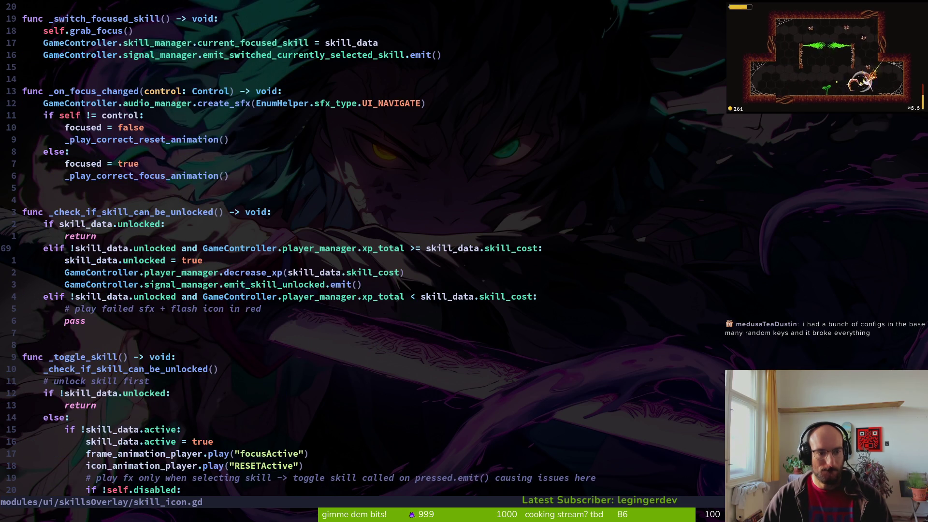
pyautogui.hotkey('ctrl', 'd')
pyautogui.hotkey('shift', 'v')
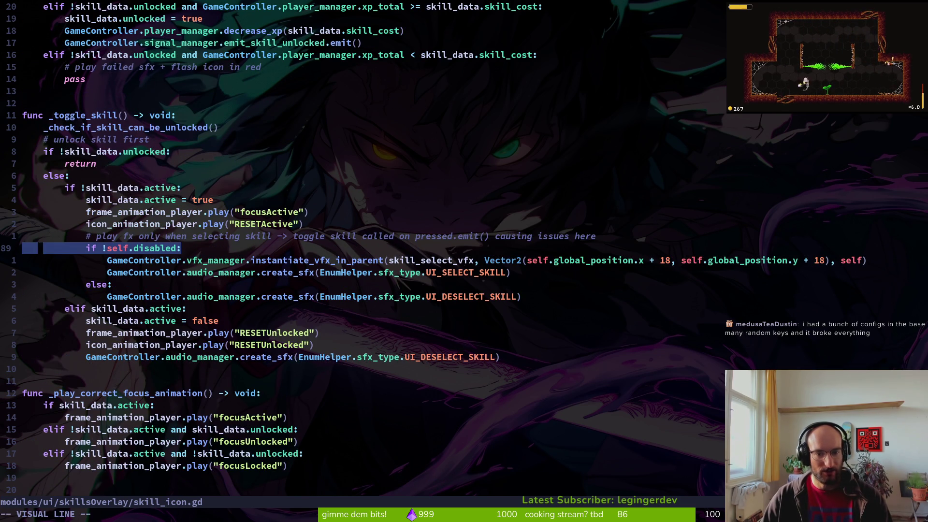
pyautogui.press('Escape')
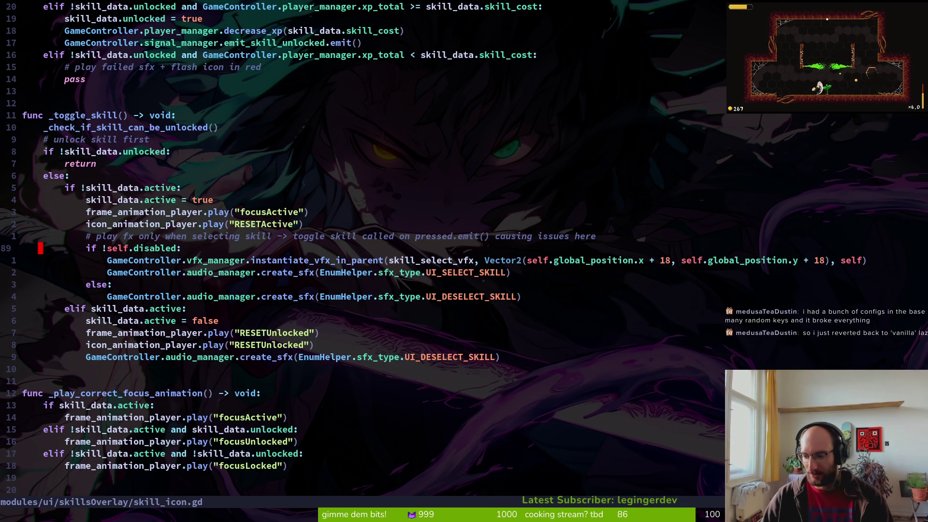
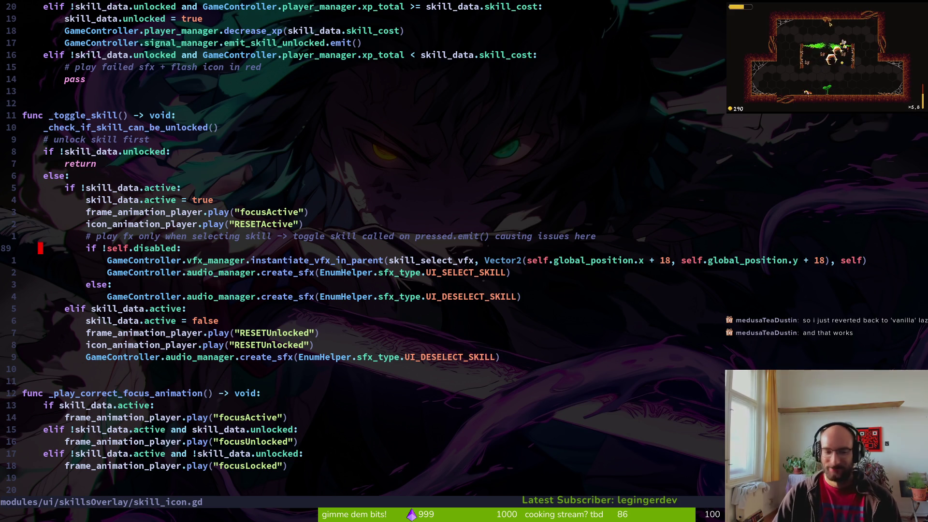
# Save skill_icon.gd with :wq and exit Neovim back to the bash shell.
pyautogui.press('k')
pyautogui.press('k')
pyautogui.press('k')
pyautogui.press('k')
pyautogui.press('k')
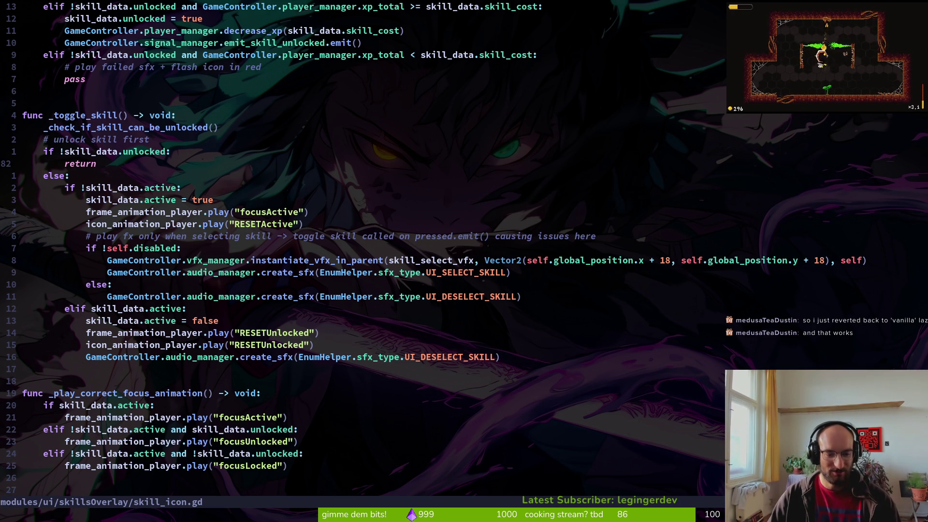
pyautogui.press('Return')
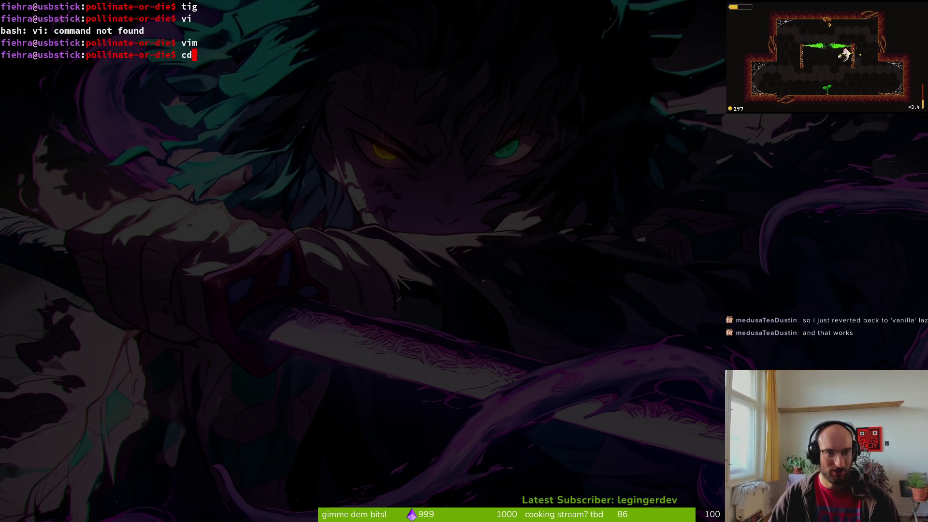
# Change from the home folder into the ~/.config/nvim config directory.
pyautogui.press('Return')
pyautogui.write('cd .config/nvim/')
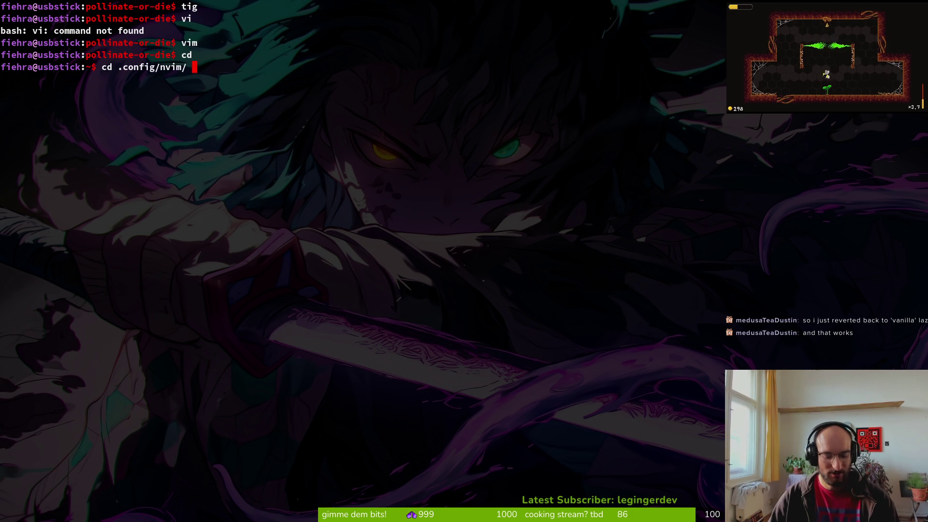
pyautogui.press('BackSpace')
pyautogui.press('Return')
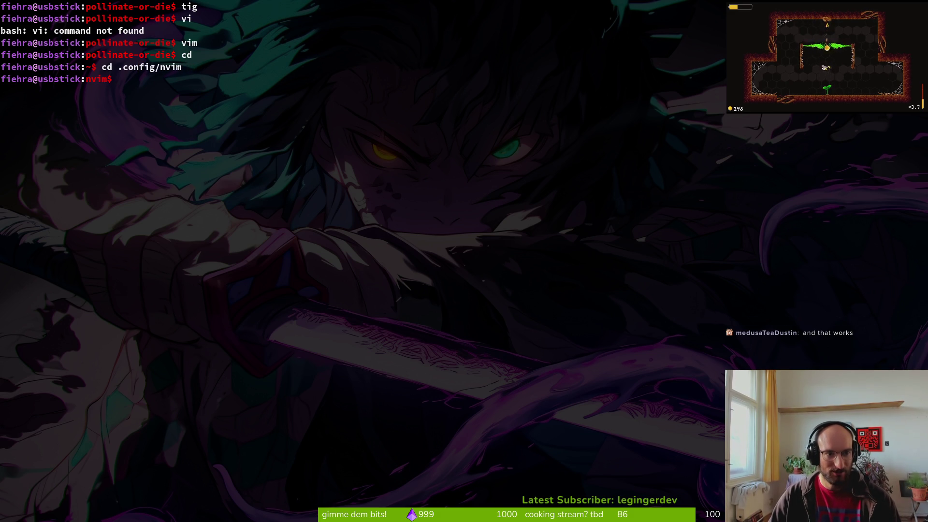
# Launch vim, glance into lua/, and open the top-level init.lua.
pyautogui.write('vim')
pyautogui.press('Return')
pyautogui.press('j')
pyautogui.press('j')
pyautogui.press('j')
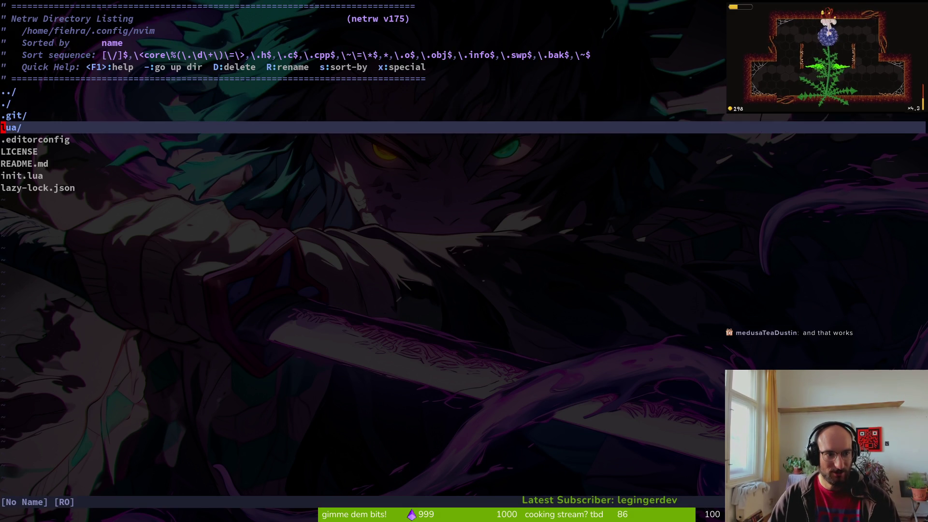
pyautogui.press('Return')
pyautogui.press('-')
pyautogui.press('j')
pyautogui.press('j')
pyautogui.press('j')
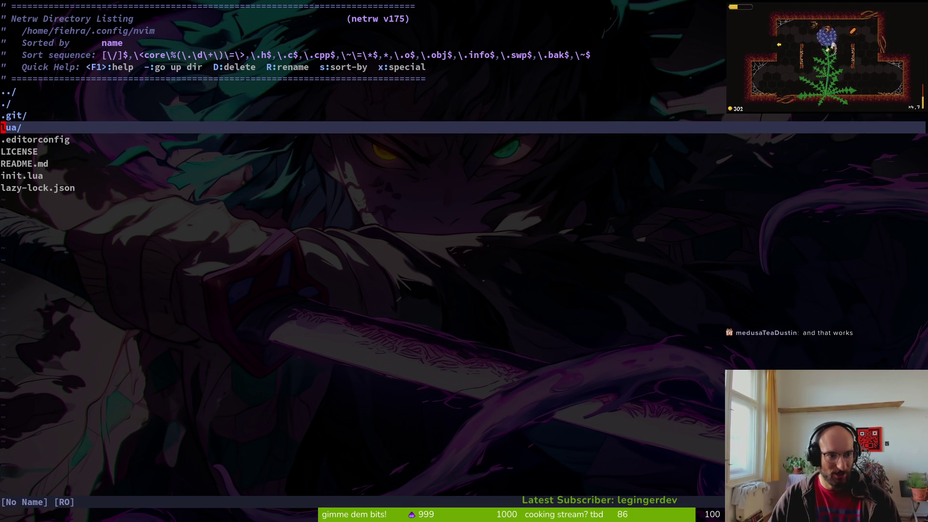
pyautogui.press('Return')
pyautogui.press('Return')
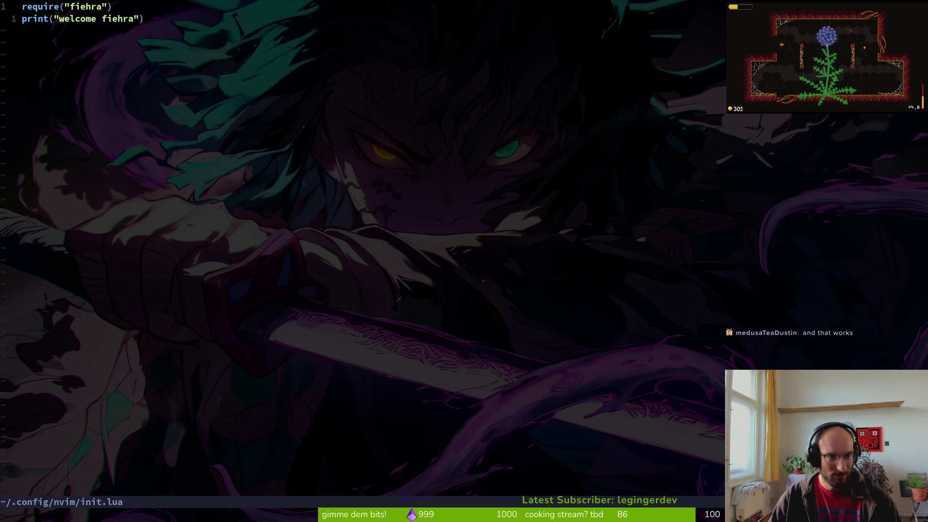
# Dismiss the git files picker and bring up the config folder listing.
pyautogui.hotkey('ctrl', 'p')
pyautogui.press('Escape')
pyautogui.press('space')
pyautogui.press('p')
pyautogui.press('v')
# Open the nested init.lua inside the user's folder under lua/.
pyautogui.press('j')
pyautogui.press('j')
pyautogui.press('j')
pyautogui.press('j')
pyautogui.press('j')
pyautogui.press('k')
pyautogui.press('k')
pyautogui.press('Return')
pyautogui.press('Return')
pyautogui.press('j')
pyautogui.press('j')
pyautogui.press('Return')
pyautogui.press('Return')
# Read through the editor settings such as guicursor, clipboard and hlsearch down to the Godot section.
pyautogui.press('j')
pyautogui.press('6')
pyautogui.press('j')
pyautogui.press('1')
pyautogui.press('8')
pyautogui.press('j')
pyautogui.press('1')
pyautogui.press('7')
pyautogui.press('j')
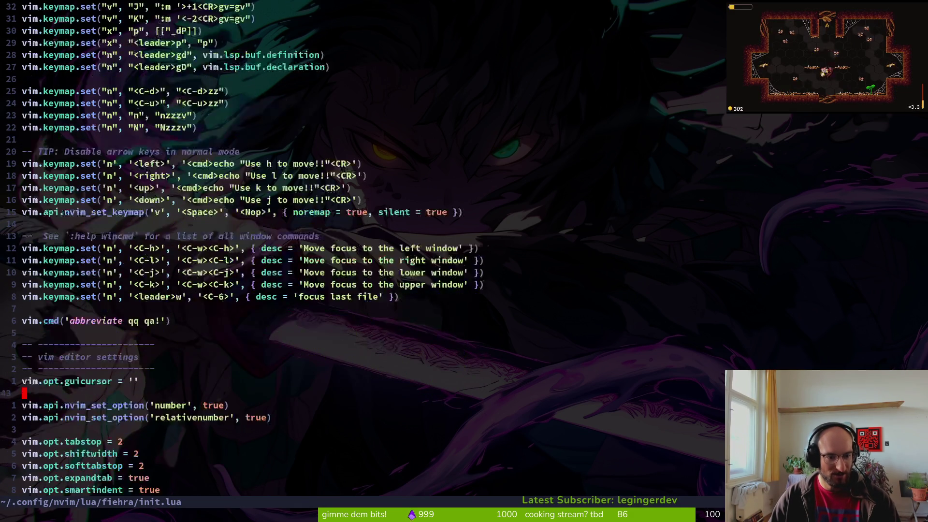
pyautogui.press('j')
pyautogui.press('j')
pyautogui.press('j')
pyautogui.press('6')
pyautogui.press('k')
pyautogui.press('7')
pyautogui.press('k')
pyautogui.press('4')
pyautogui.press('k')
pyautogui.press('j')
pyautogui.press('j')
pyautogui.press('j')
pyautogui.press('j')
pyautogui.press('j')
pyautogui.press('8')
# Highlight the Godot project-detection code through the end of the file, then clear the highlight.
pyautogui.press('j')
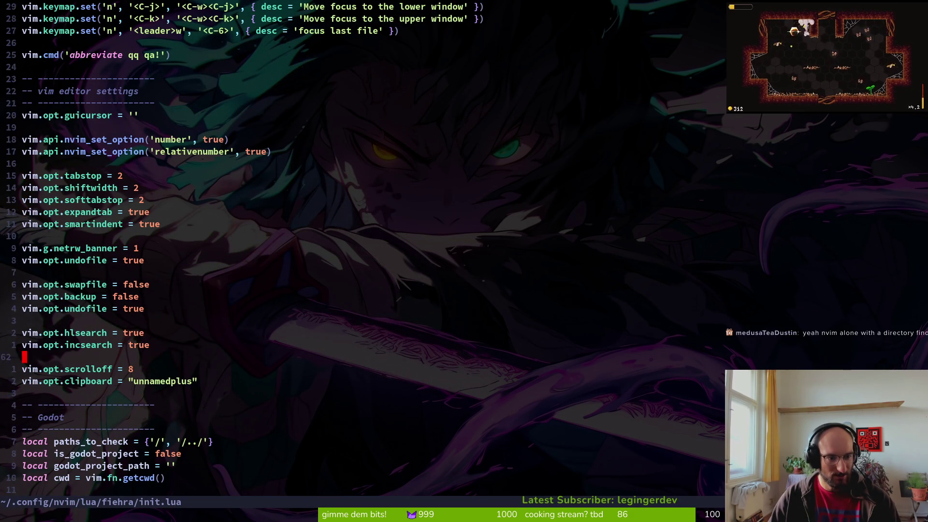
pyautogui.press('1')
pyautogui.press('5')
pyautogui.press('j')
pyautogui.press('8')
pyautogui.press('j')
pyautogui.press('j')
pyautogui.press('k')
pyautogui.press('k')
pyautogui.press('2')
pyautogui.press('k')
pyautogui.press('k')
pyautogui.press('k')
pyautogui.press('k')
pyautogui.press('V')
pyautogui.press('j')
pyautogui.press('G')
pyautogui.press('Escape')
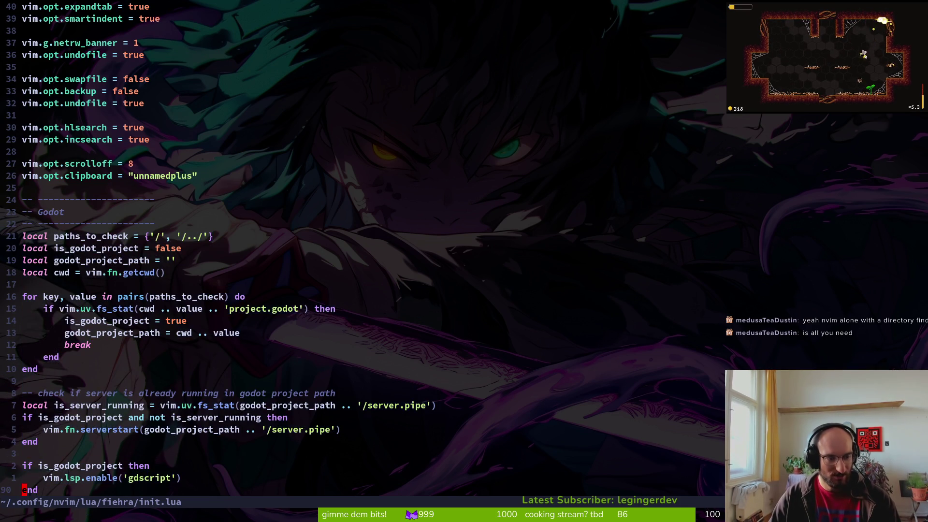
# Open gdscript.lua, the GDScript server config connecting to 127.0.0.1 on port 6005.
pyautogui.press('-')
pyautogui.press('j')
pyautogui.press('j')
pyautogui.press('j')
pyautogui.press('Return')
pyautogui.press('Return')
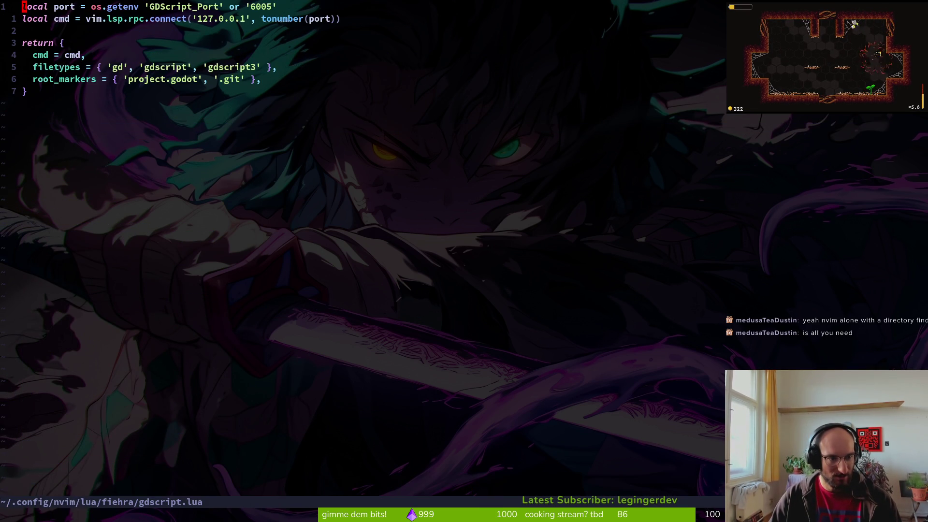
# Review the plugin-manager bootstrap in lazy_init.lua, then list the lazy/ plugin-spec folder.
pyautogui.press('-')
pyautogui.press('j')
pyautogui.press('j')
pyautogui.press('j')
pyautogui.press('Return')
pyautogui.press('Return')
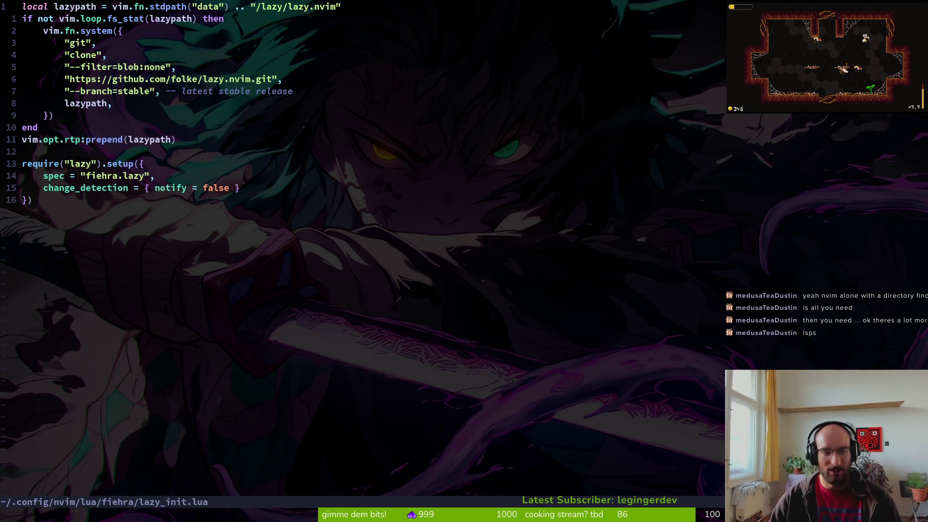
pyautogui.press('-')
pyautogui.press('j')
pyautogui.press('j')
pyautogui.press('Return')
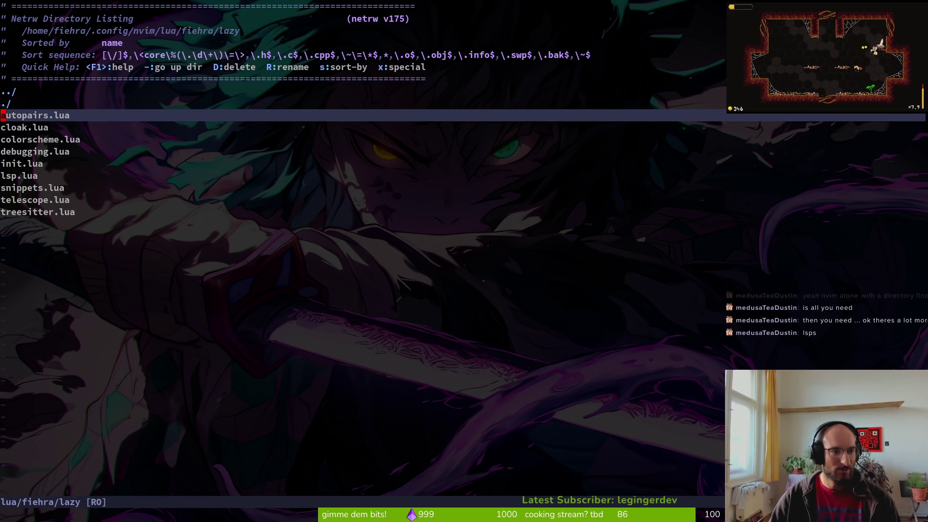
pyautogui.press('j')
pyautogui.press('j')
pyautogui.press('j')
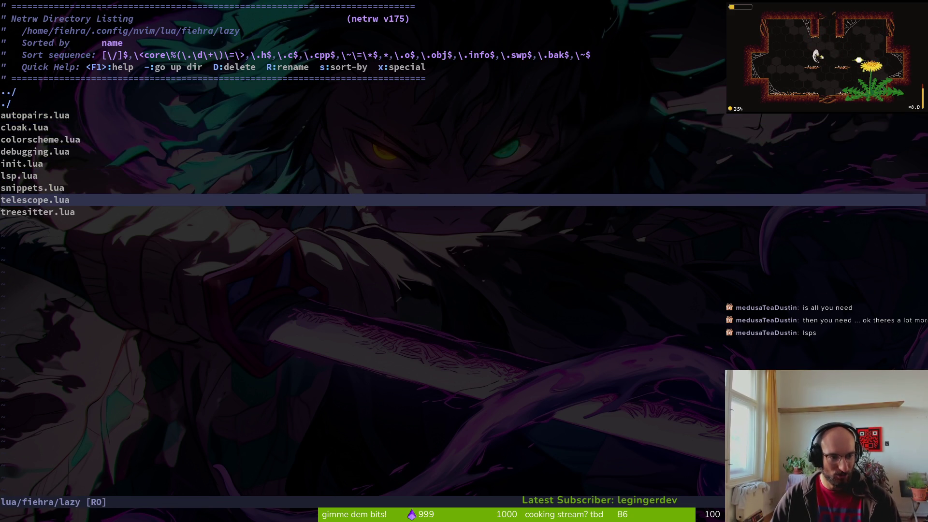
pyautogui.press('j')
pyautogui.press('Return')
pyautogui.press('Return')
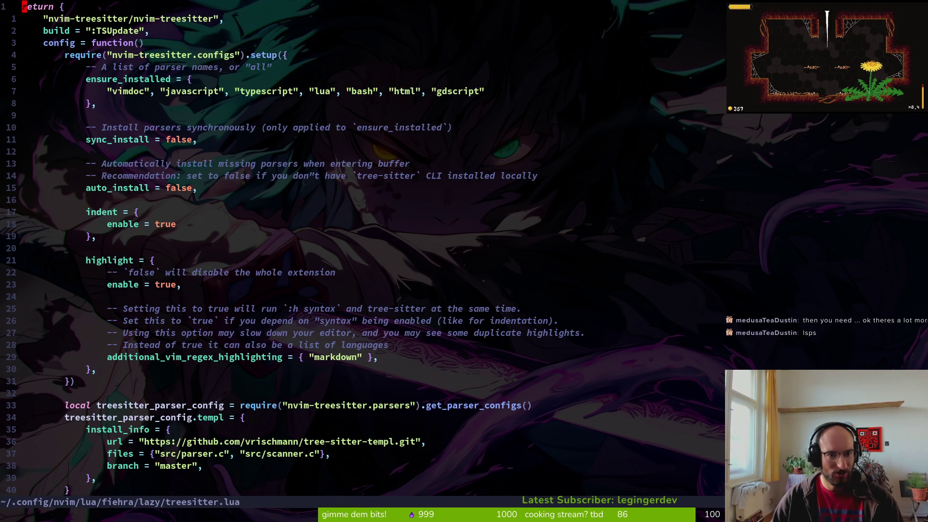
pyautogui.press('j')
pyautogui.press('j')
pyautogui.press('j')
pyautogui.press('k')
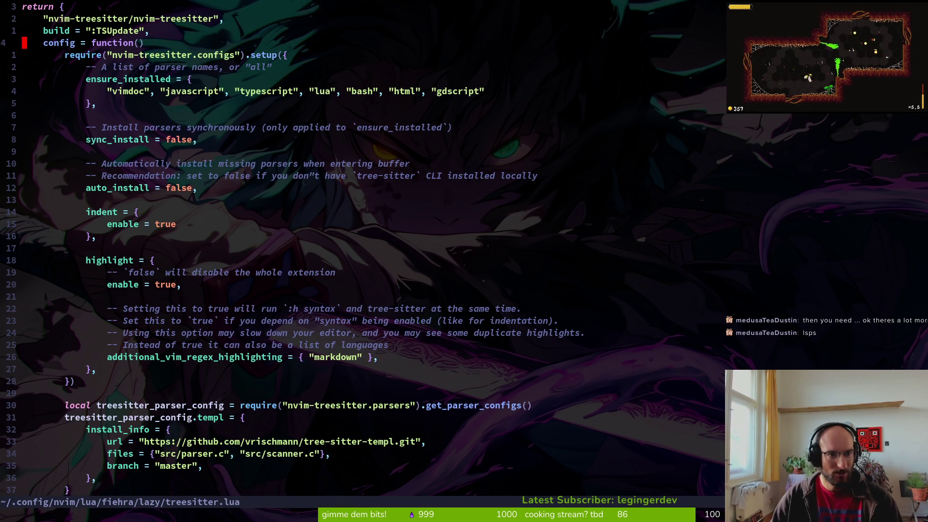
pyautogui.press('V')
pyautogui.press('j')
pyautogui.press('j')
pyautogui.press('j')
pyautogui.press('Escape')
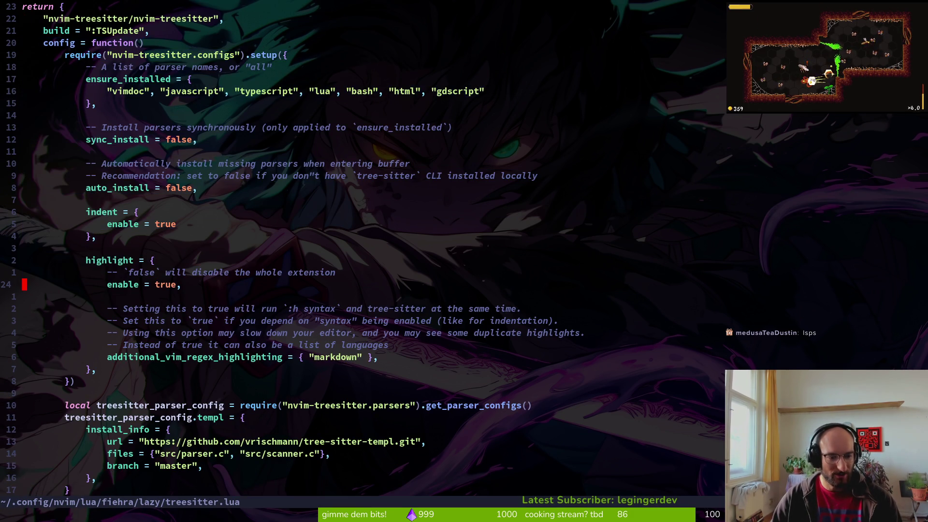
pyautogui.press('space')
pyautogui.press('p')
pyautogui.press('v')
pyautogui.press('j')
pyautogui.press('j')
pyautogui.press('j')
pyautogui.press('k')
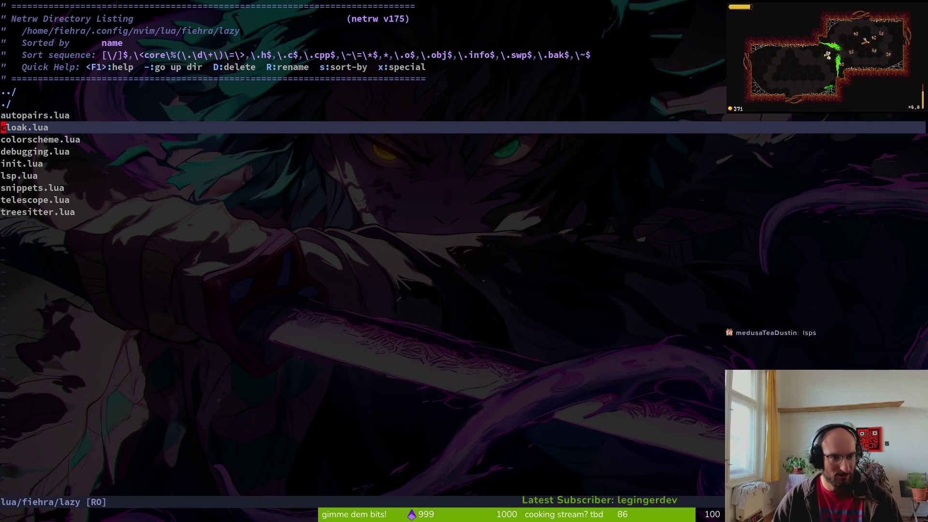
pyautogui.press('Return')
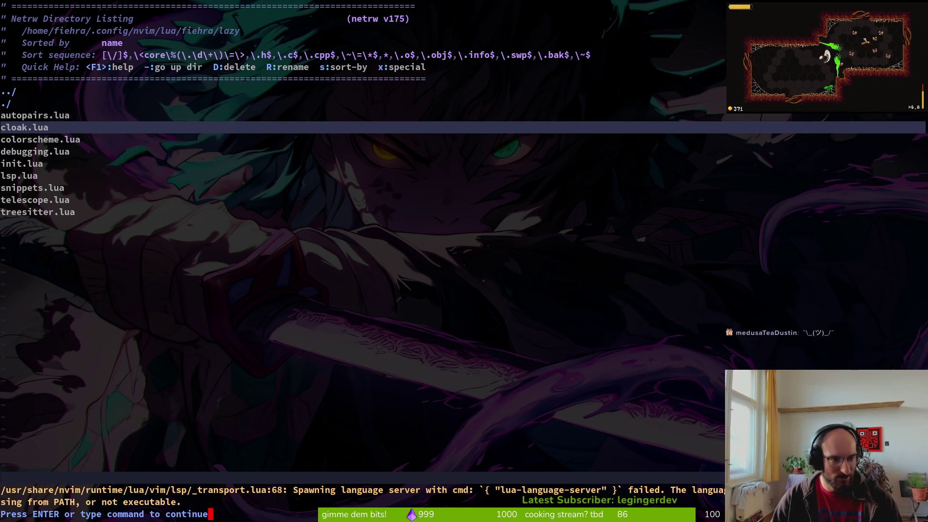
pyautogui.press('Return')
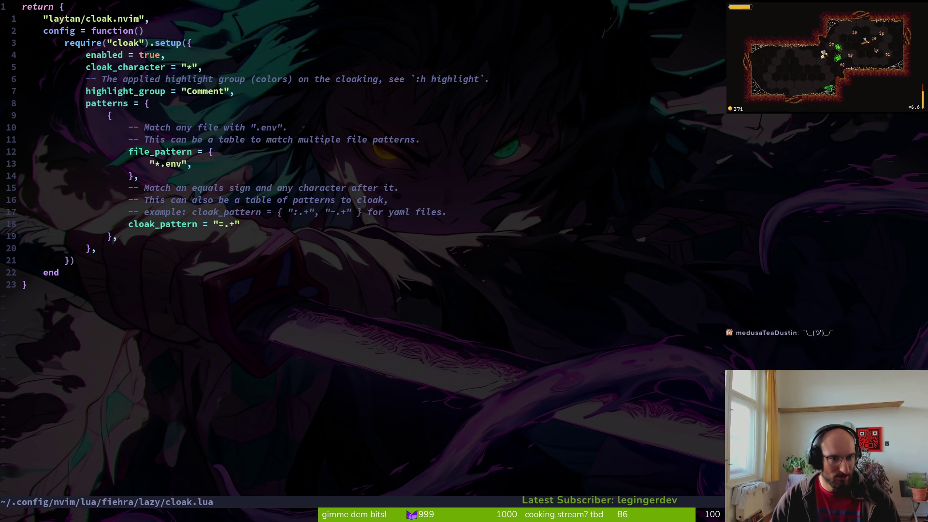
pyautogui.press('space')
pyautogui.press('p')
pyautogui.press('v')
pyautogui.press('j')
pyautogui.press('j')
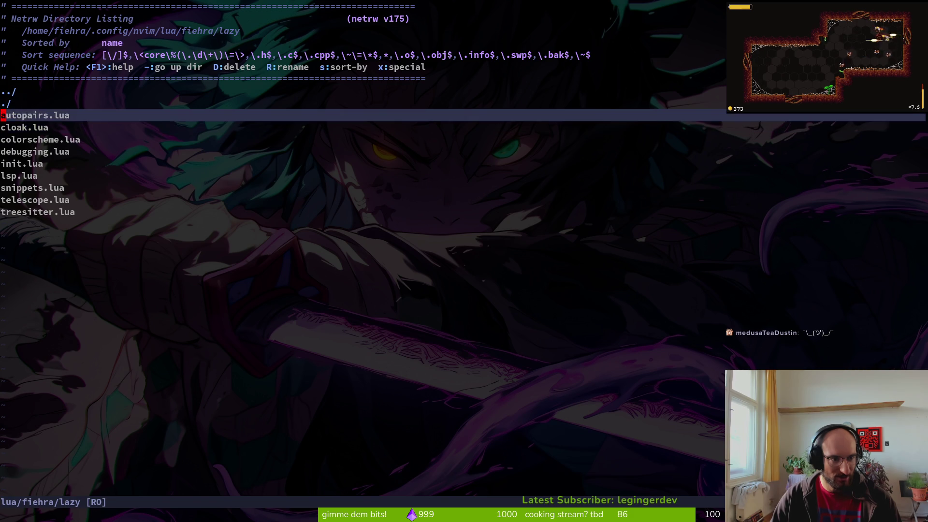
pyautogui.press('Return')
pyautogui.press('Return')
pyautogui.press('j')
pyautogui.press('j')
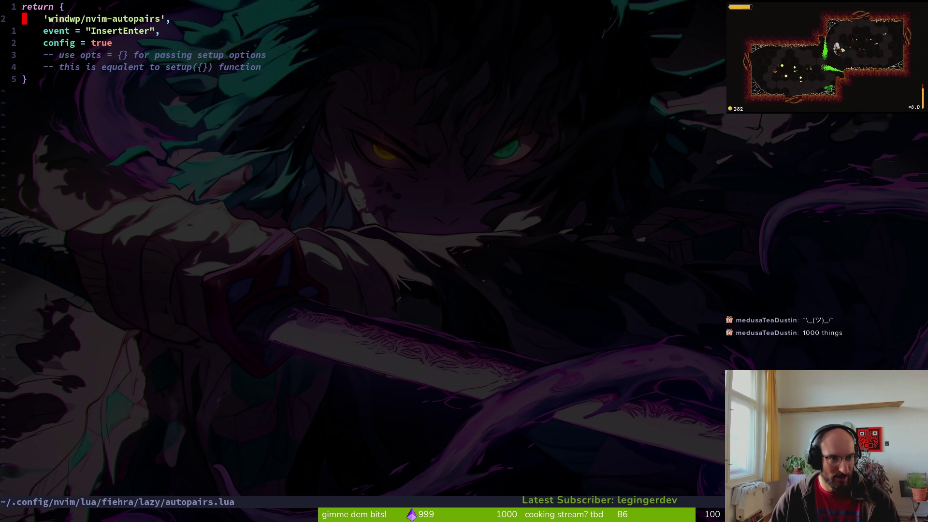
pyautogui.press('space')
pyautogui.press('p')
pyautogui.press('v')
pyautogui.press('j')
pyautogui.press('j')
pyautogui.press('j')
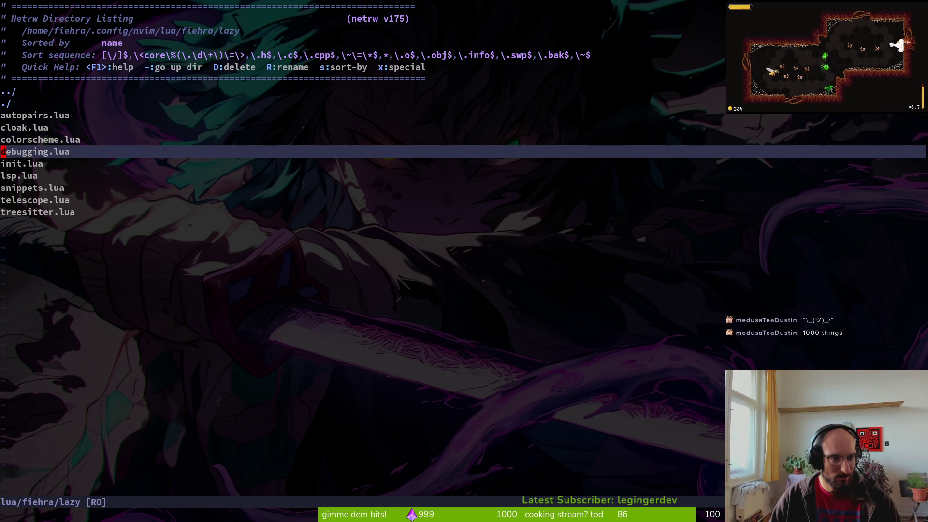
# Look over the Godot nvim-dap spec in debugging.lua, then open lsp.lua at the lua_ls setup.
pyautogui.press('Return')
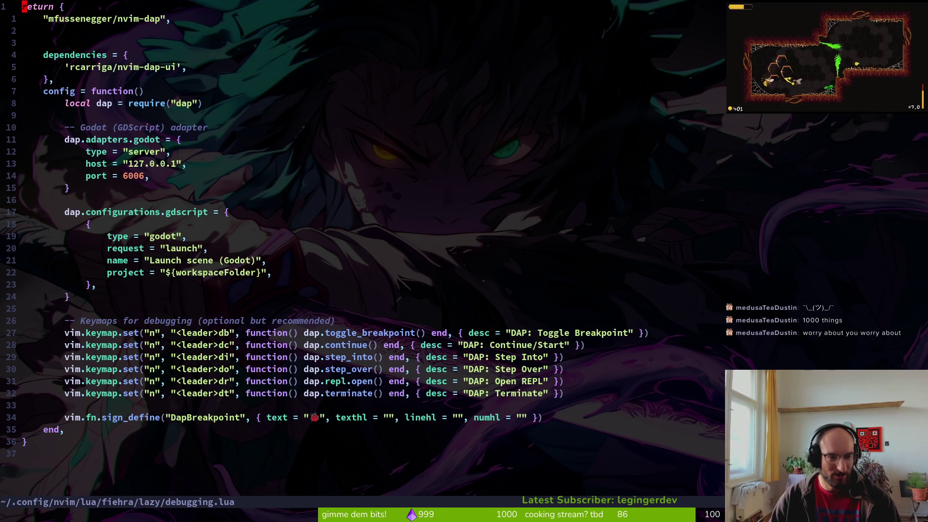
pyautogui.press('space')
pyautogui.press('p')
pyautogui.press('v')
pyautogui.press('j')
pyautogui.press('j')
pyautogui.press('j')
pyautogui.press('Return')
pyautogui.press('Return')
pyautogui.hotkey('ctrl', 'd')
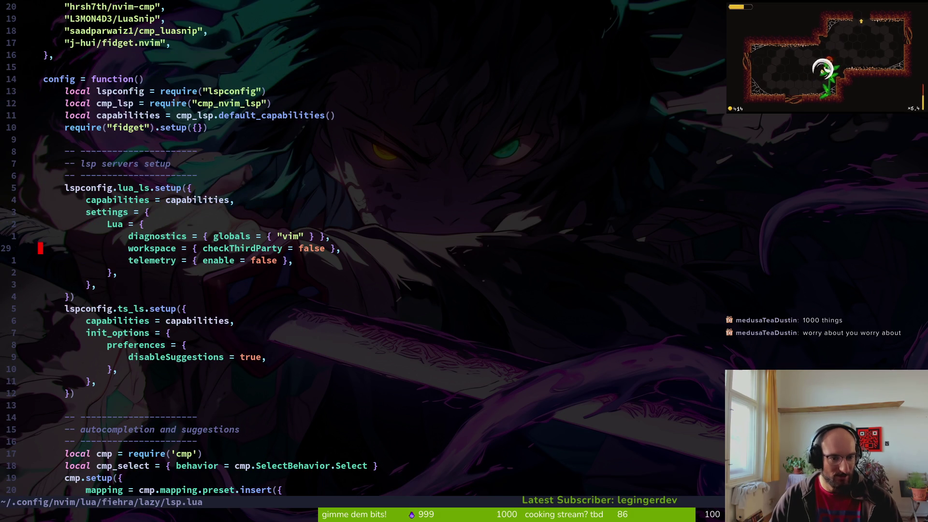
pyautogui.hotkey('ctrl', 'd')
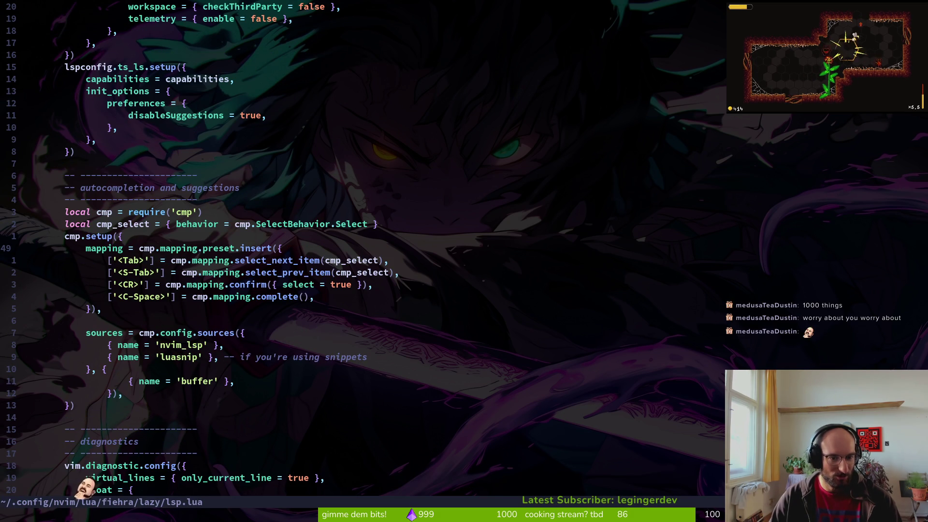
pyautogui.hotkey('ctrl', 'd')
pyautogui.hotkey('ctrl', 'u')
pyautogui.press('j')
pyautogui.press('j')
pyautogui.press('j')
pyautogui.press('j')
pyautogui.press('k')
pyautogui.press('k')
pyautogui.press('j')
pyautogui.press('j')
pyautogui.press('k')
pyautogui.hotkey('ctrl', 'u')
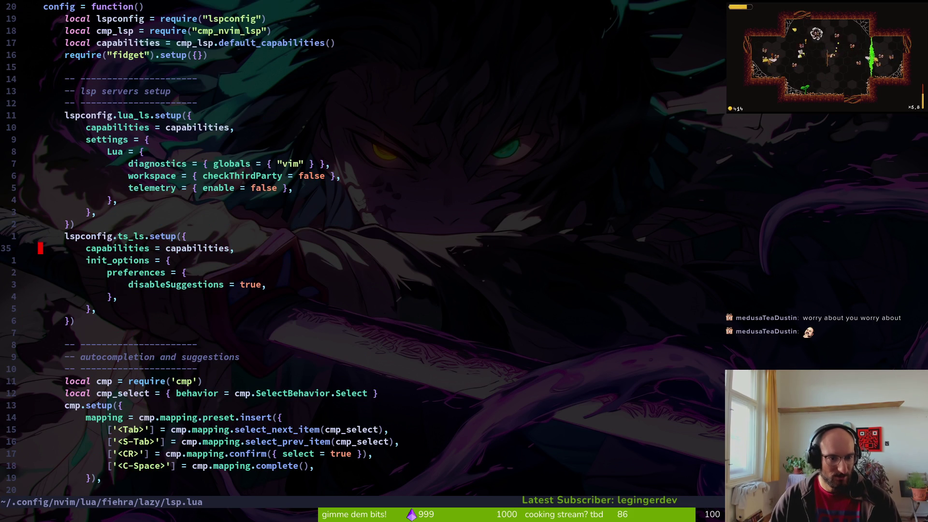
pyautogui.press('k')
pyautogui.hotkey('shift', 'v')
pyautogui.press('j')
pyautogui.press('j')
pyautogui.press('j')
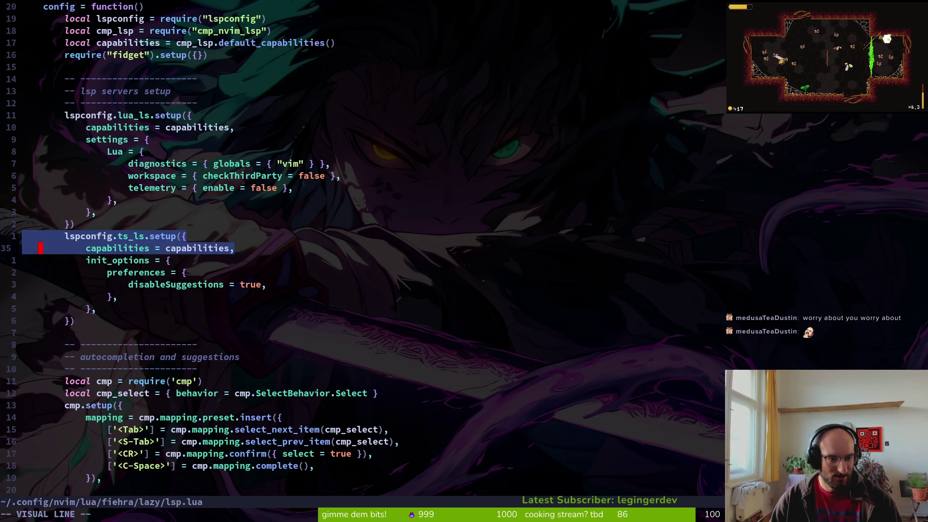
pyautogui.press('Escape')
pyautogui.press('k')
pyautogui.press('k')
pyautogui.press('k')
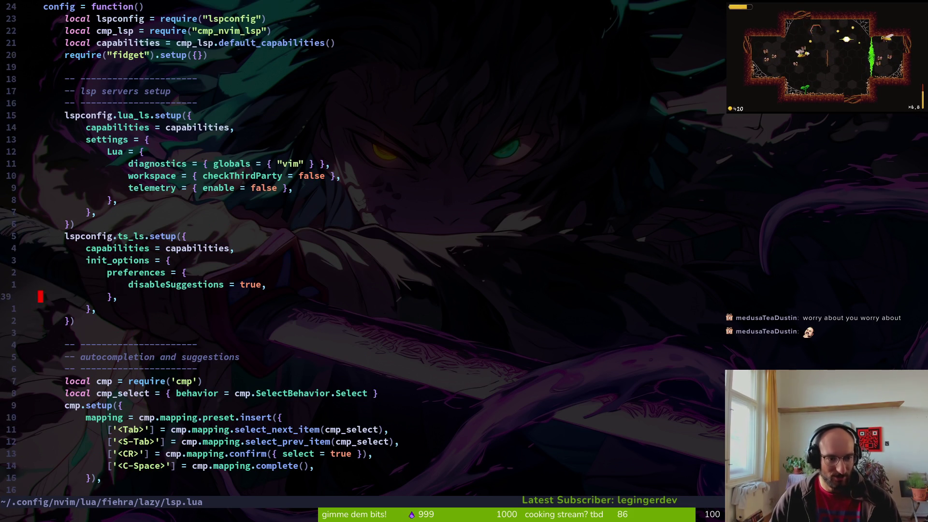
pyautogui.hotkey('shift', 'v')
pyautogui.press('Escape')
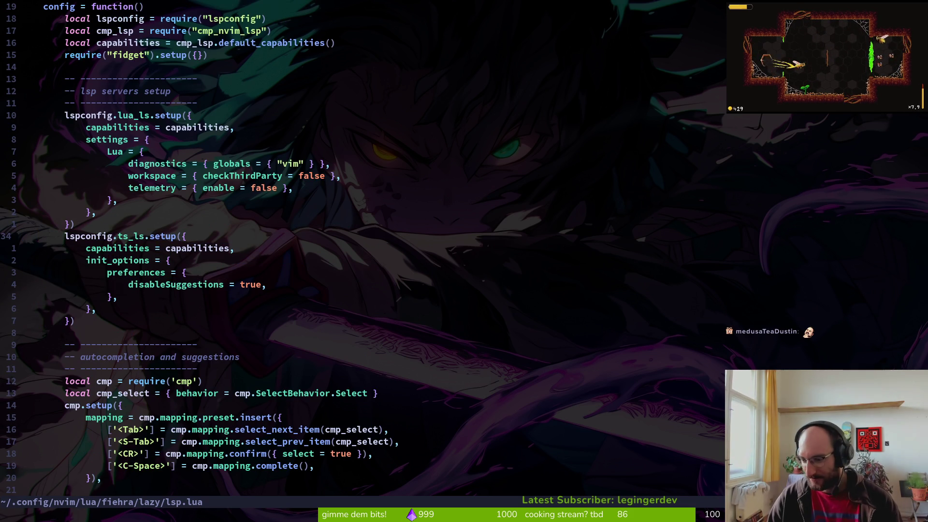